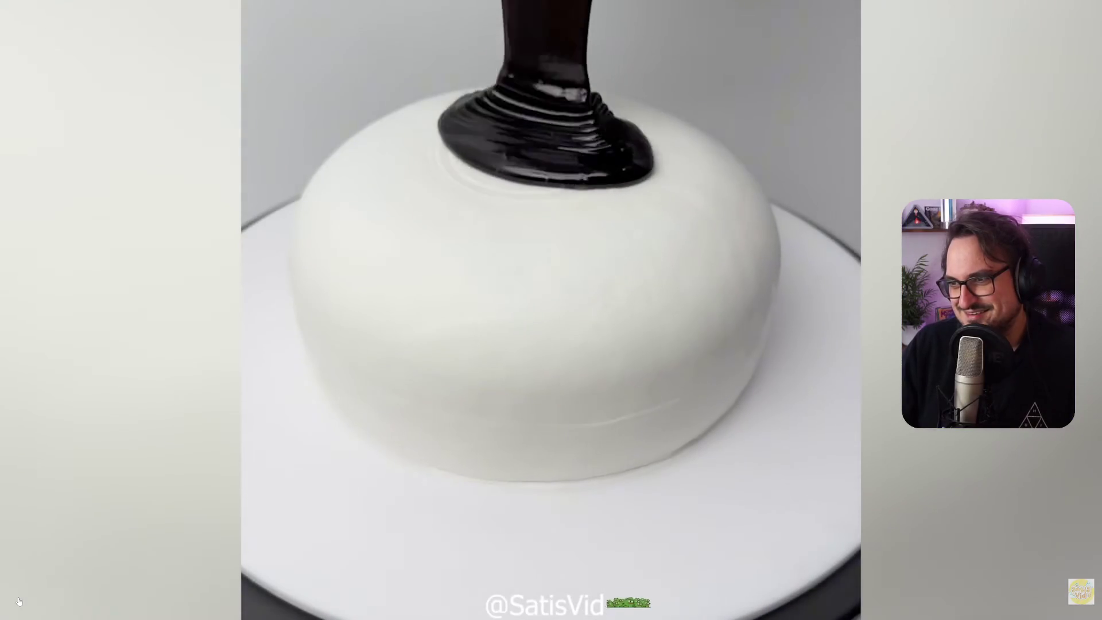
Pause the cake video, exit fullscreen and minimize Chrome to reveal the Resort_Main level
left_click(969, 494)
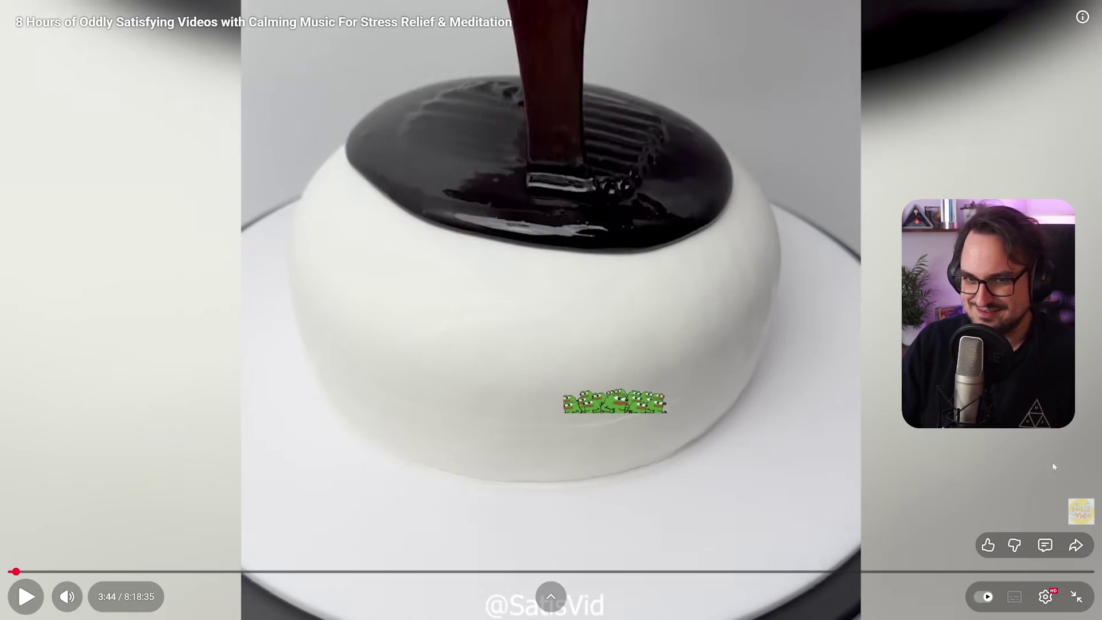
double_click(452, 298)
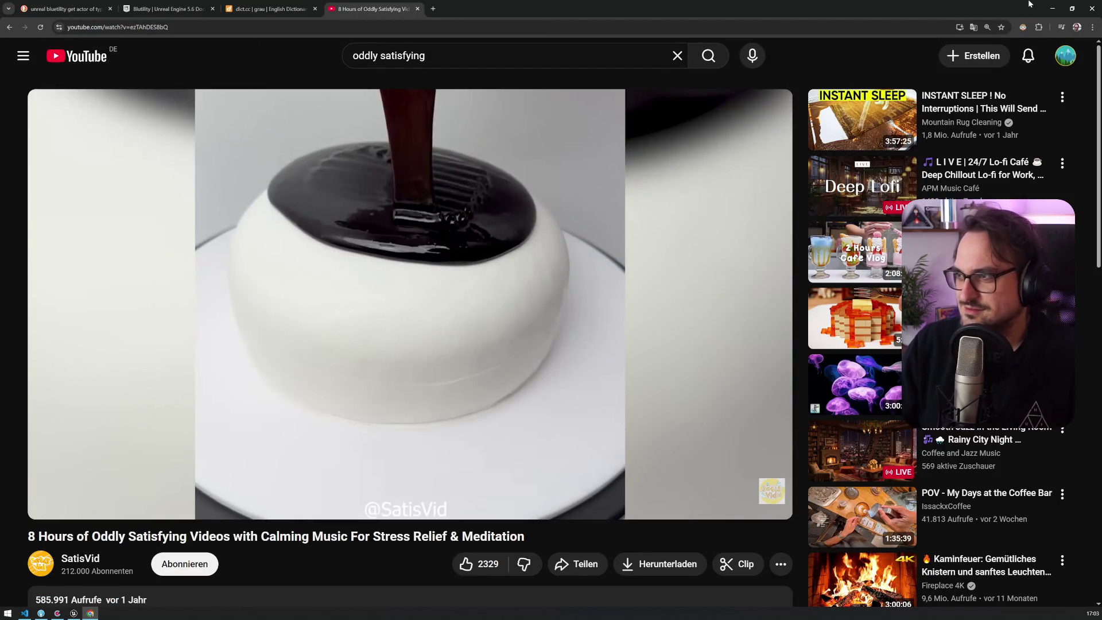
left_click(1053, 8)
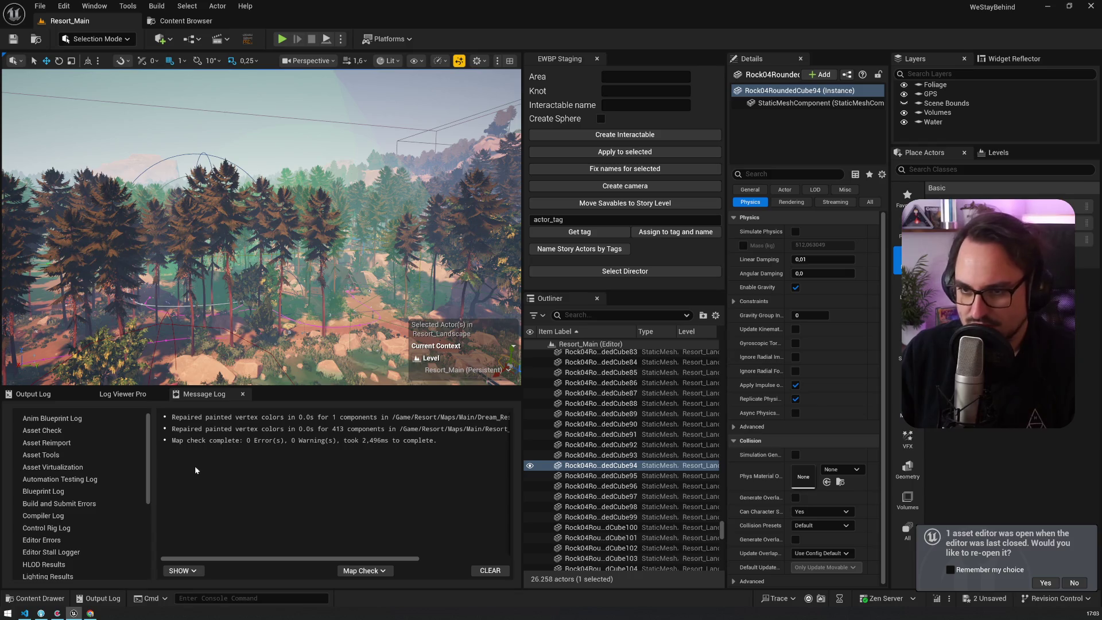
Switch from Unreal Editor to the Codecks backwoods board in Chrome
mouse_move(75, 615)
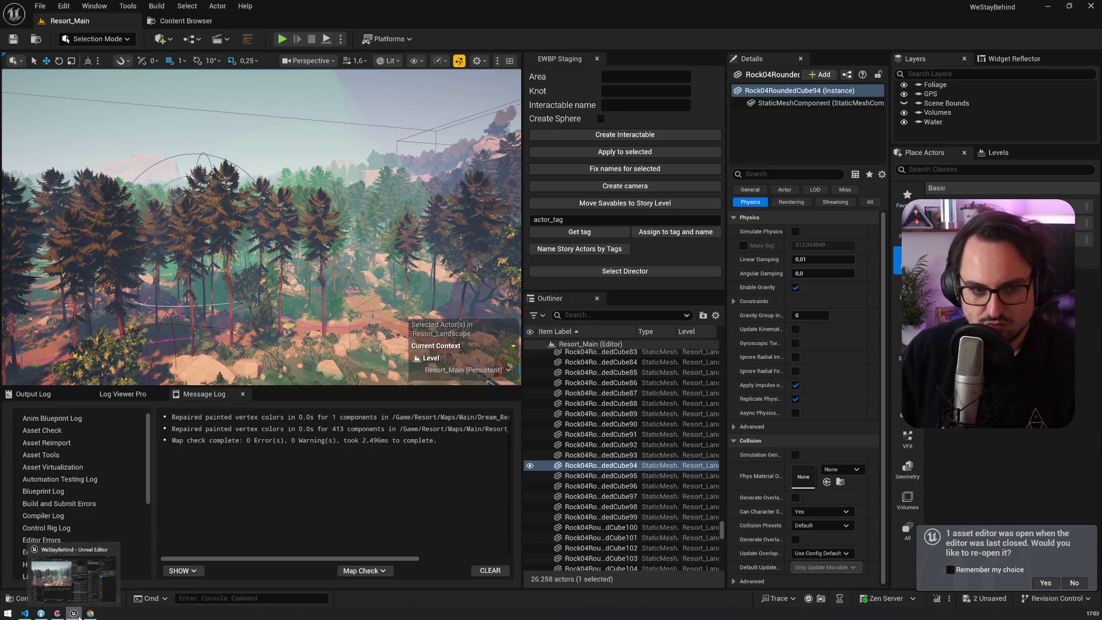
left_click(90, 613)
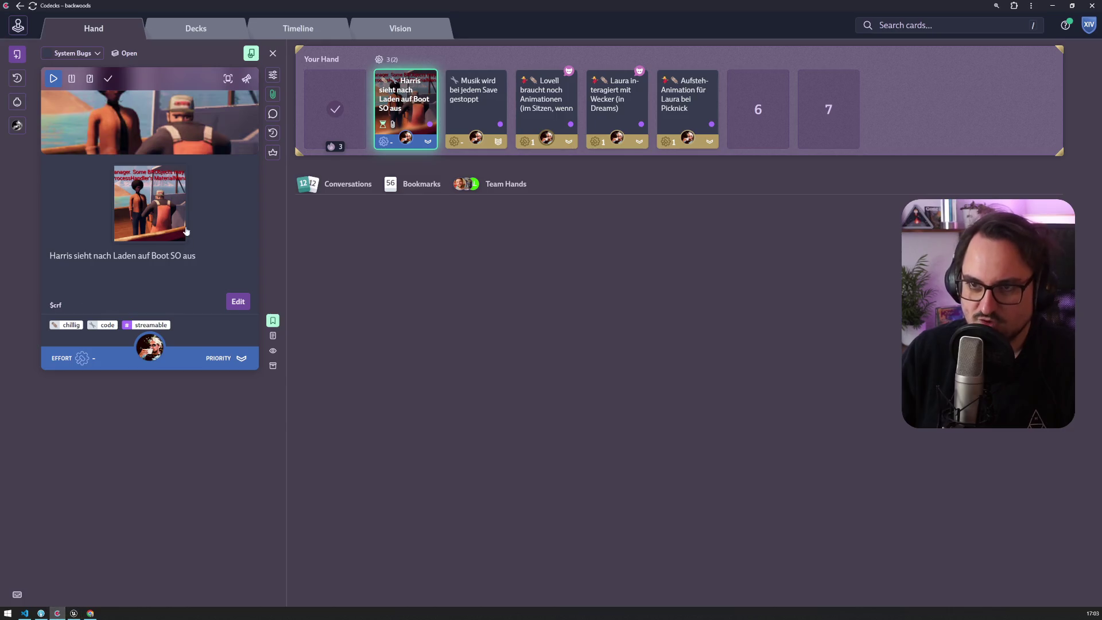
Go back to the Unreal Editor Resort_Main level after checking the Harris boat card
left_click(91, 613)
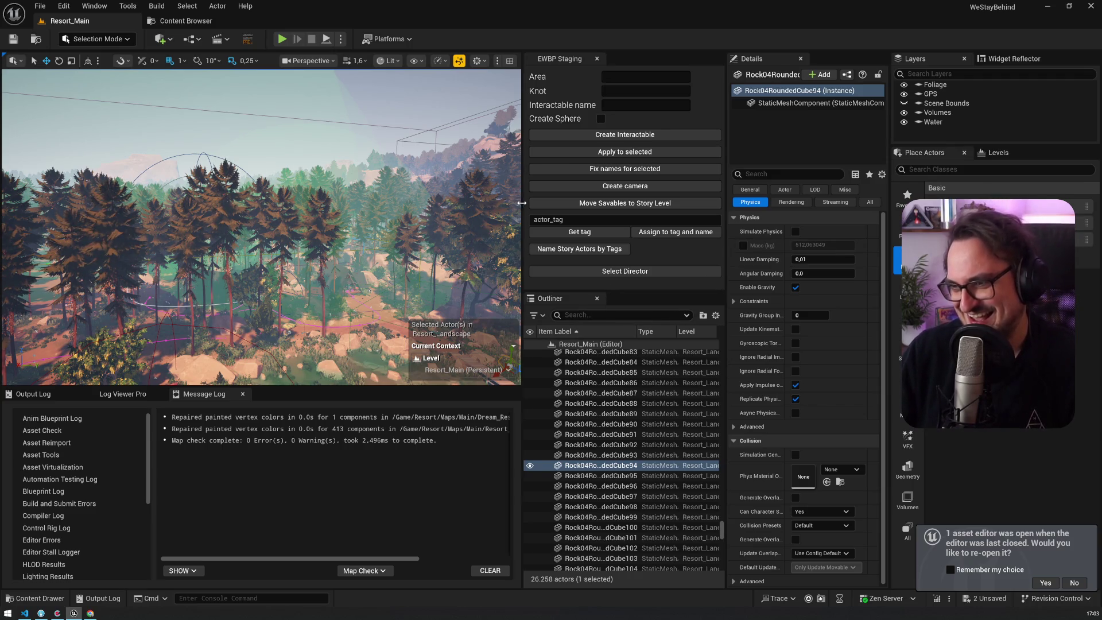
Set BP_DirectorInkPot's Start Knot to test_story_fishing_trip and launch a play-in-editor test
left_click_drag(522, 203, 518, 203)
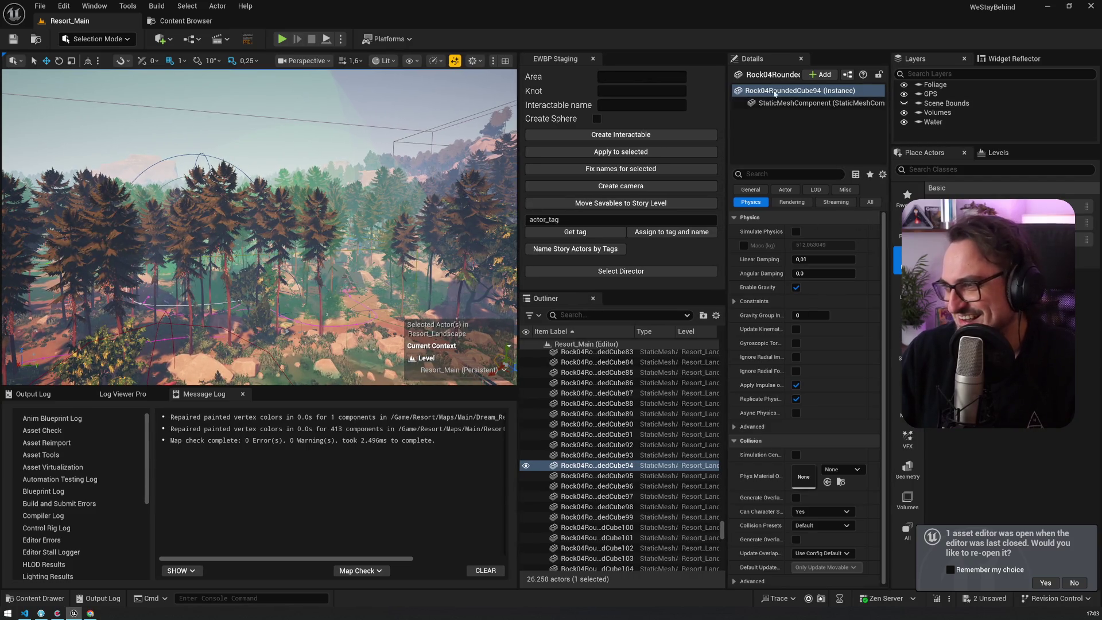
left_click(630, 274)
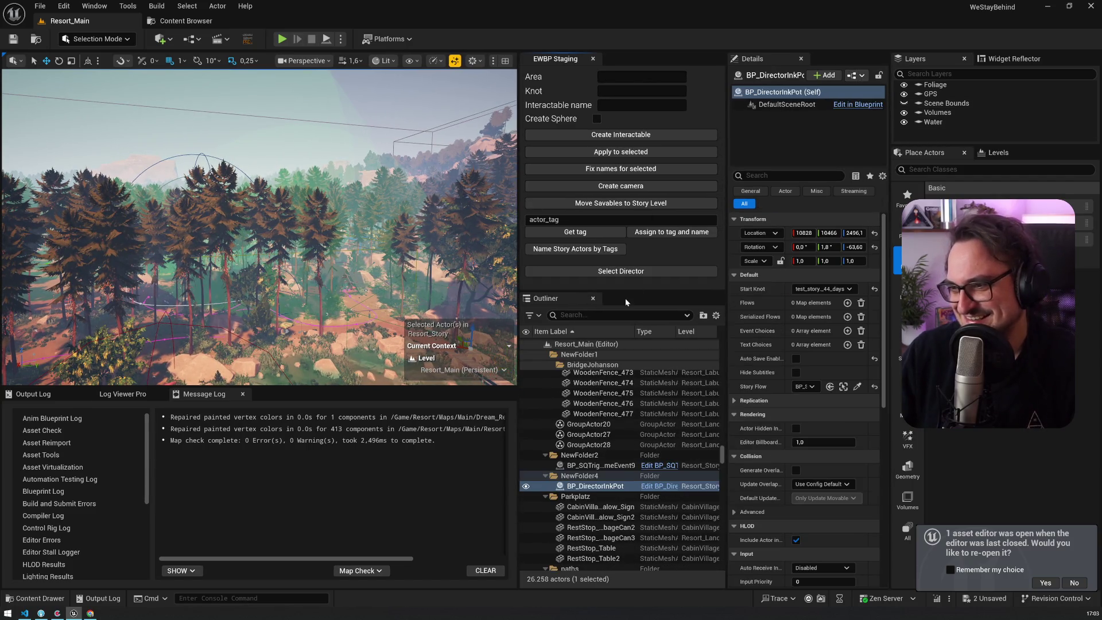
left_click(822, 289)
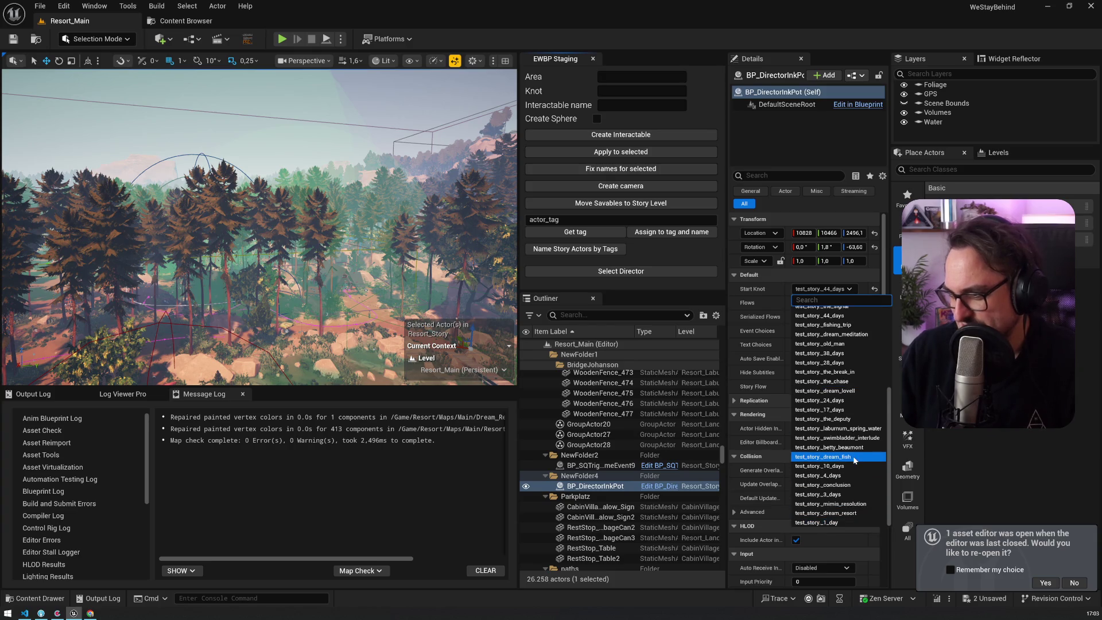
left_click(850, 325)
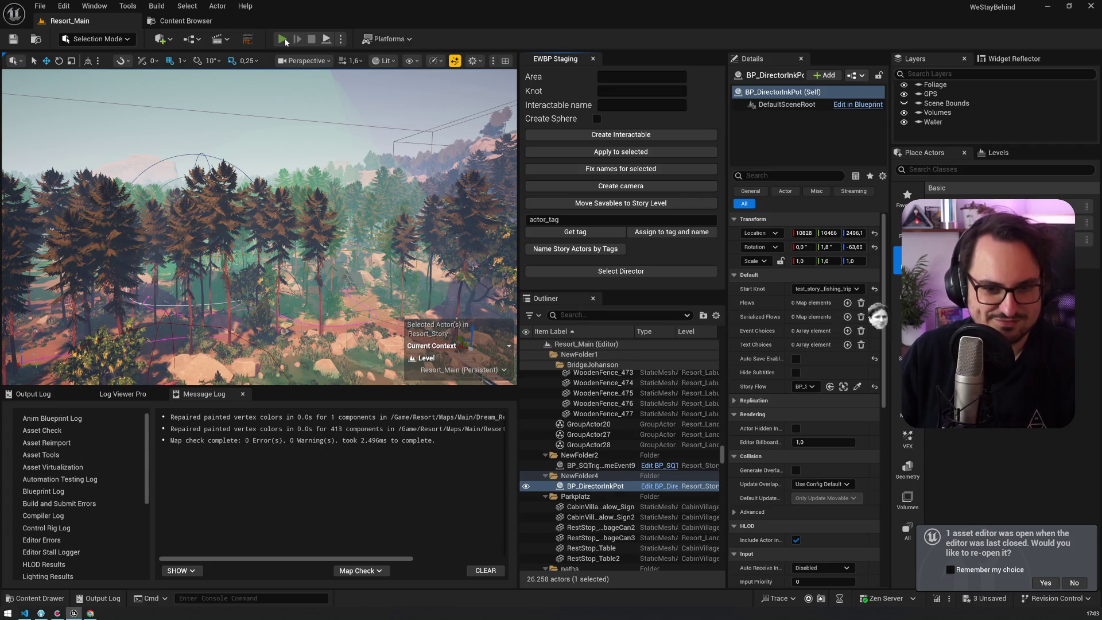
left_click(283, 39)
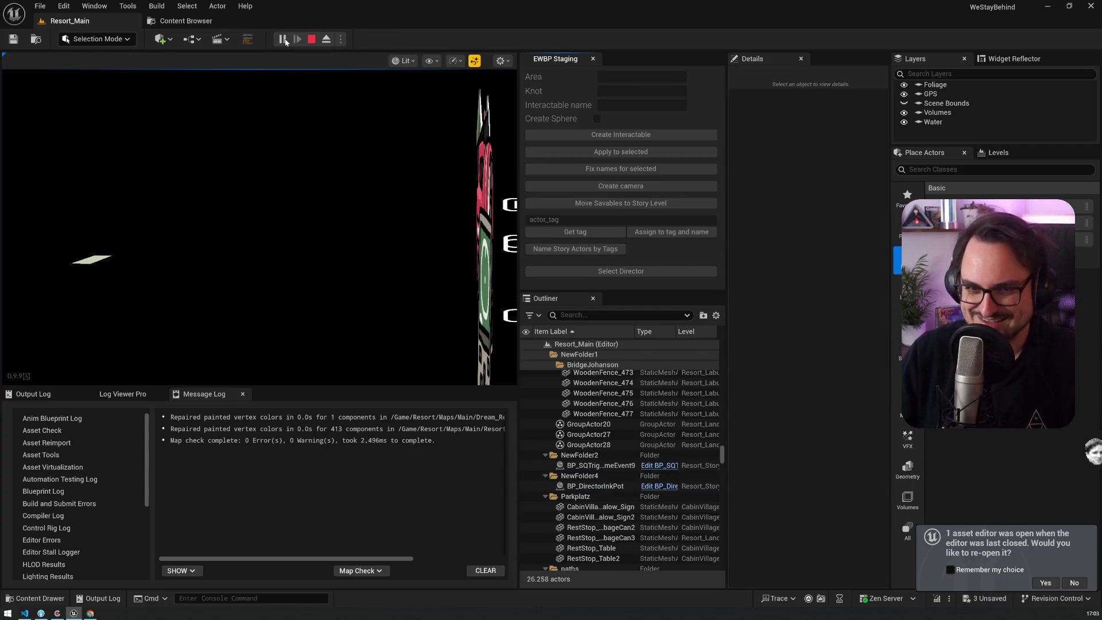
Capture the mouse in the running game and pick a dialogue option in Harris's conversation
left_click(258, 204)
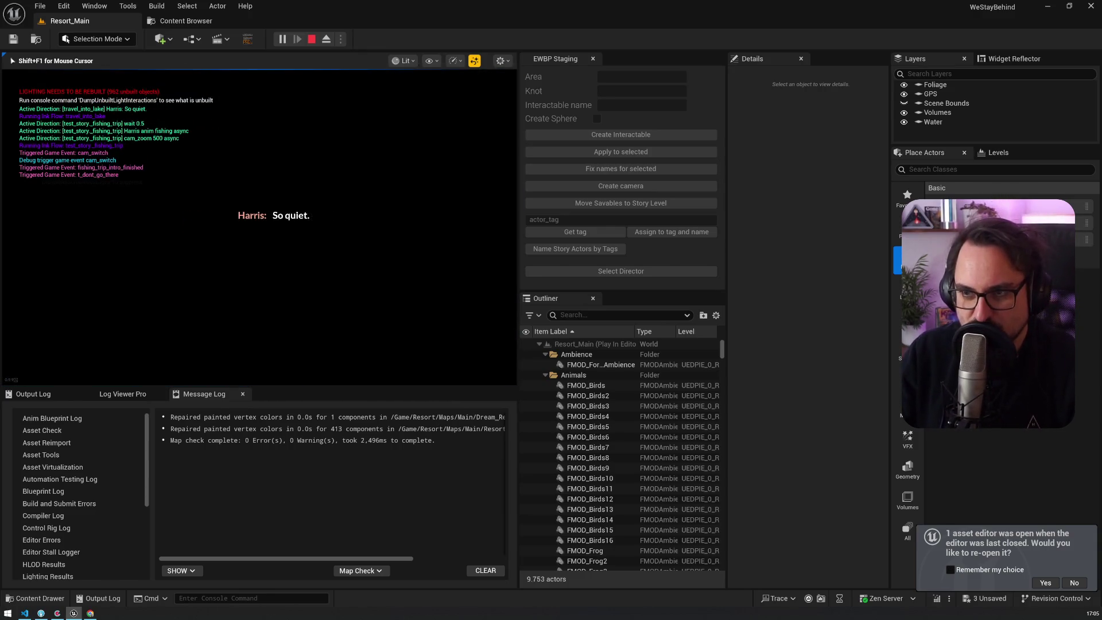
key("Return")
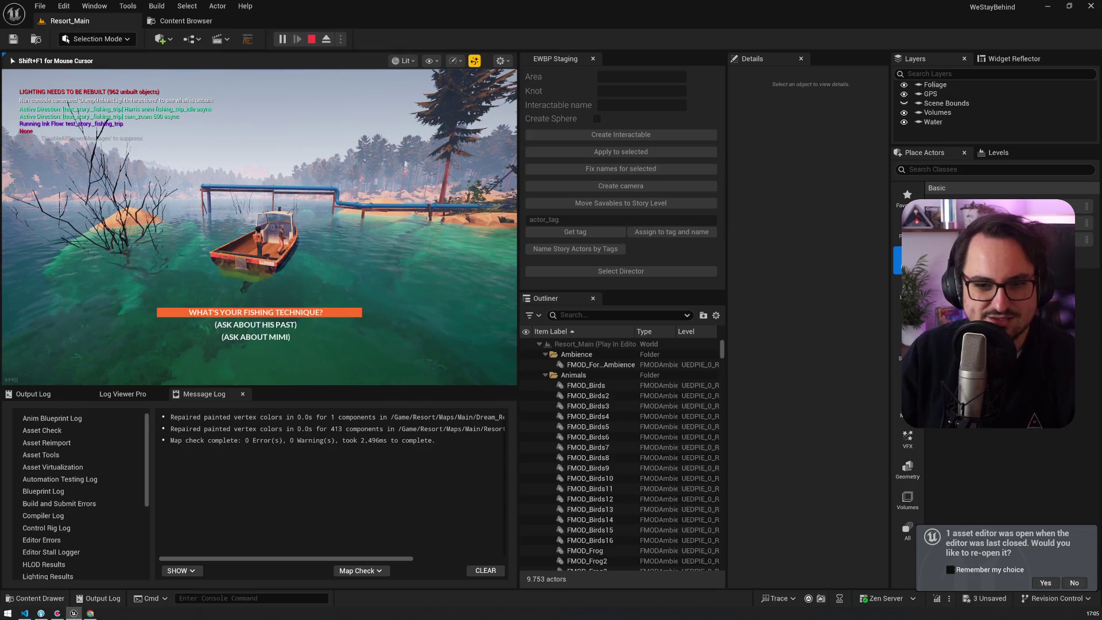
Give Harris another dialogue answer on the boat, then stop the play test
key("Return")
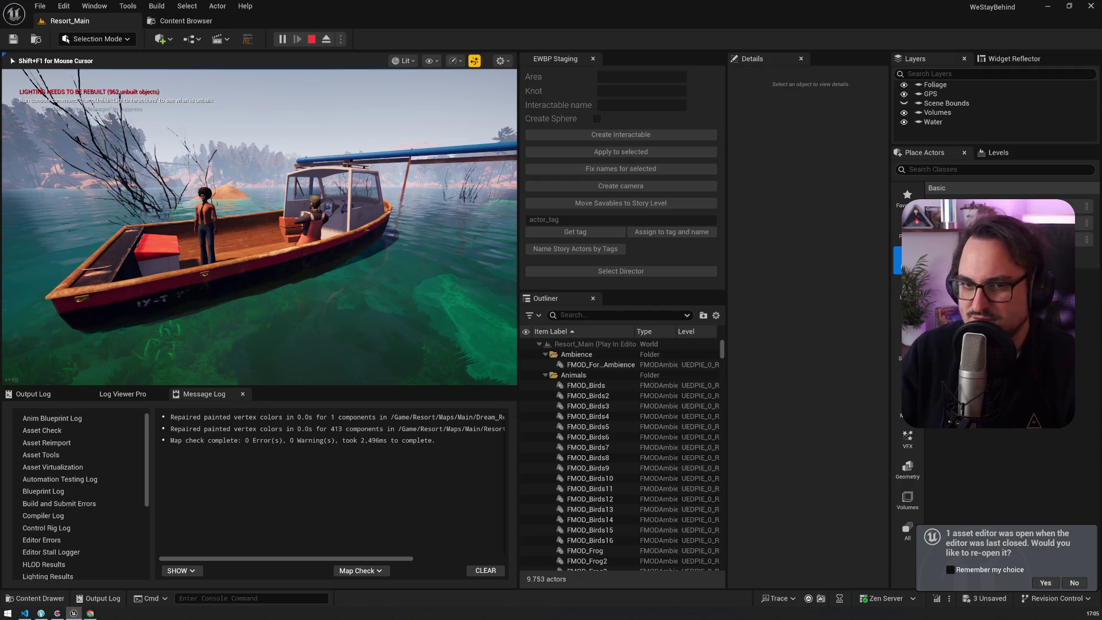
key("Escape")
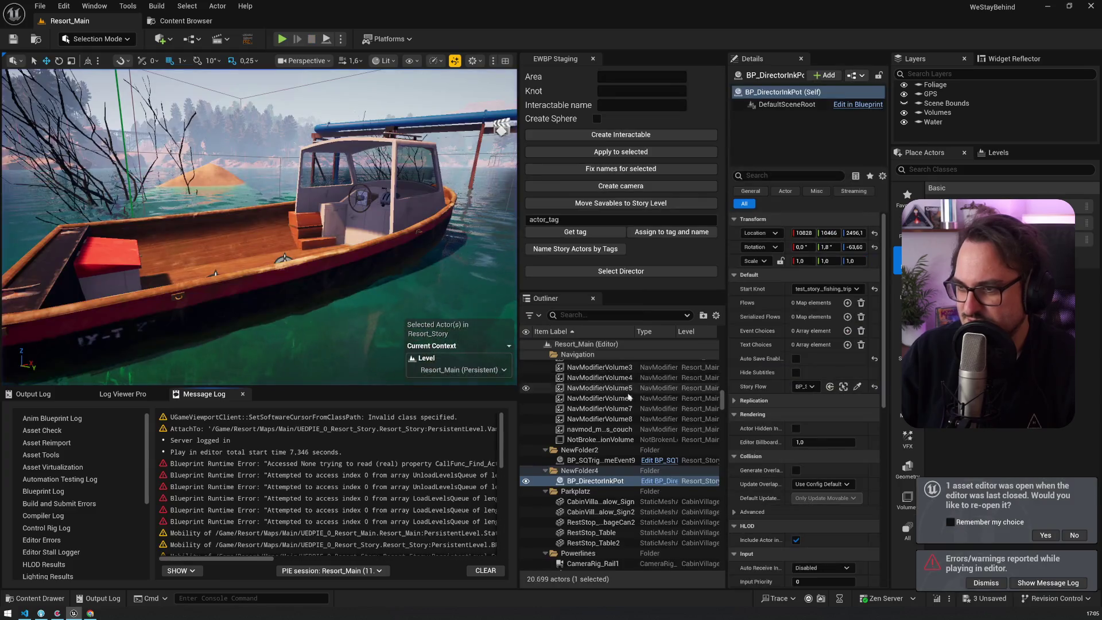
Reset the Start Knot to test_story.none, start a new play test, then bring up Codecks
left_click(845, 289)
scroll(838, 322, "up", 2)
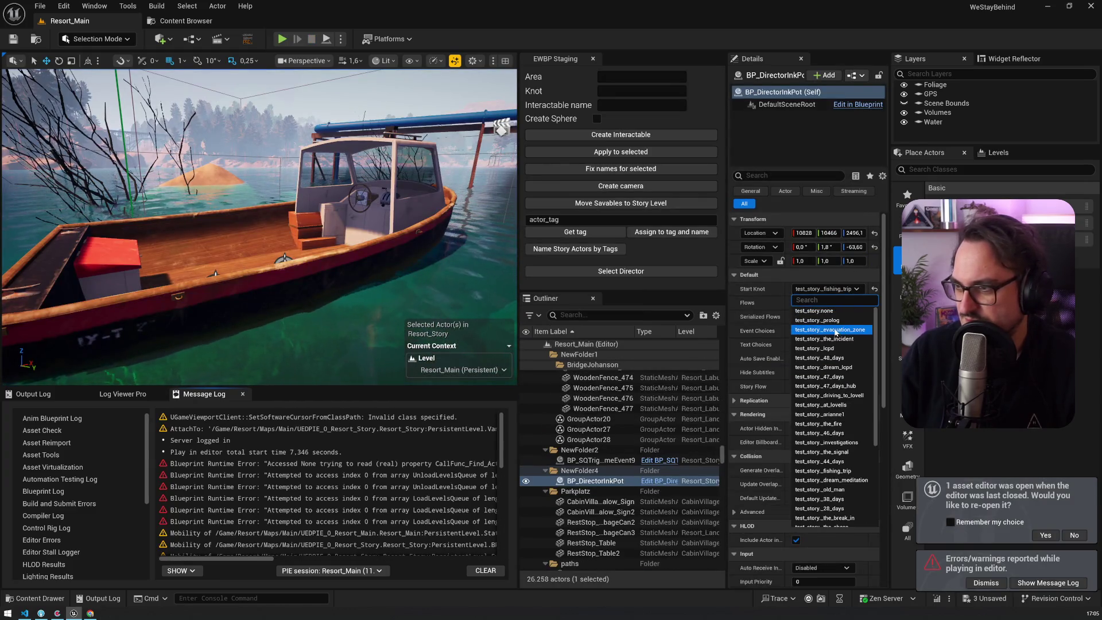
left_click(831, 316)
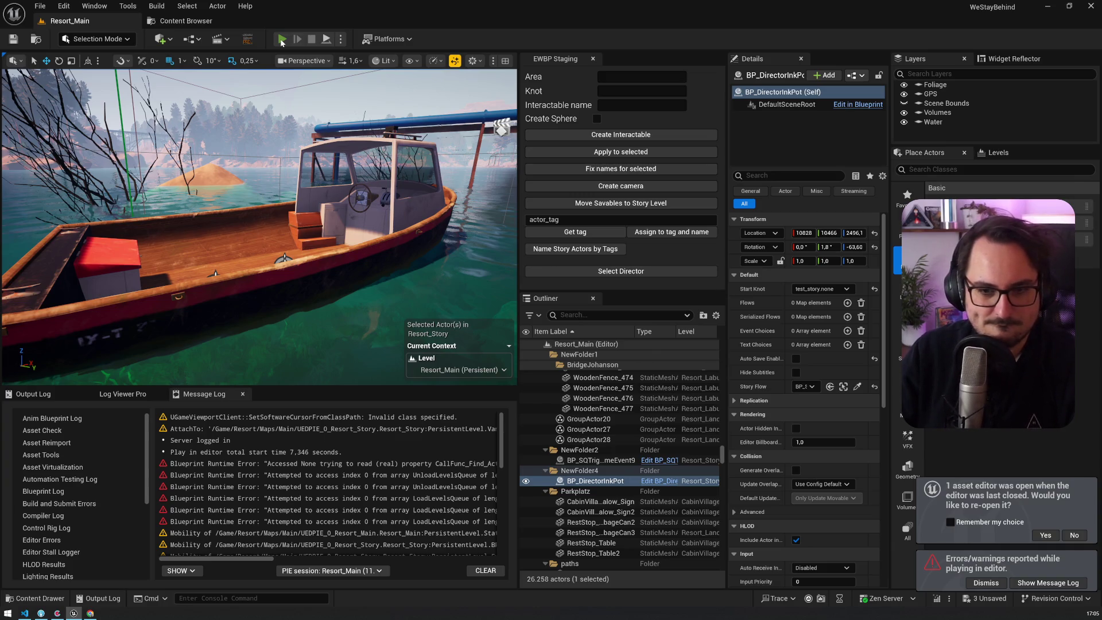
left_click(282, 39)
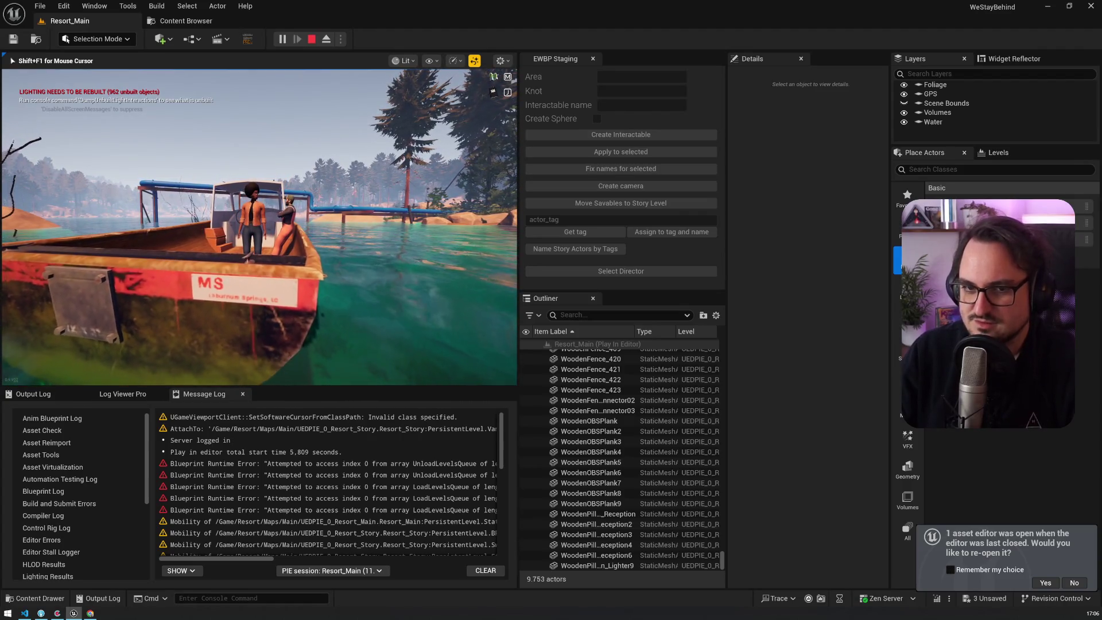
left_click(57, 613)
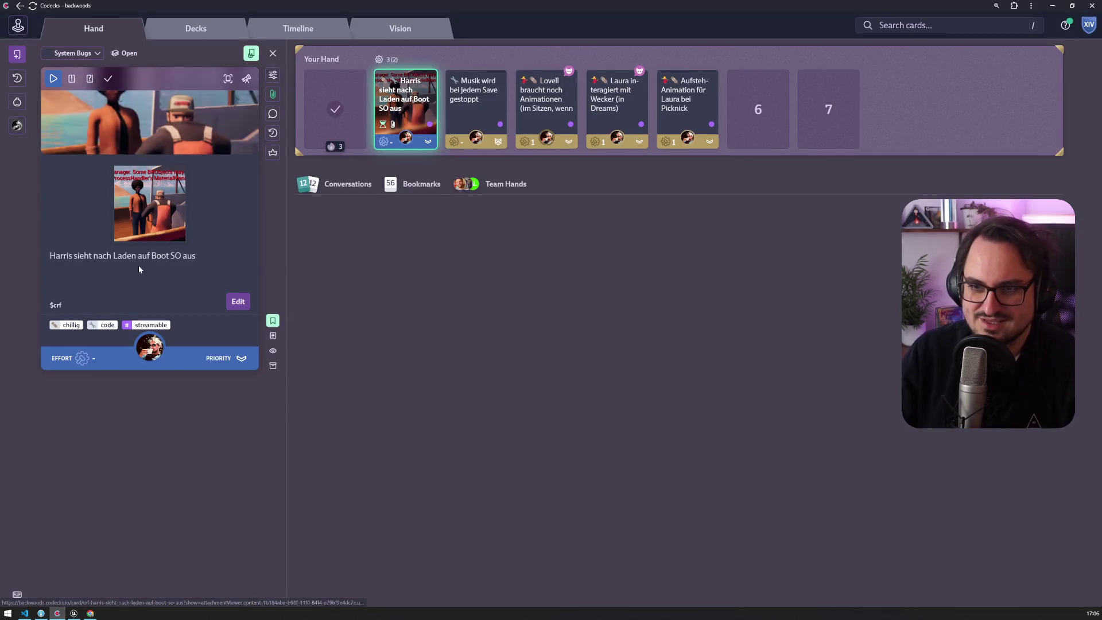
key("alt+Tab")
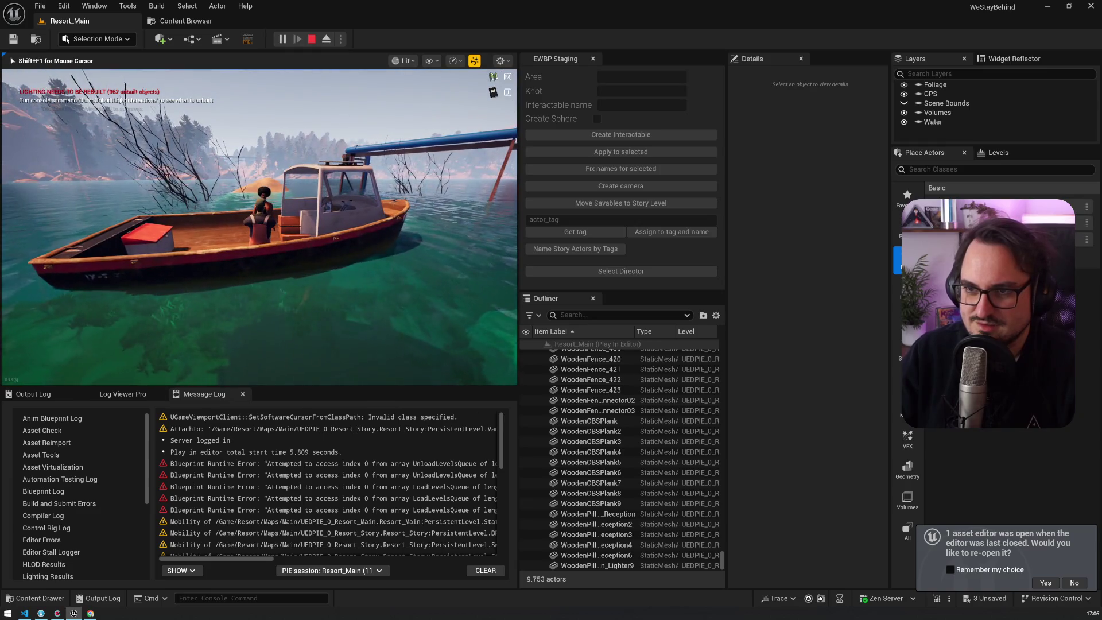
Show Laura's AI in the Gameplay Debugger and free the mouse with Shift+F1
key("apostrophe")
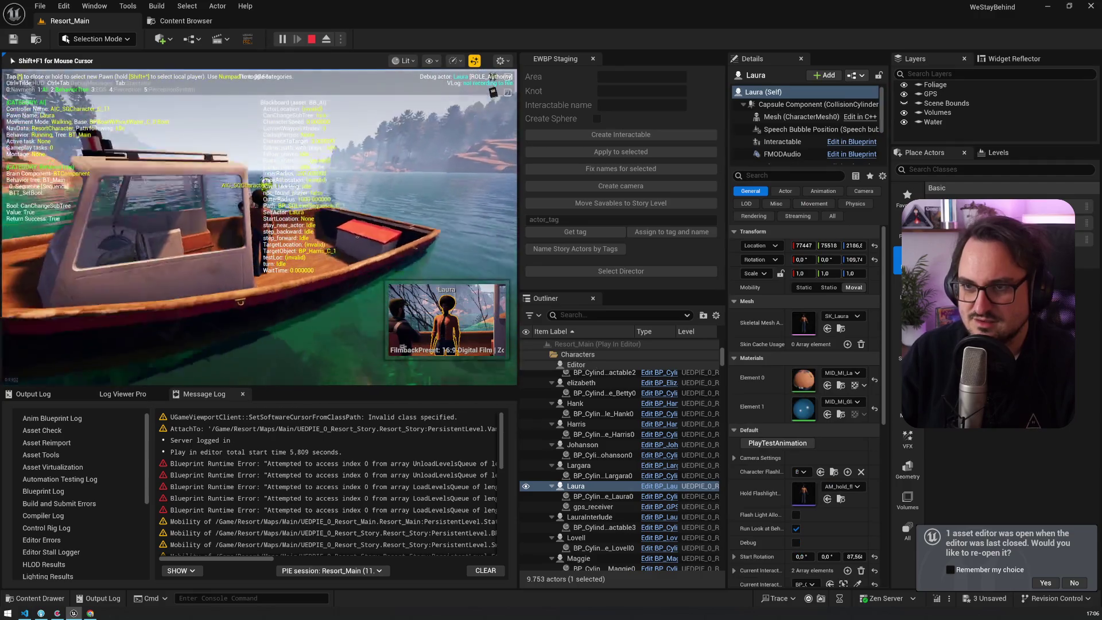
key("shift+F1")
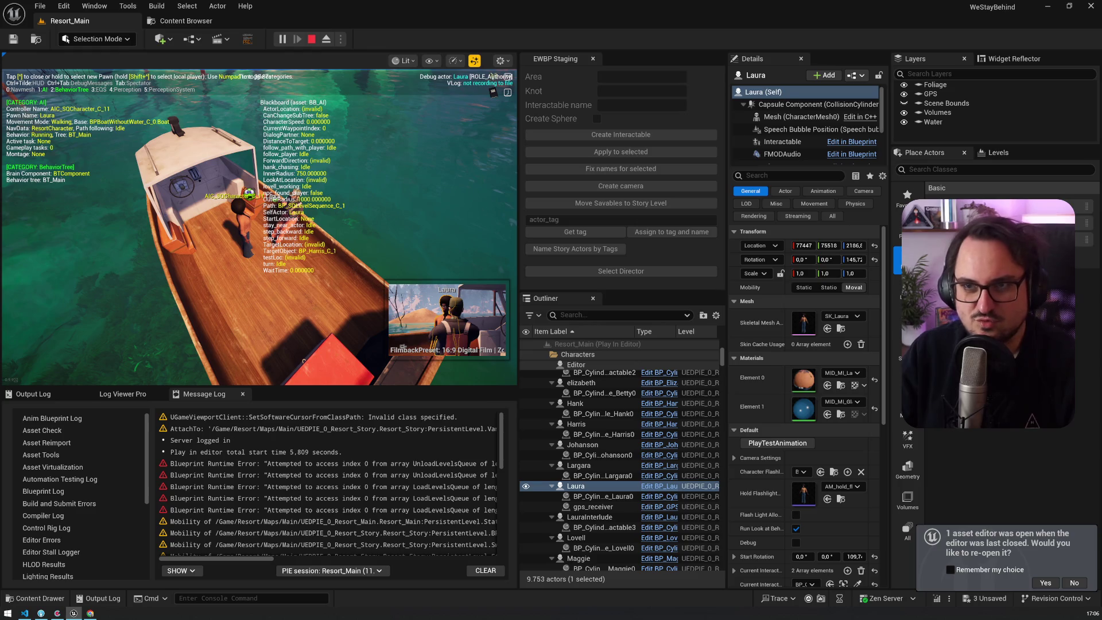
scroll(419, 262, "down", 12)
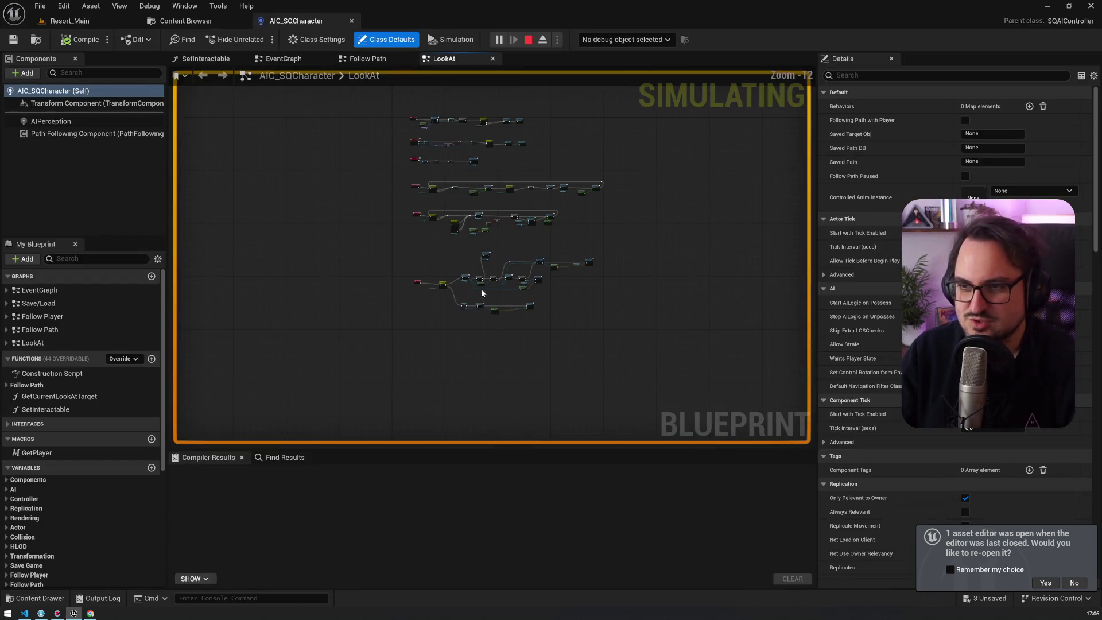
Set the LookAt graph's debug object to AIC_SQCharacter11 instead of AIC_SQCharacter10
scroll(402, 190, "up", 8)
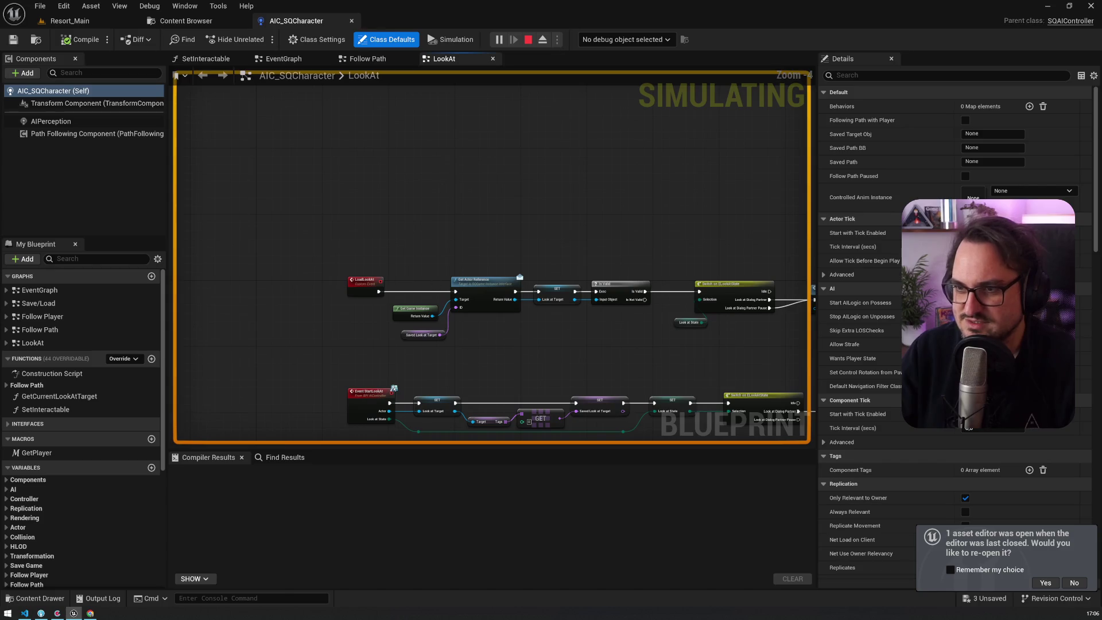
scroll(402, 230, "down", 2)
left_click(629, 39)
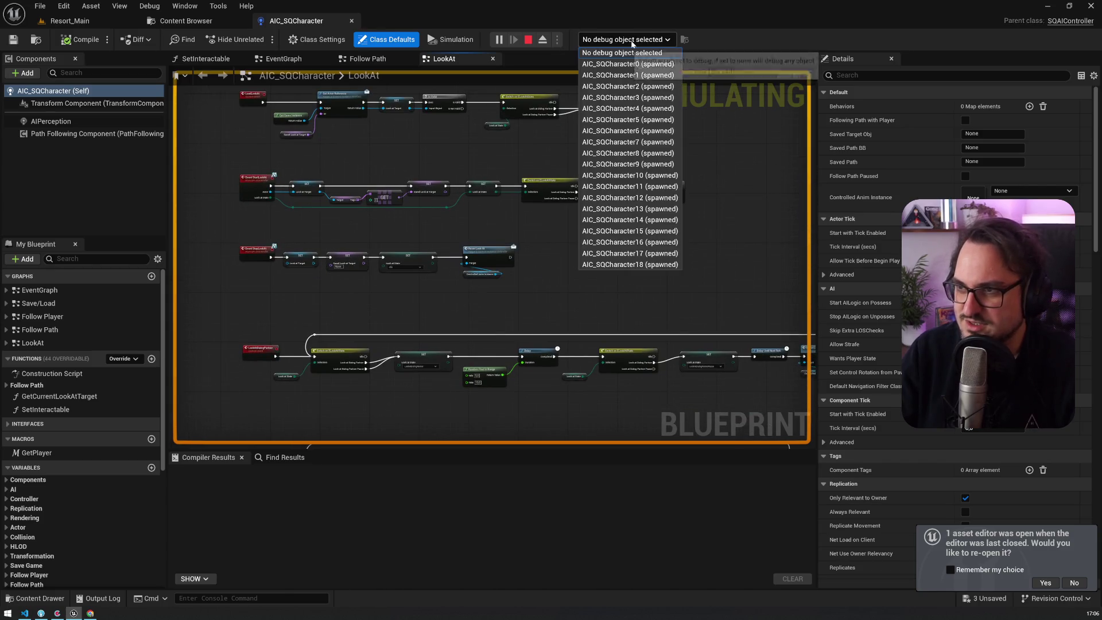
left_click(650, 176)
left_click(634, 39)
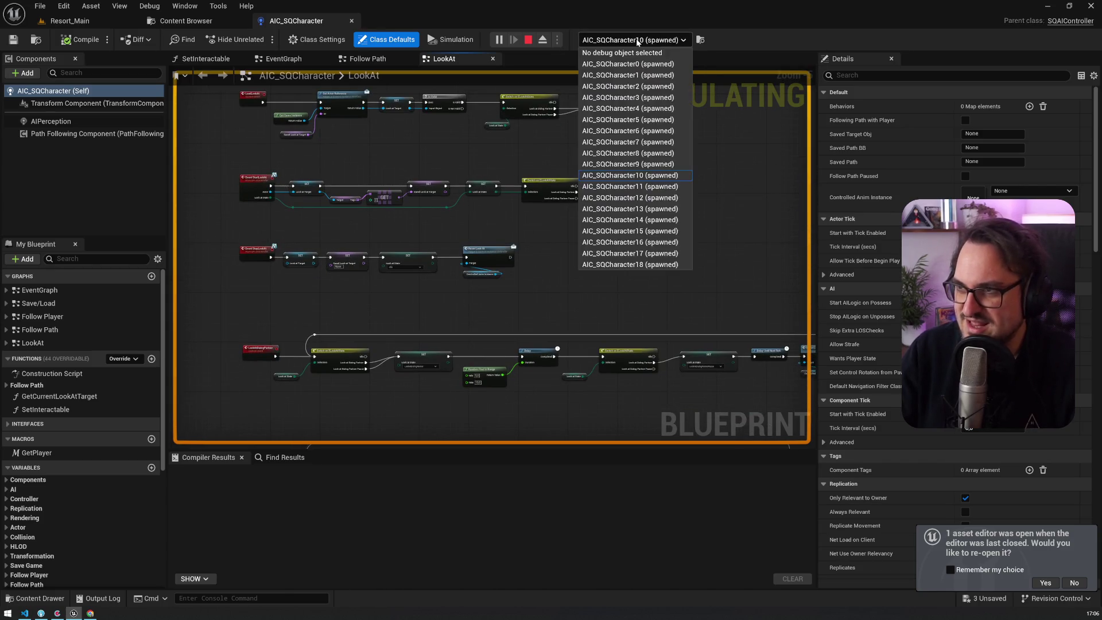
left_click(651, 186)
Pan through the LookAt graph to examine the Reset Look At and Delay nodes
scroll(303, 191, "up", 3)
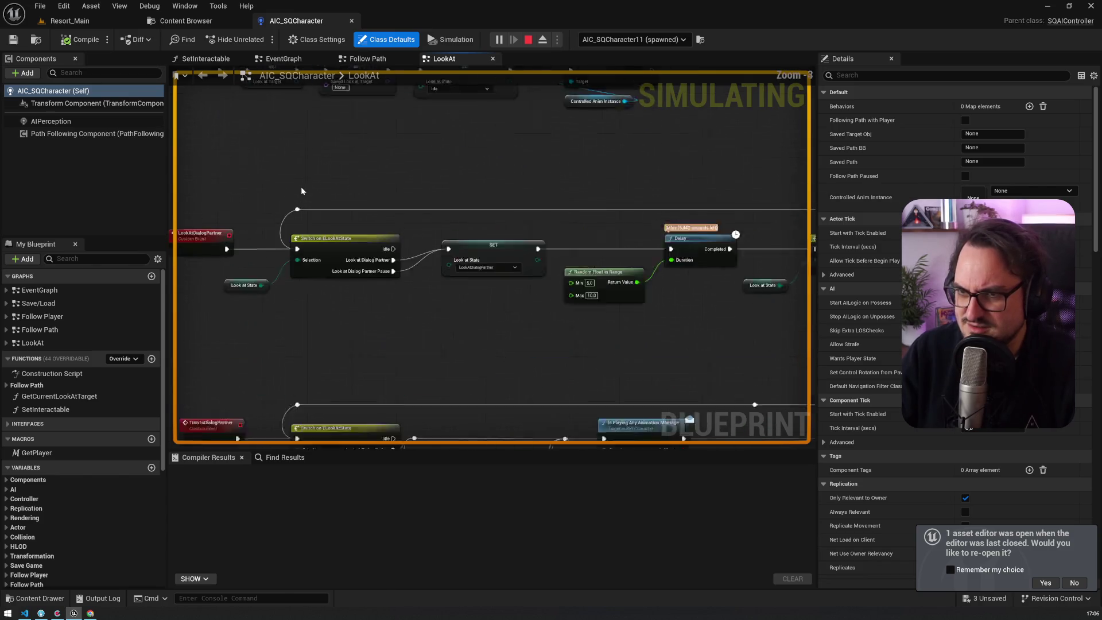
scroll(303, 191, "right", 5)
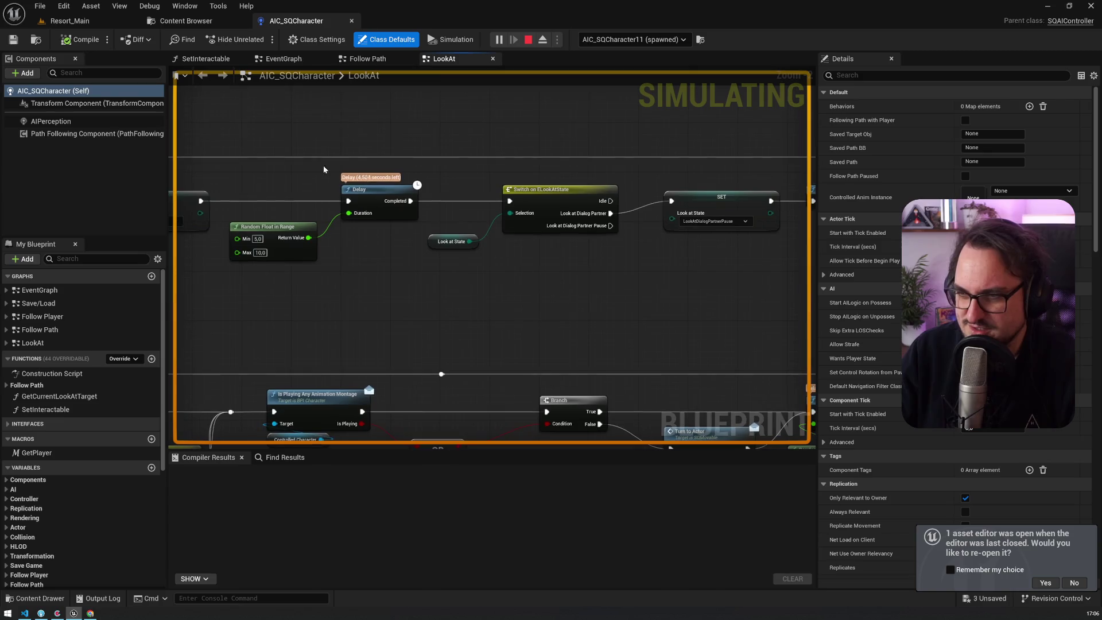
mouse_move(689, 247)
left_mouse_down()
mouse_move(576, 258)
mouse_move(580, 183)
left_mouse_up()
scroll(575, 256, "down", 2)
left_click_drag(552, 229, 422, 218)
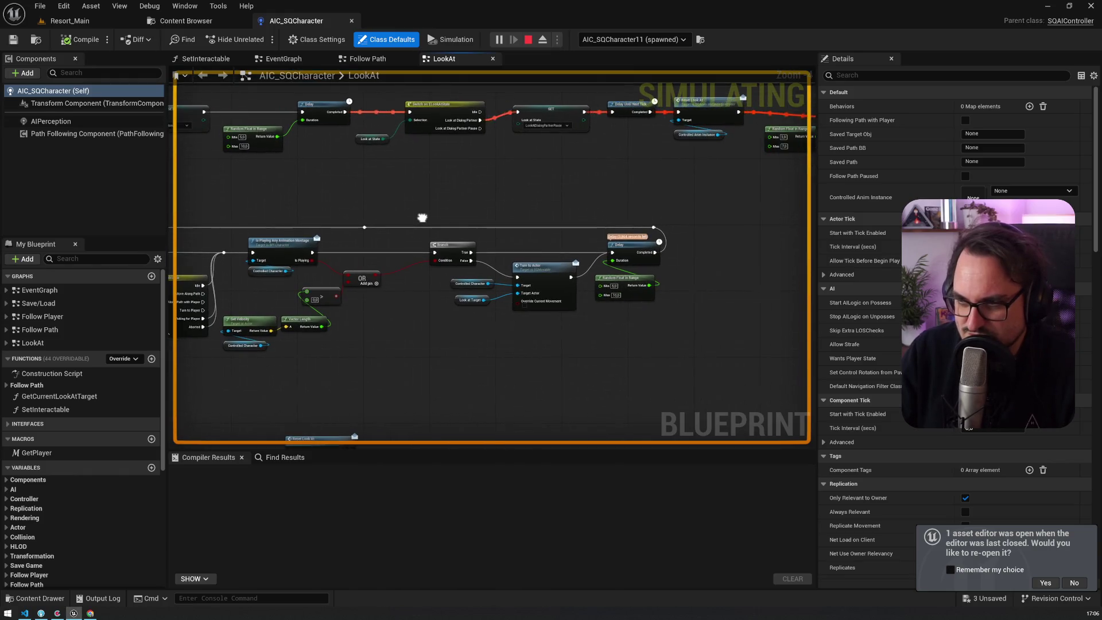
scroll(490, 214, "up", 5)
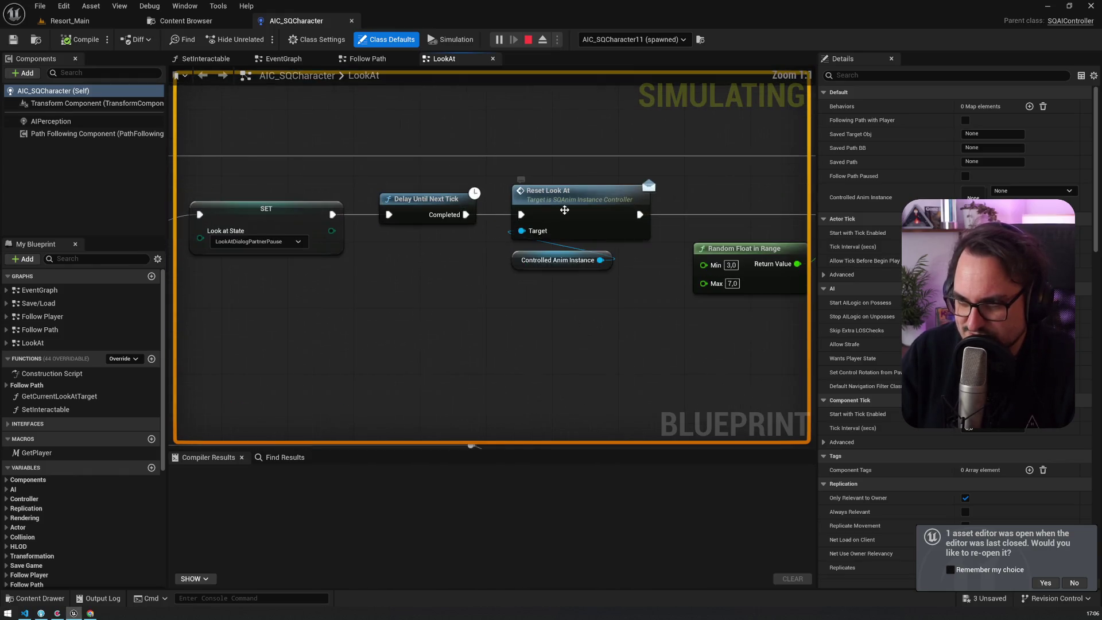
scroll(573, 204, "down", 5)
left_click_drag(383, 252, 622, 236)
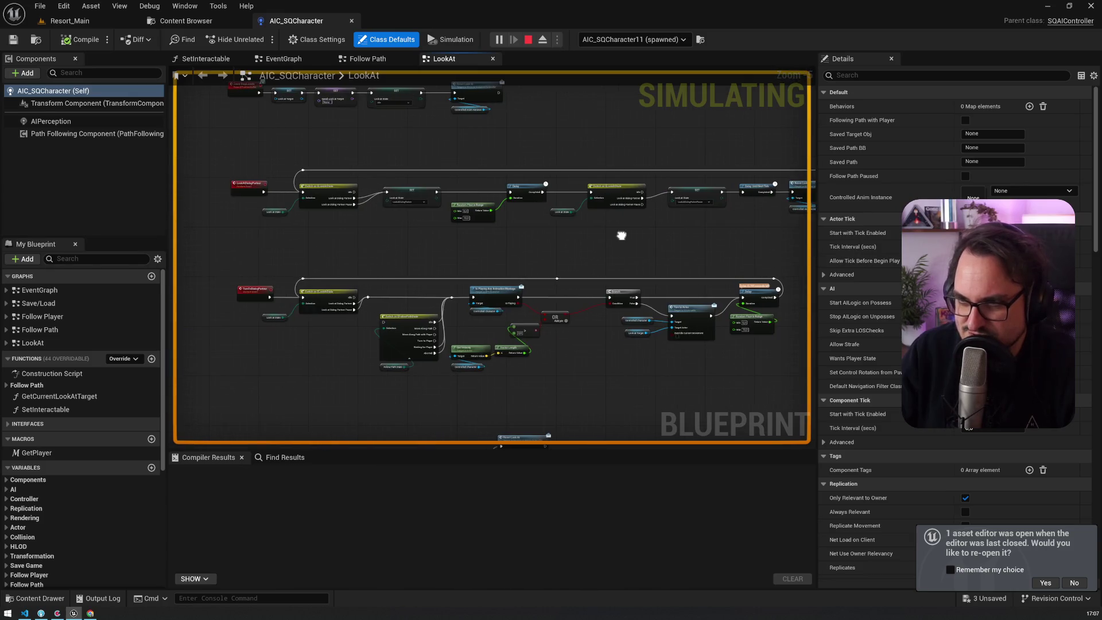
scroll(378, 199, "up", 3)
scroll(344, 230, "down", 3)
left_click_drag(344, 230, 298, 257)
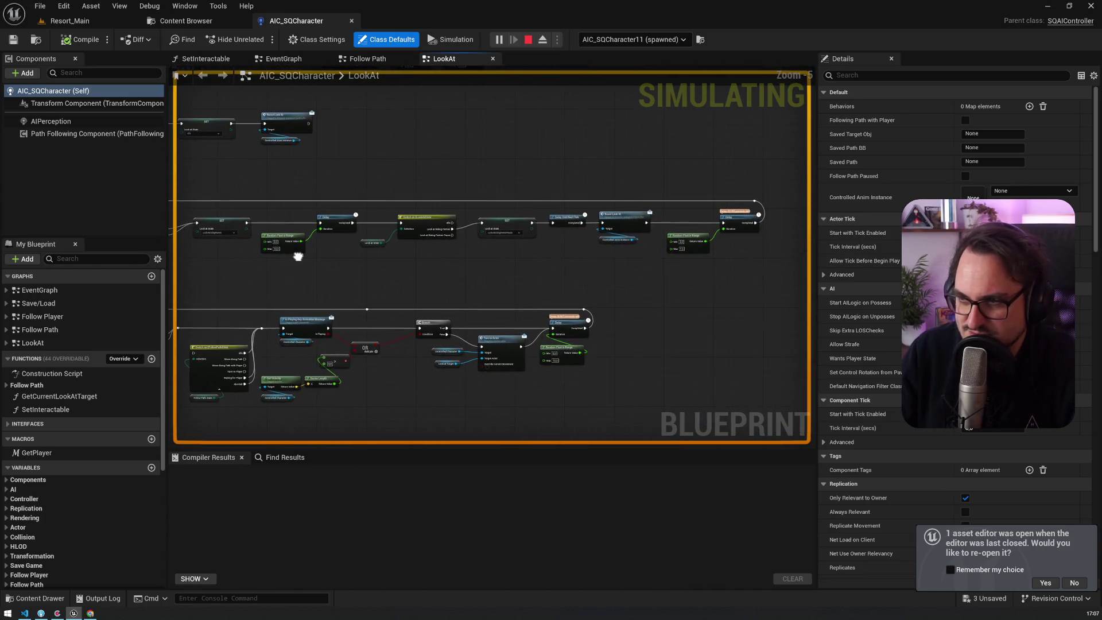
scroll(660, 224, "up", 5)
scroll(661, 224, "down", 2)
mouse_move(661, 224)
left_mouse_down()
mouse_move(484, 224)
mouse_move(424, 193)
mouse_move(414, 235)
mouse_move(442, 249)
mouse_move(746, 247)
left_mouse_up()
scroll(608, 288, "down", 1)
Inspect the Switch on EFollowPathState and TickLookAt nodes, then return to Resort_Main
mouse_move(608, 288)
left_mouse_down()
mouse_move(597, 184)
mouse_move(394, 142)
left_mouse_up()
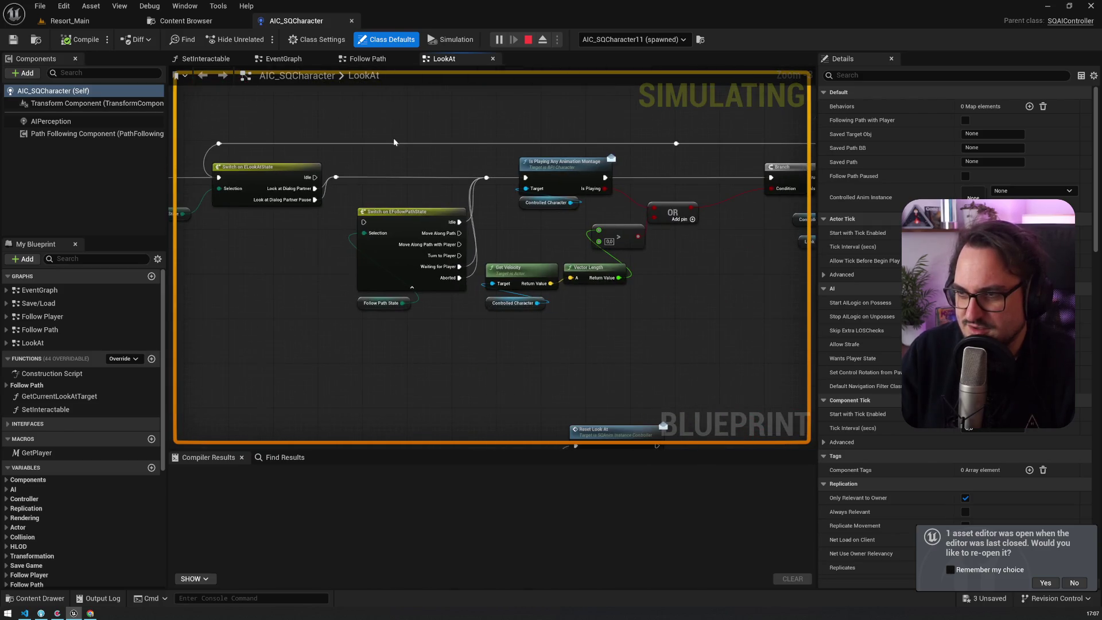
left_click(545, 167)
left_click_drag(608, 122, 360, 122)
scroll(580, 121, "down", 2)
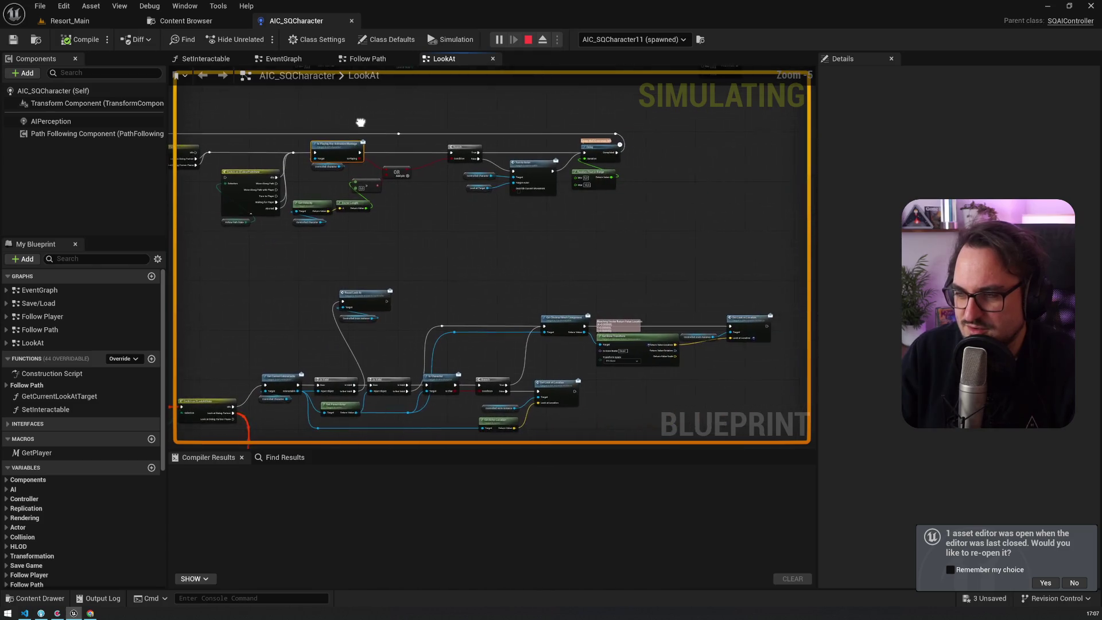
scroll(511, 145, "up", 4)
scroll(511, 144, "down", 3)
mouse_move(446, 199)
left_mouse_down()
mouse_move(427, 175)
mouse_move(639, 18)
left_mouse_up()
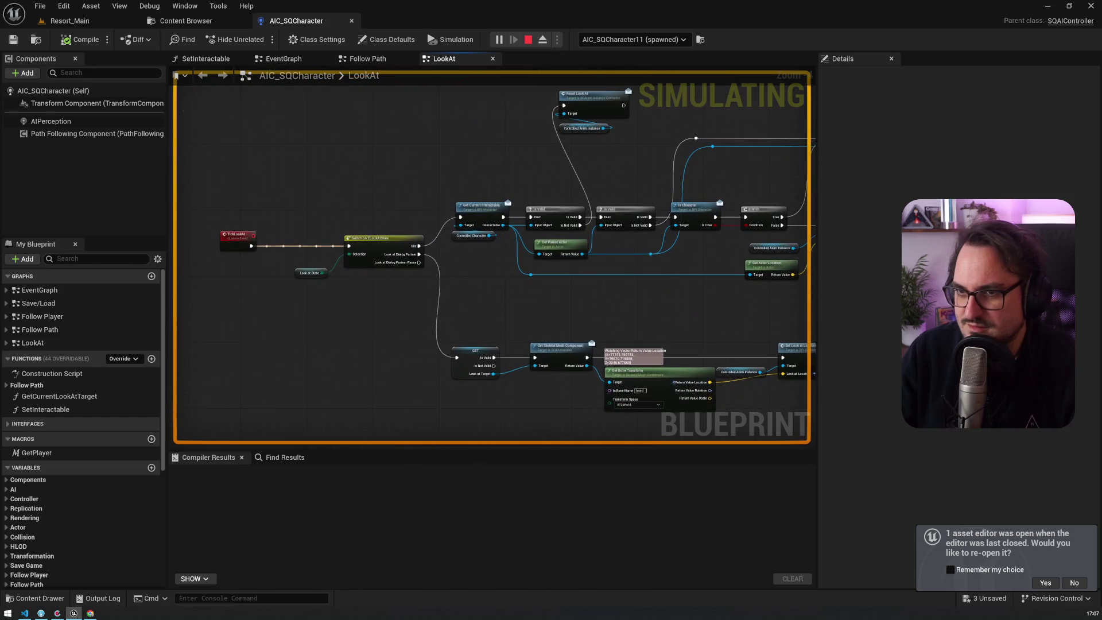
mouse_move(637, 287)
left_mouse_down()
mouse_move(586, 250)
mouse_move(548, 198)
left_mouse_up()
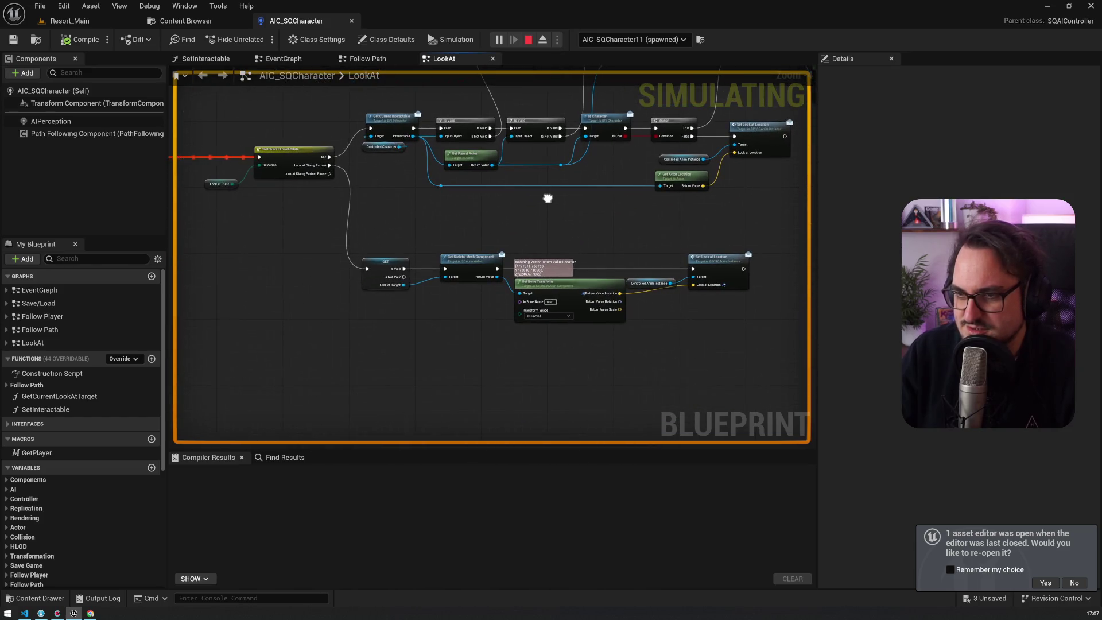
scroll(548, 198, "down", 4)
scroll(612, 298, "up", 7)
scroll(613, 299, "down", 4)
mouse_move(639, 394)
left_mouse_down()
mouse_move(544, 243)
mouse_move(494, 274)
mouse_move(364, 232)
mouse_move(337, 205)
left_mouse_up()
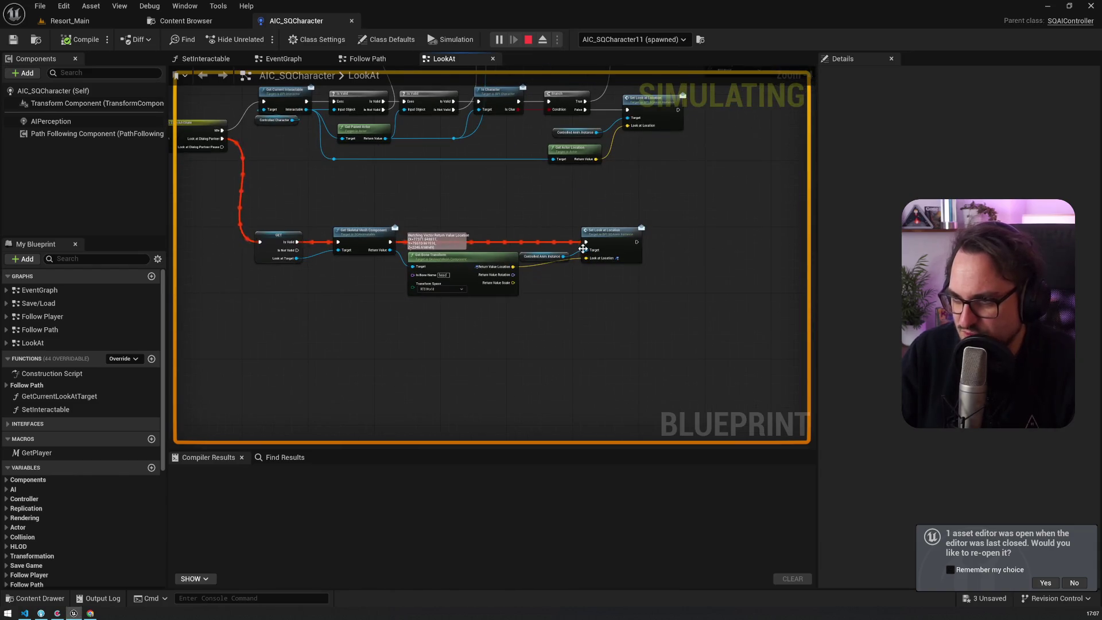
left_click(81, 26)
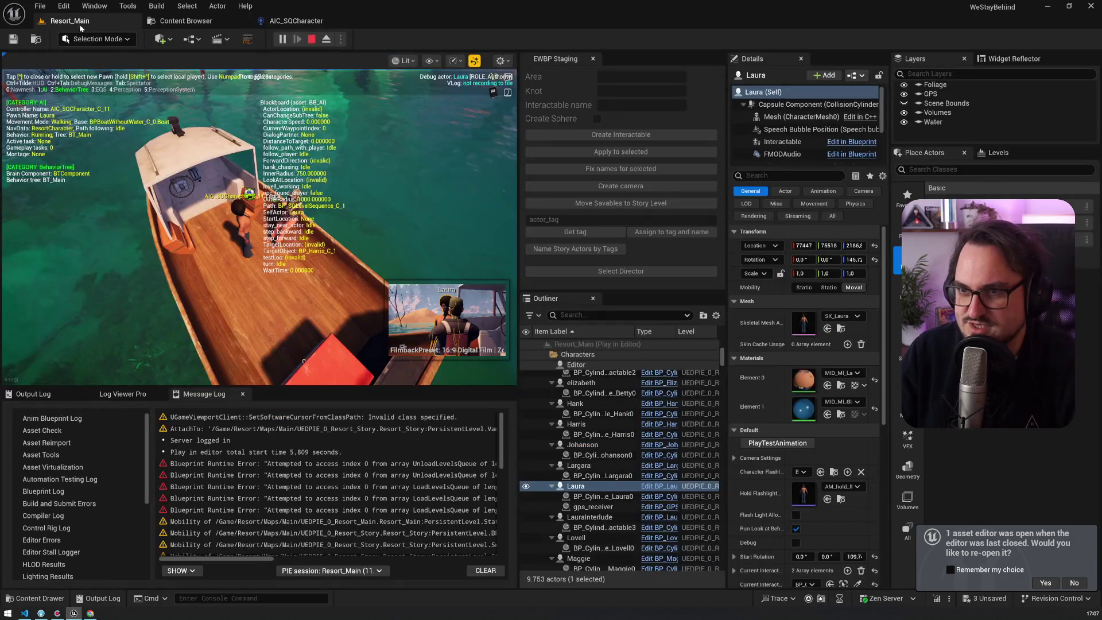
End the running play test from the game viewport, returning Resort_Main to edit mode
left_click(322, 191)
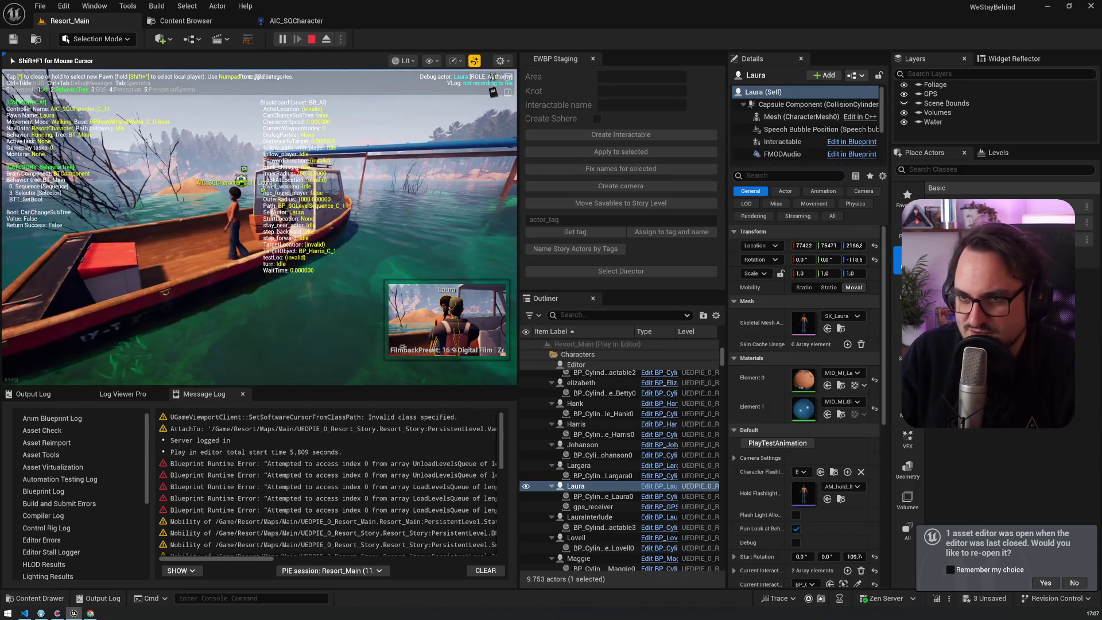
key("Escape")
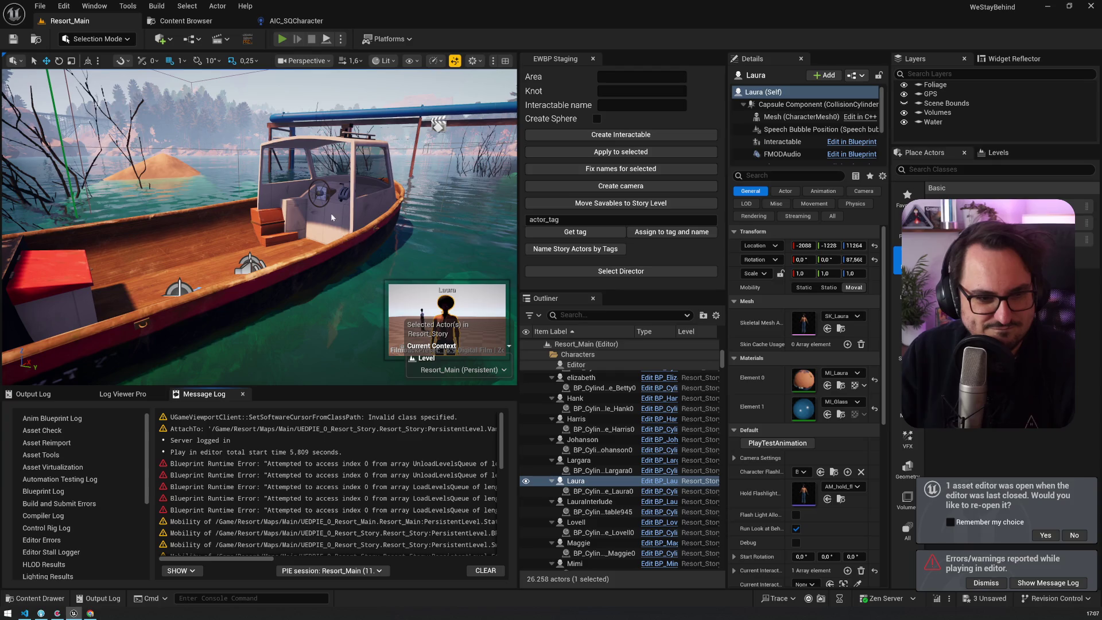
Launch a new Play-In-Editor session of Resort_Main and switch the viewport to Unlit
key("alt+p")
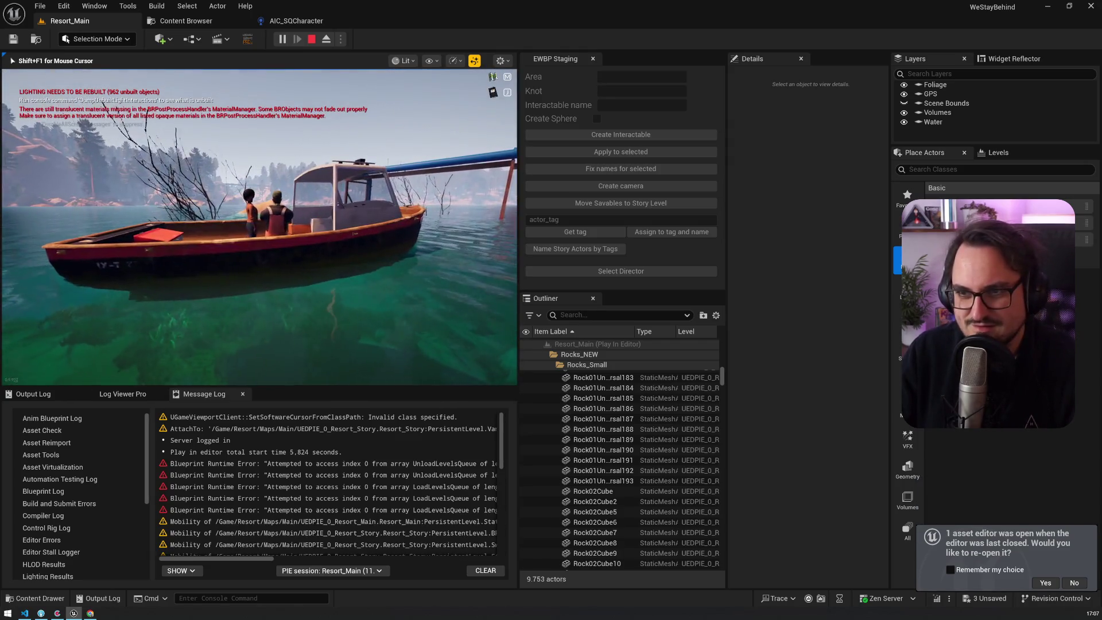
key("F2")
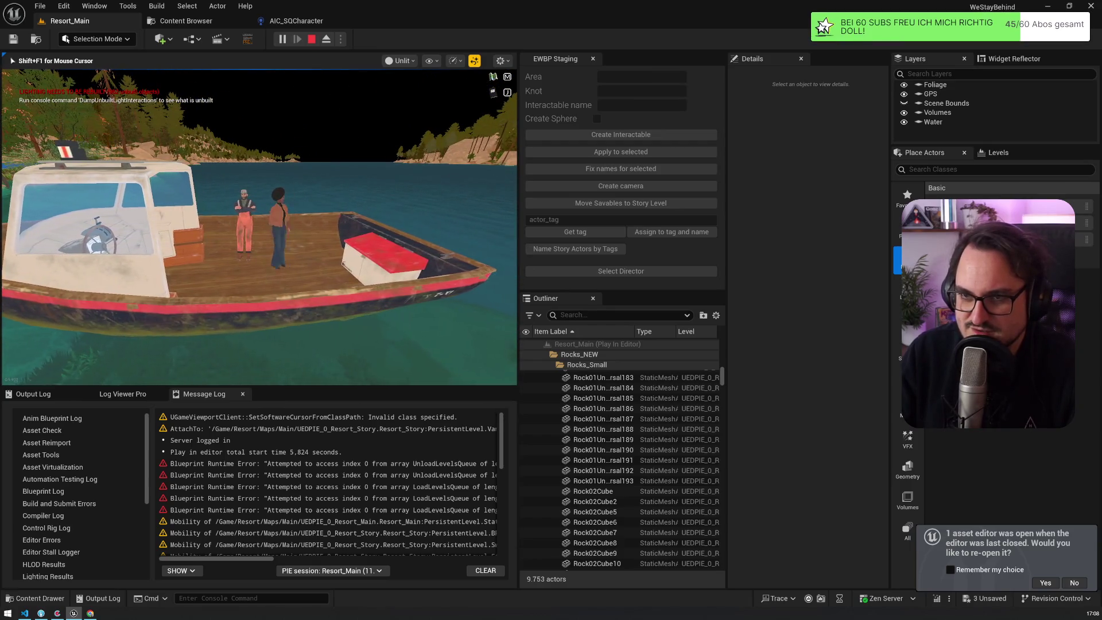
Toggle the Gameplay Debugger overlay for Harris on and off, then decline reopening the asset editor
key("apostrophe")
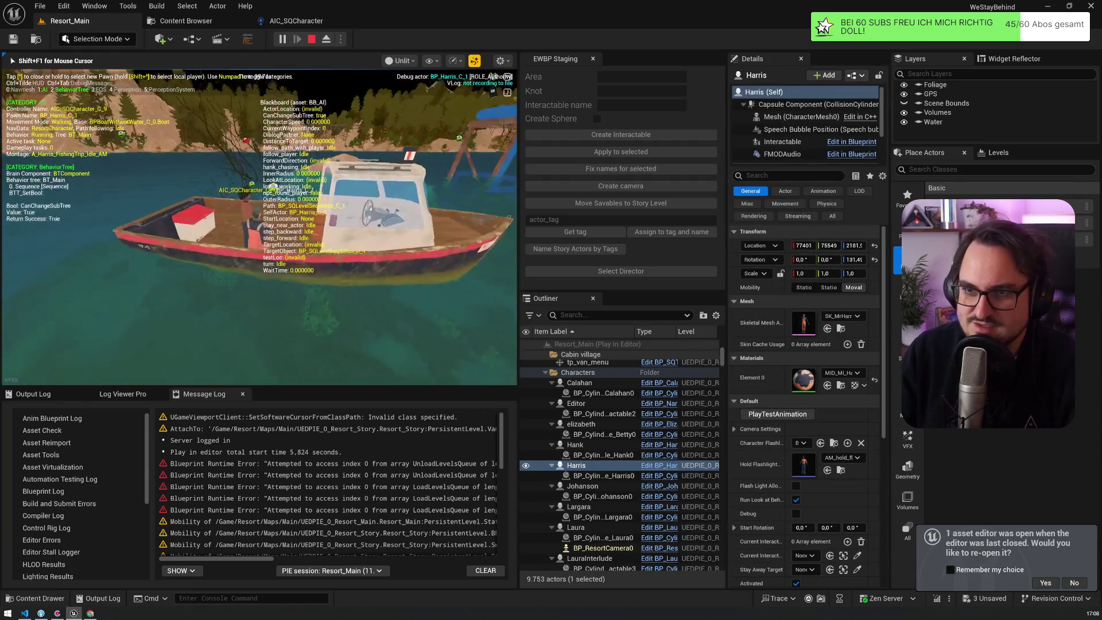
key("apostrophe")
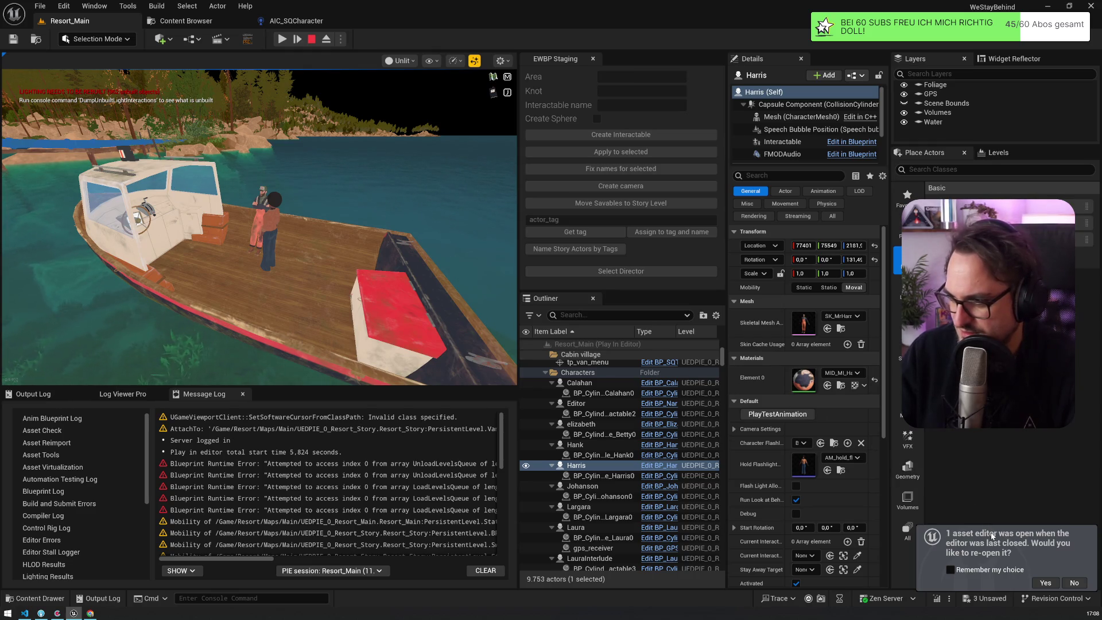
left_click(1083, 586)
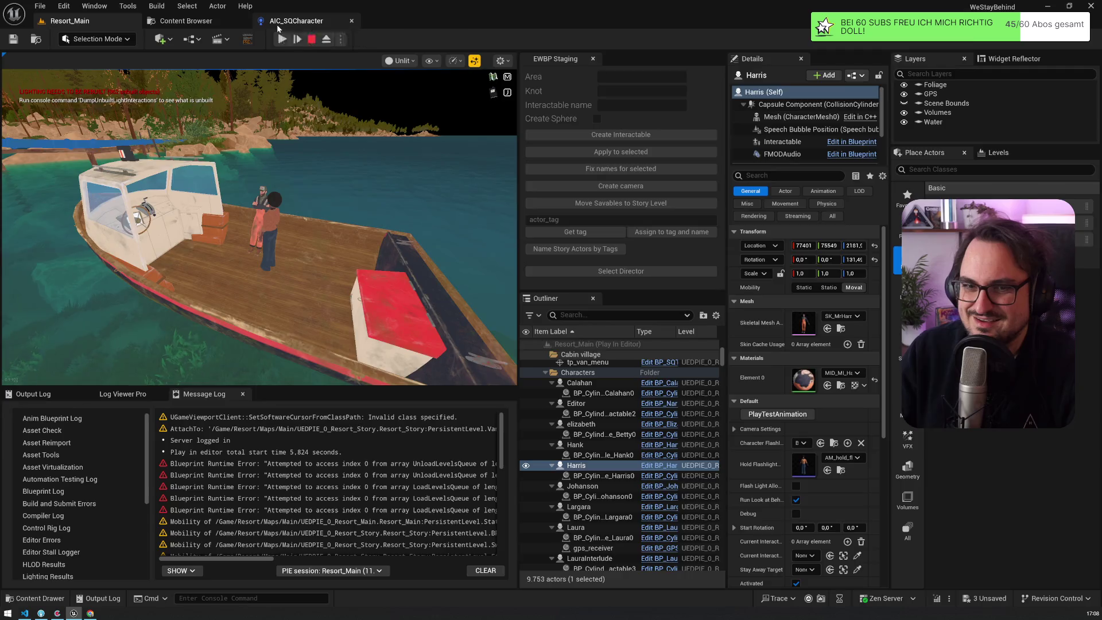
Set the AIC_SQCharacter LookAt graph's debug object to the AIC_SQCharacter9 instance
left_click(277, 26)
mouse_move(342, 192)
left_mouse_down()
mouse_move(386, 221)
mouse_move(413, 263)
mouse_move(527, 260)
mouse_move(301, 400)
left_mouse_up()
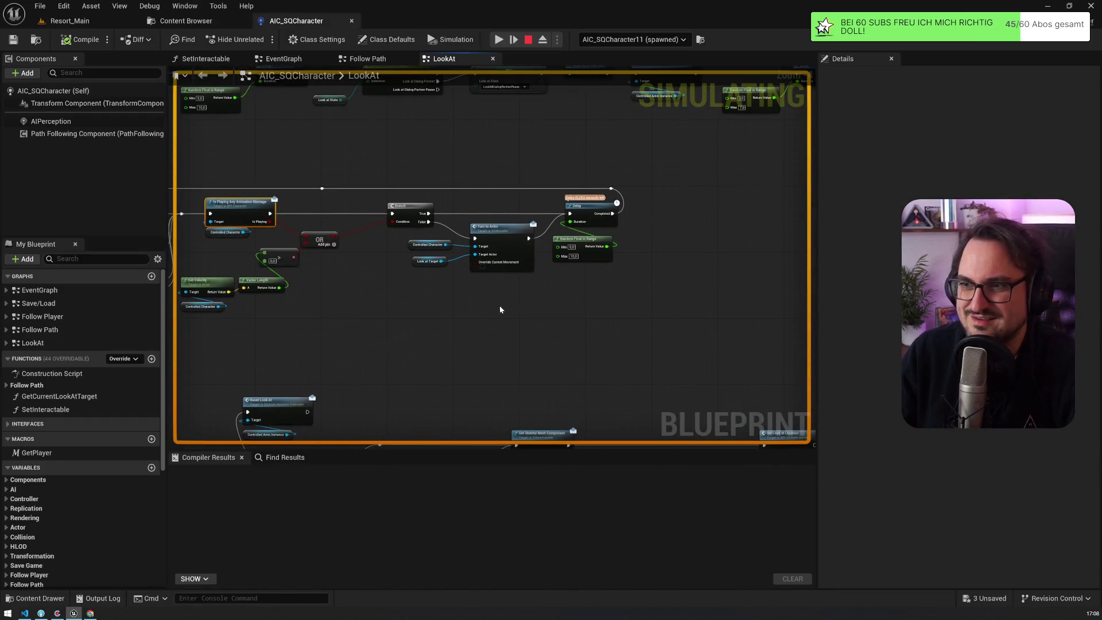
left_click_drag(475, 306, 339, 387)
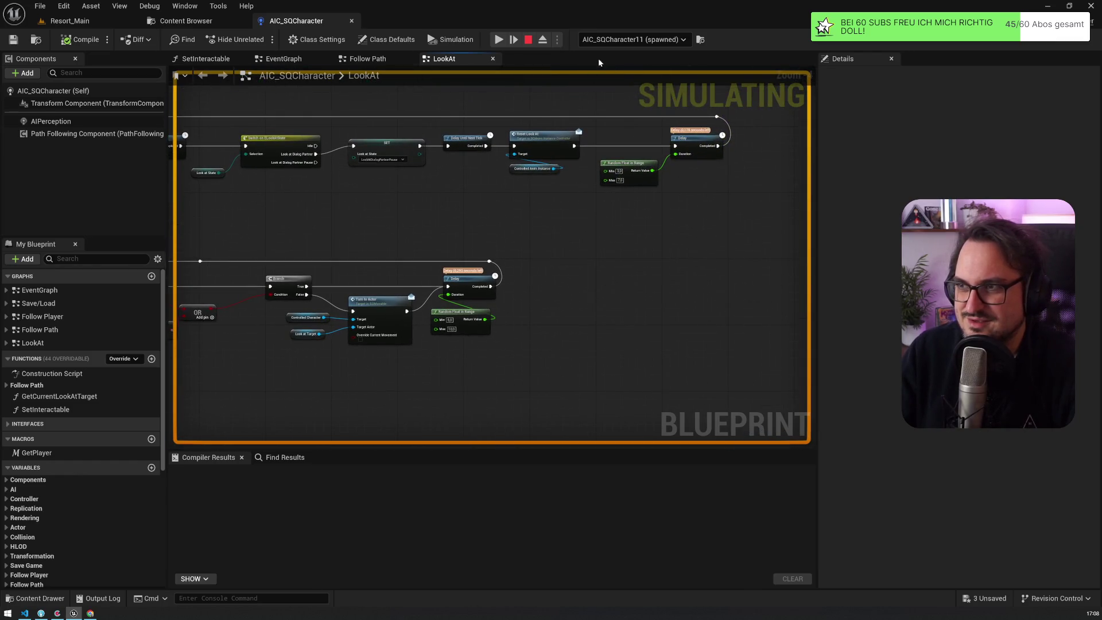
left_click(631, 40)
left_click(649, 163)
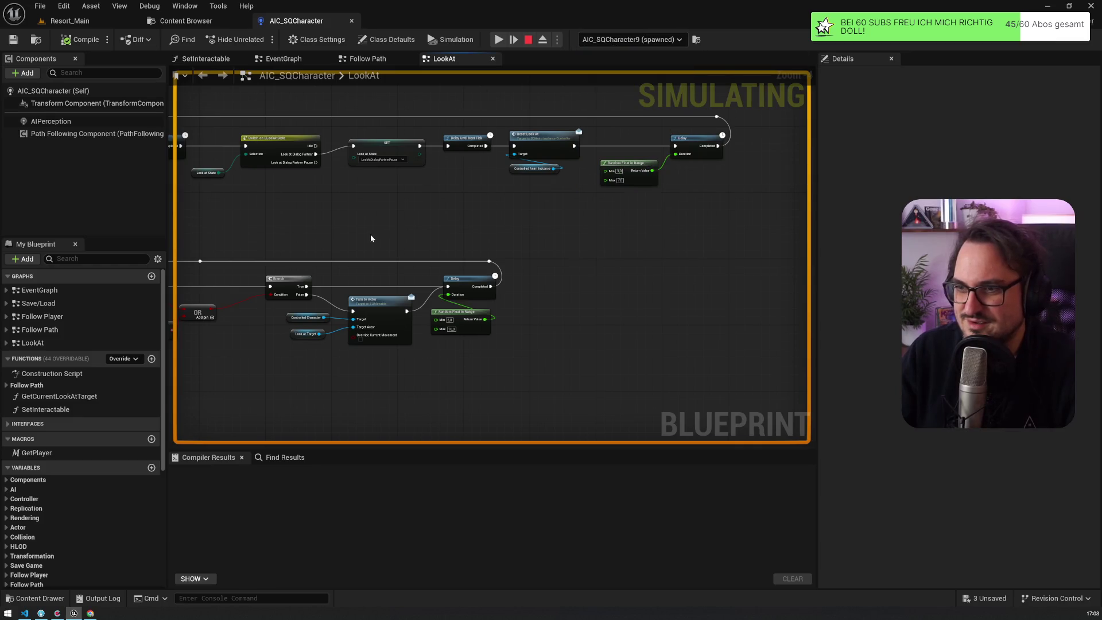
Find the Set Look at Location nodes and select the LookAtTarget GET node
scroll(342, 249, "down", 5)
mouse_move(441, 315)
left_mouse_down()
mouse_move(467, 299)
mouse_move(500, 179)
mouse_move(637, 148)
left_mouse_up()
scroll(498, 271, "up", 5)
mouse_move(541, 235)
left_mouse_down()
mouse_move(571, 155)
mouse_move(315, 183)
mouse_move(473, 163)
left_mouse_up()
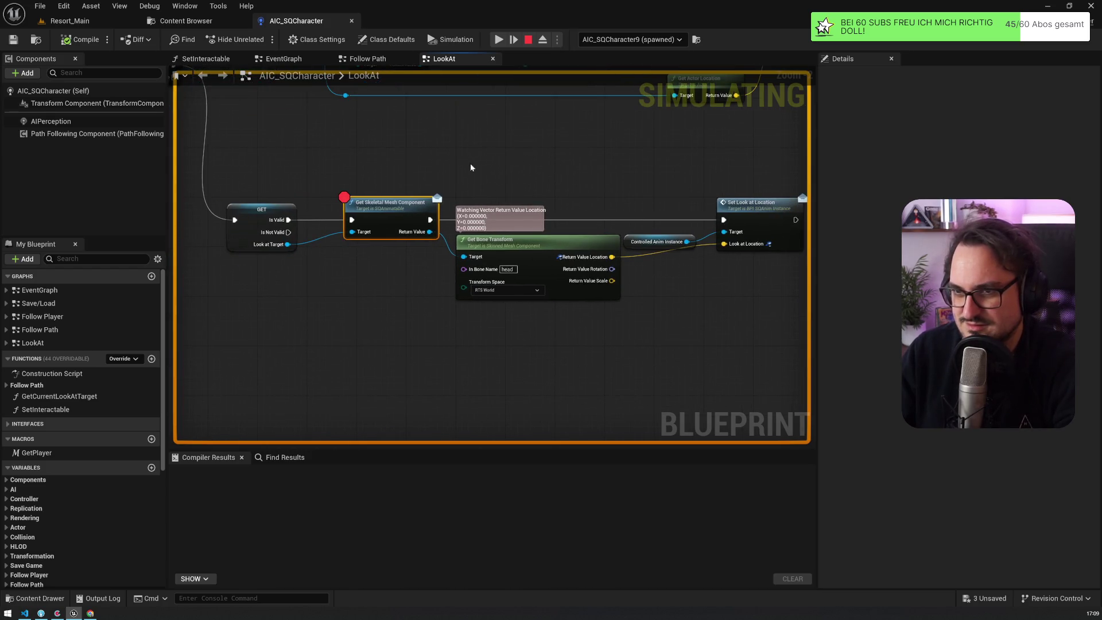
left_click(276, 212)
mouse_move(291, 167)
left_mouse_down()
mouse_move(560, 227)
mouse_move(548, 270)
left_mouse_up()
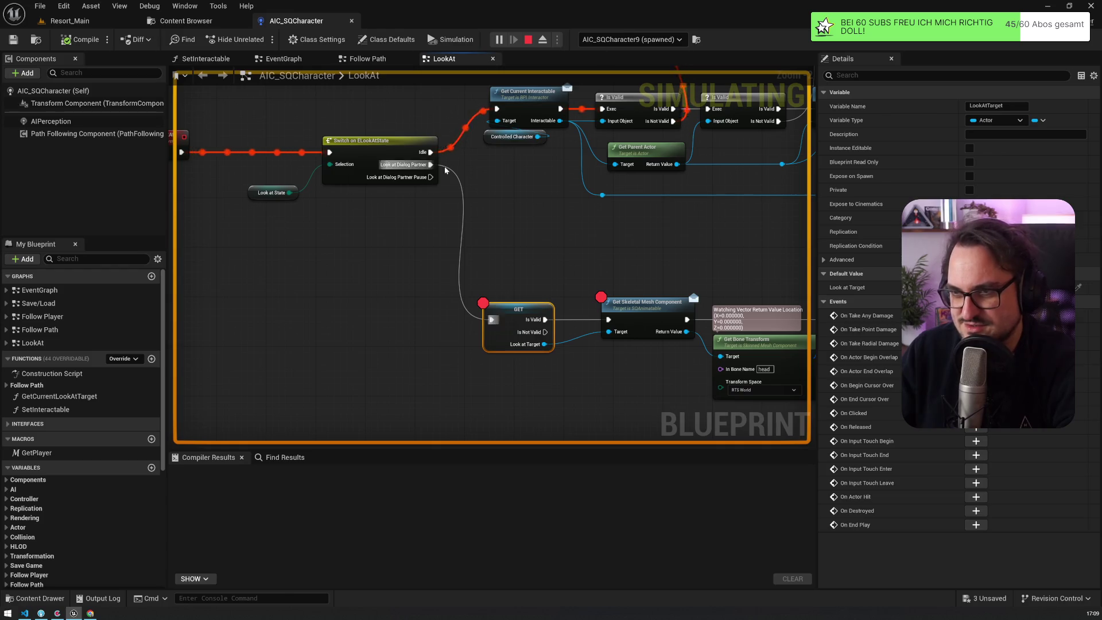
Survey the LookAt graph's node groups, bringing LookAtDialogPartner and its Switch into view
scroll(445, 170, "down", 6)
mouse_move(443, 115)
left_mouse_down()
mouse_move(247, 258)
mouse_move(293, 275)
mouse_move(323, 305)
left_mouse_up()
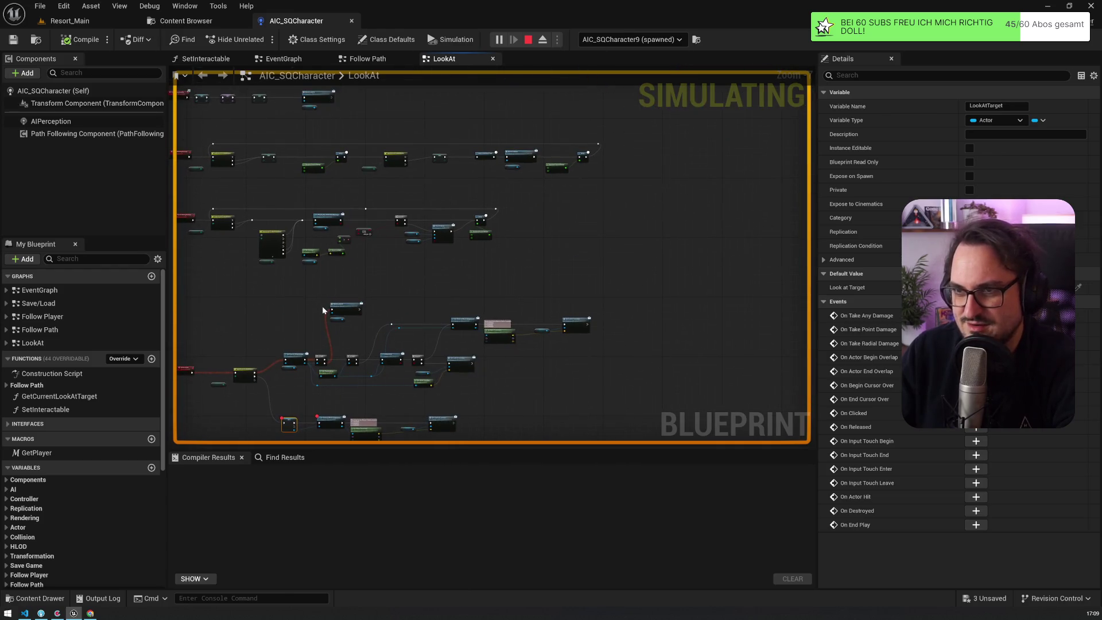
left_click_drag(301, 213, 391, 238)
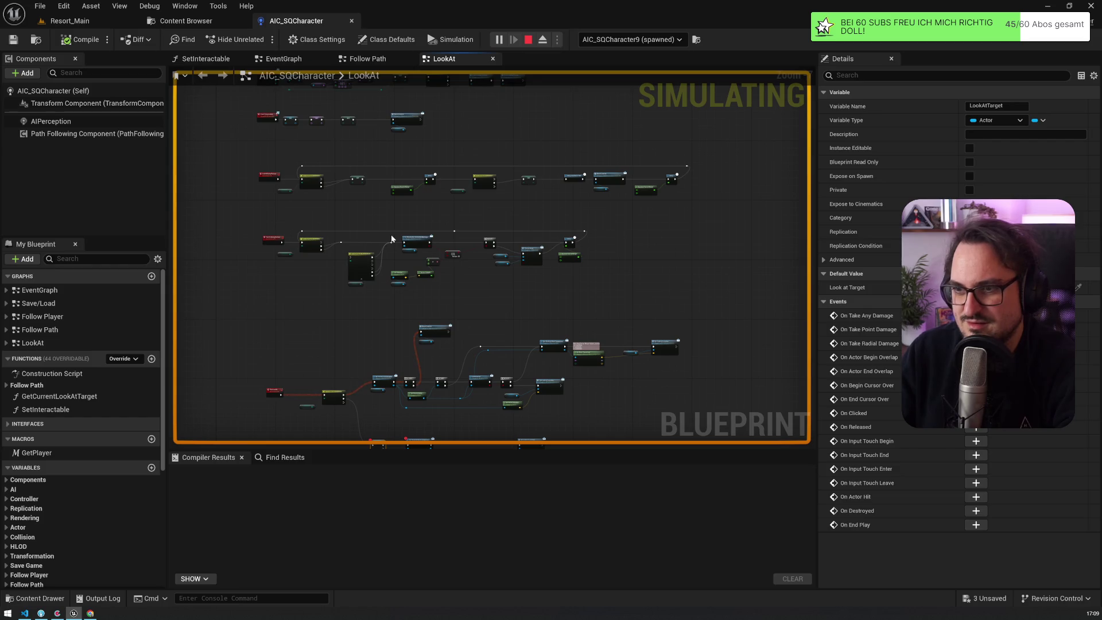
scroll(391, 238, "up", 3)
scroll(523, 326, "down", 2)
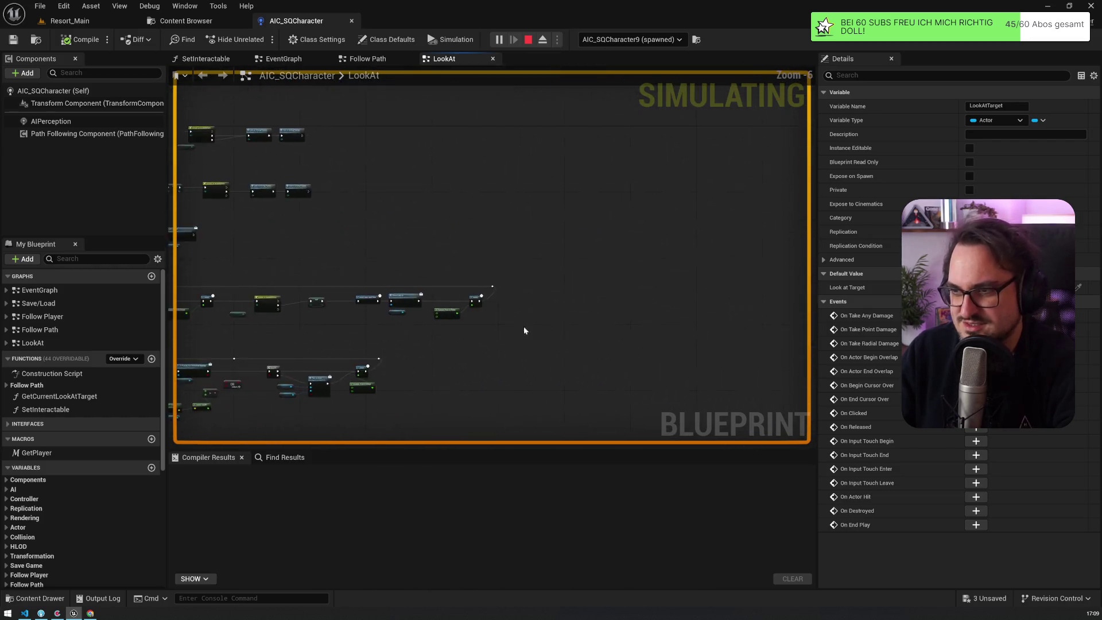
scroll(260, 338, "up", 5)
left_click_drag(260, 338, 591, 346)
scroll(590, 347, "down", 3)
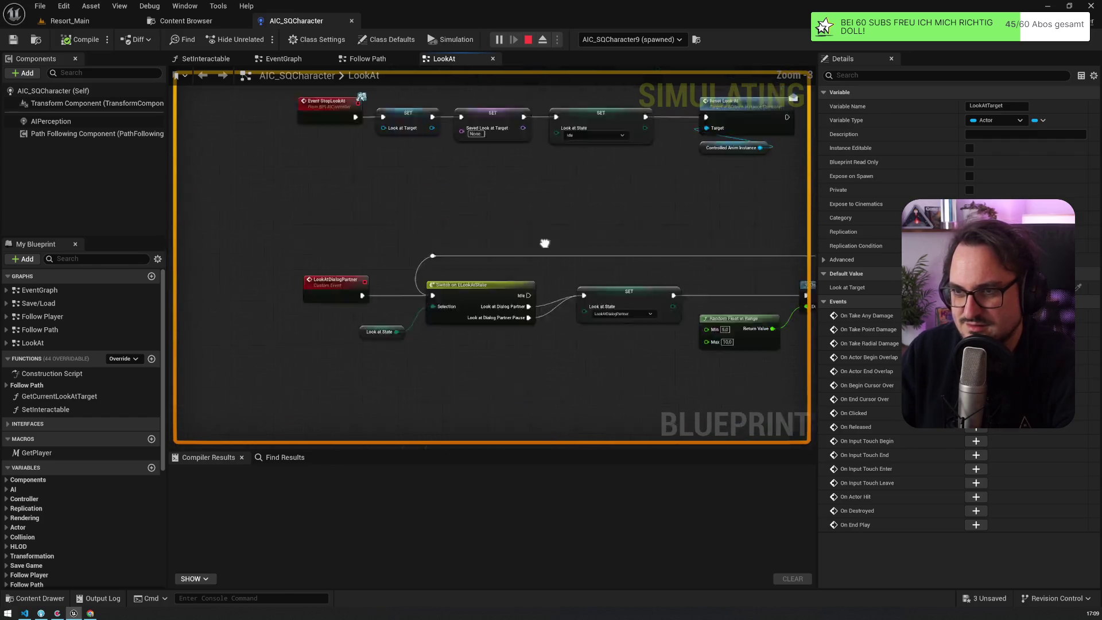
scroll(454, 362, "up", 2)
scroll(386, 271, "down", 3)
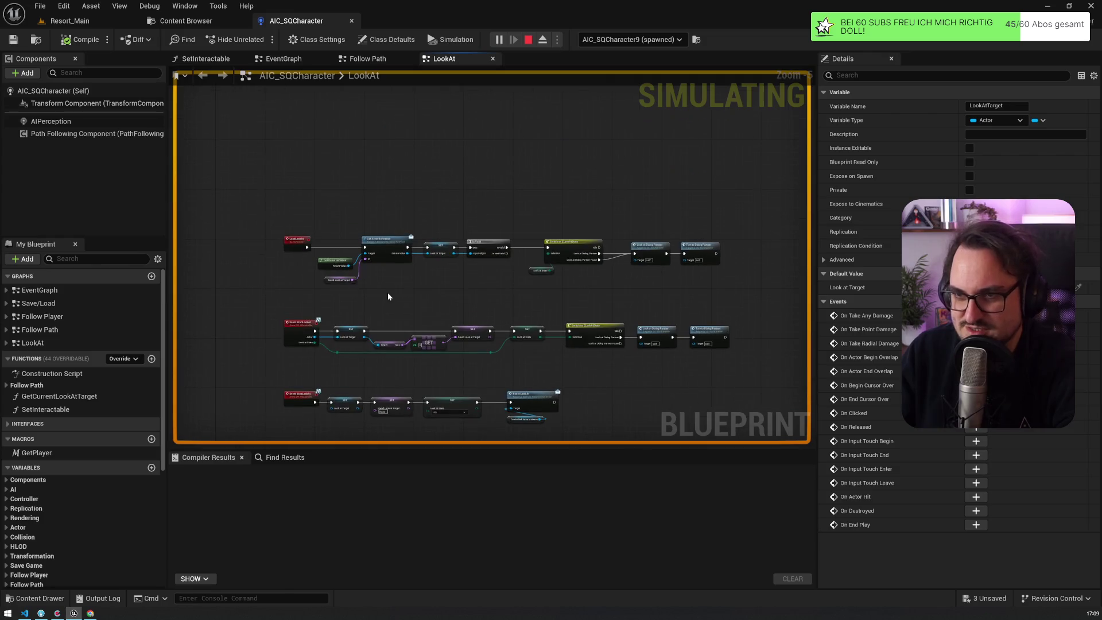
scroll(388, 292, "up", 2)
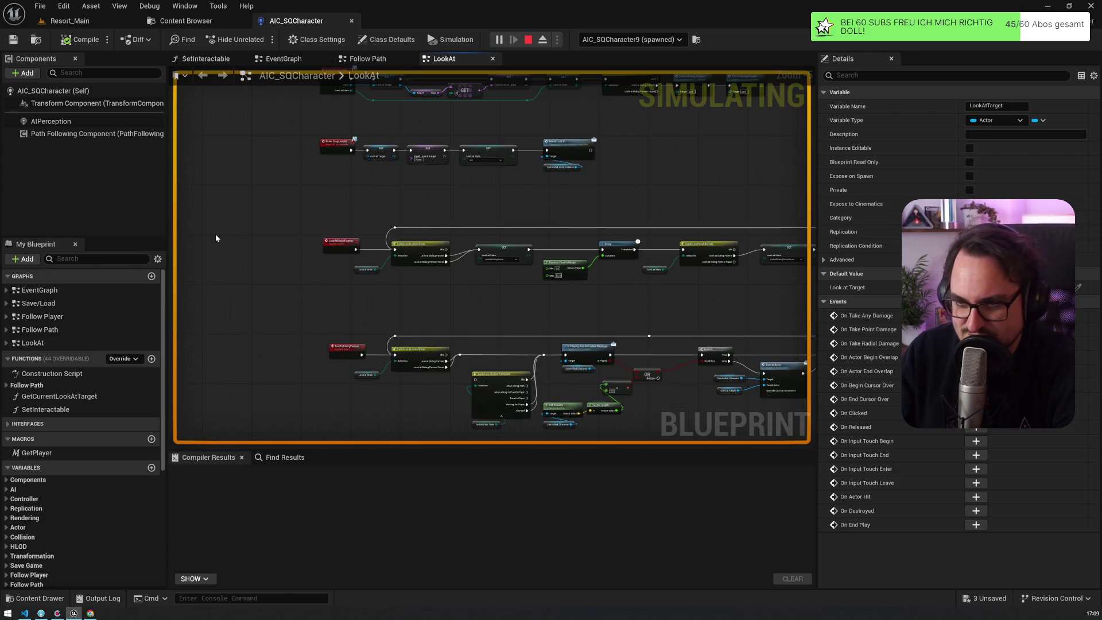
scroll(216, 238, "down", 2)
scroll(214, 232, "up", 3)
Clear the node selection and bring the TickLookAt and Event StartLookAt rows into view
mouse_move(330, 138)
left_mouse_down()
mouse_move(415, 127)
mouse_move(416, 43)
left_mouse_up()
left_click_drag(425, 260, 499, 337)
left_click_drag(409, 92, 409, 188)
scroll(409, 189, "up", 5)
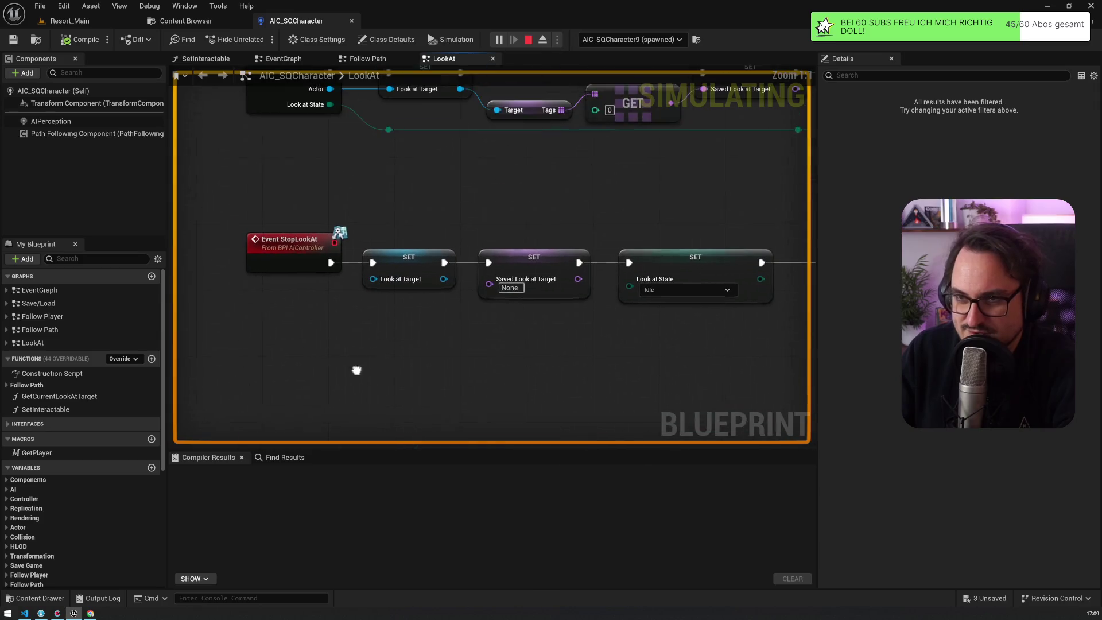
left_click_drag(379, 345, 383, 449)
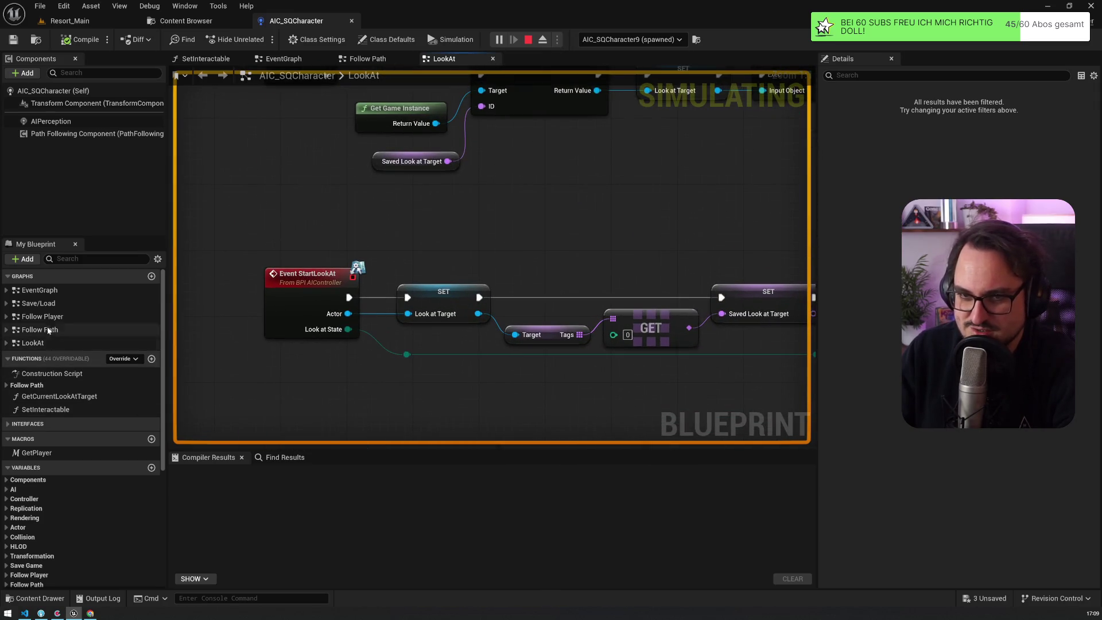
Open the Save/Load graph and jump to the LoadLookAt event and its following nodes
double_click(40, 303)
scroll(329, 270, "up", 5)
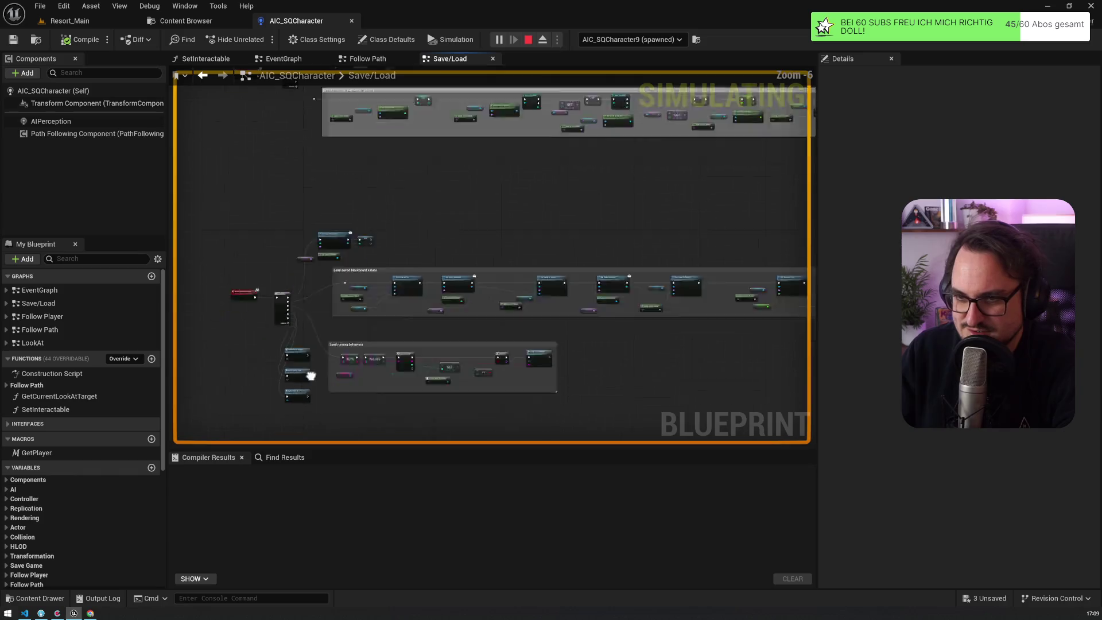
double_click(325, 283)
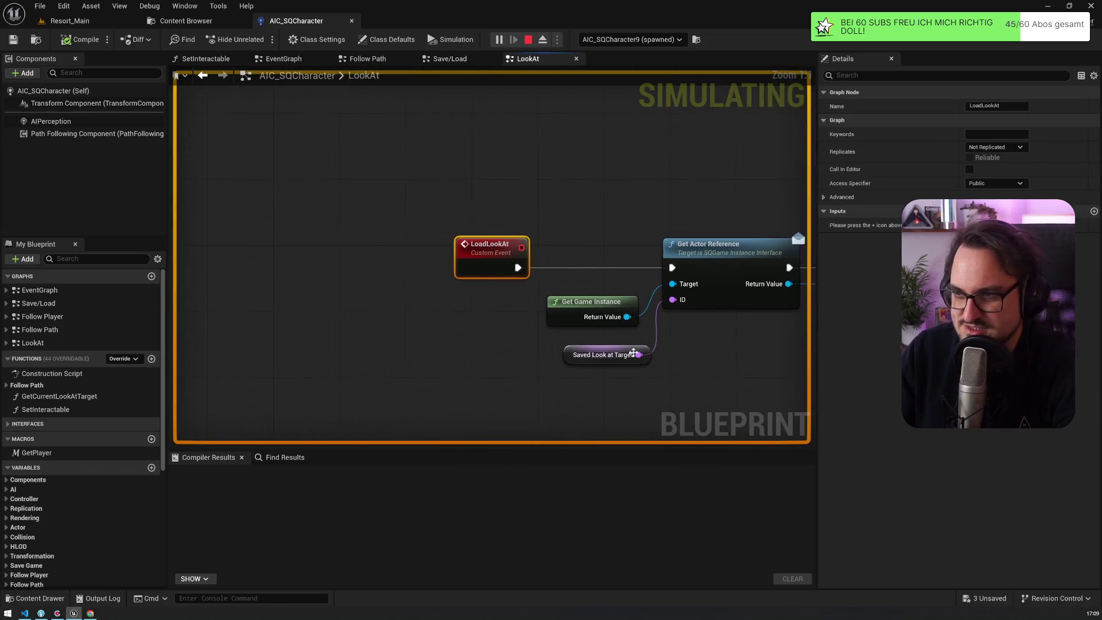
scroll(658, 359, "down", 3)
mouse_move(283, 315)
left_mouse_down()
mouse_move(603, 337)
mouse_move(497, 329)
left_mouse_up()
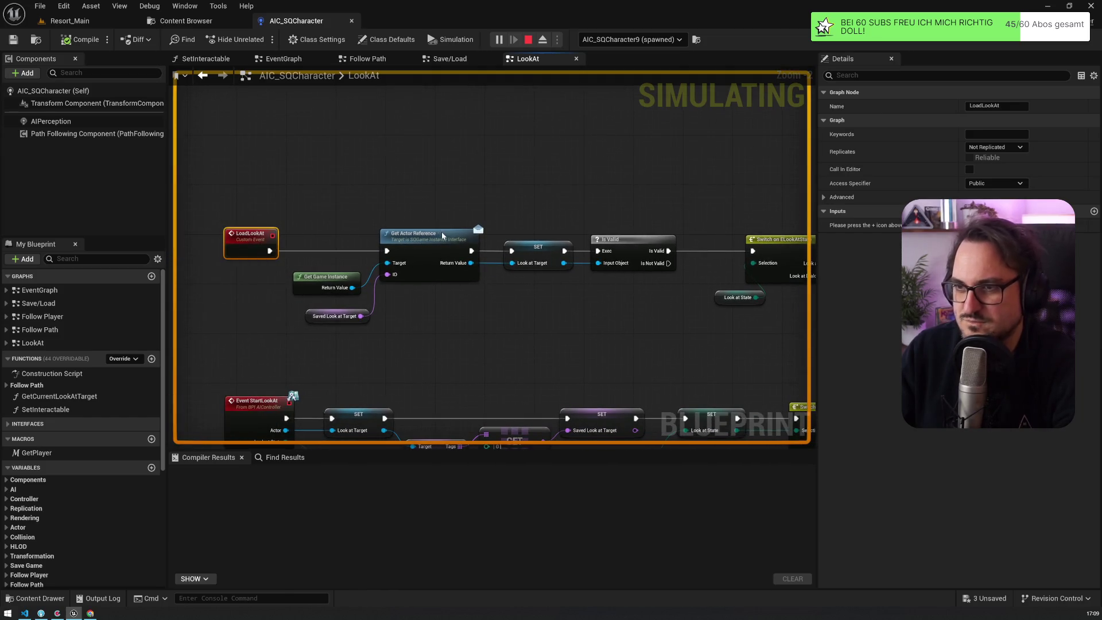
Put a breakpoint on the Get Actor Reference node and return to the running game
left_click(442, 234)
key("F9")
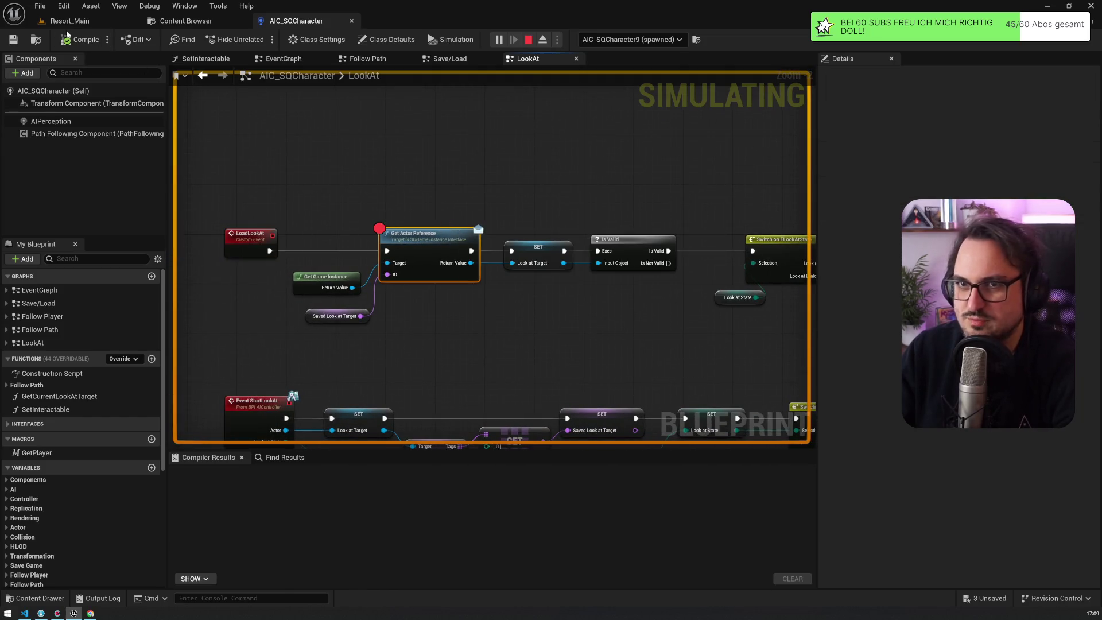
left_click(68, 23)
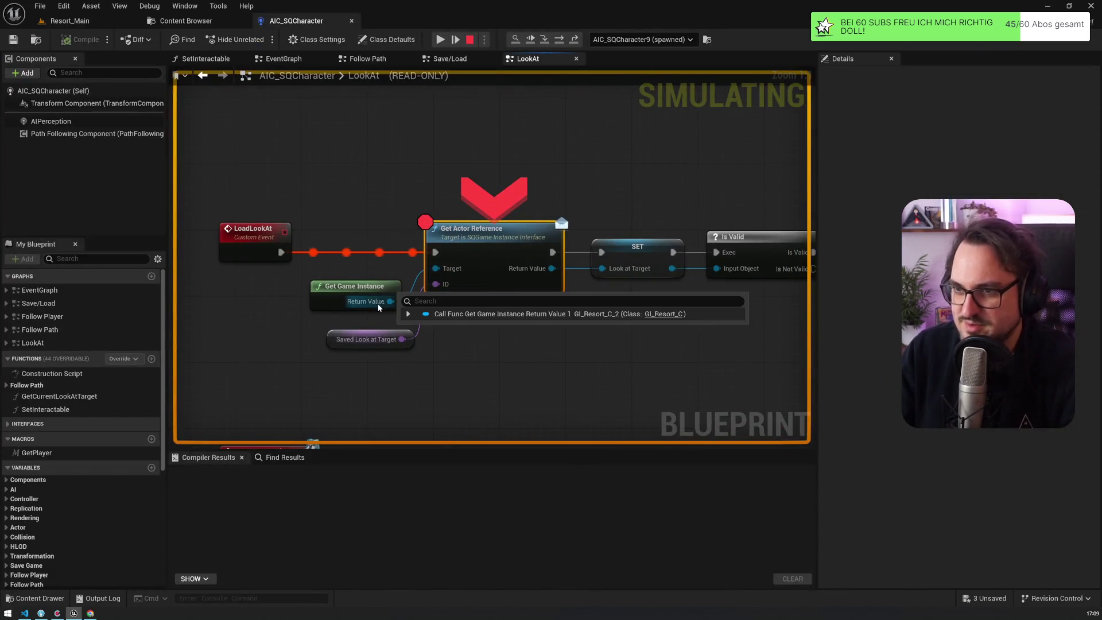
Confirm Saved Look at Target is None on its SET node, then stop the session
mouse_move(404, 340)
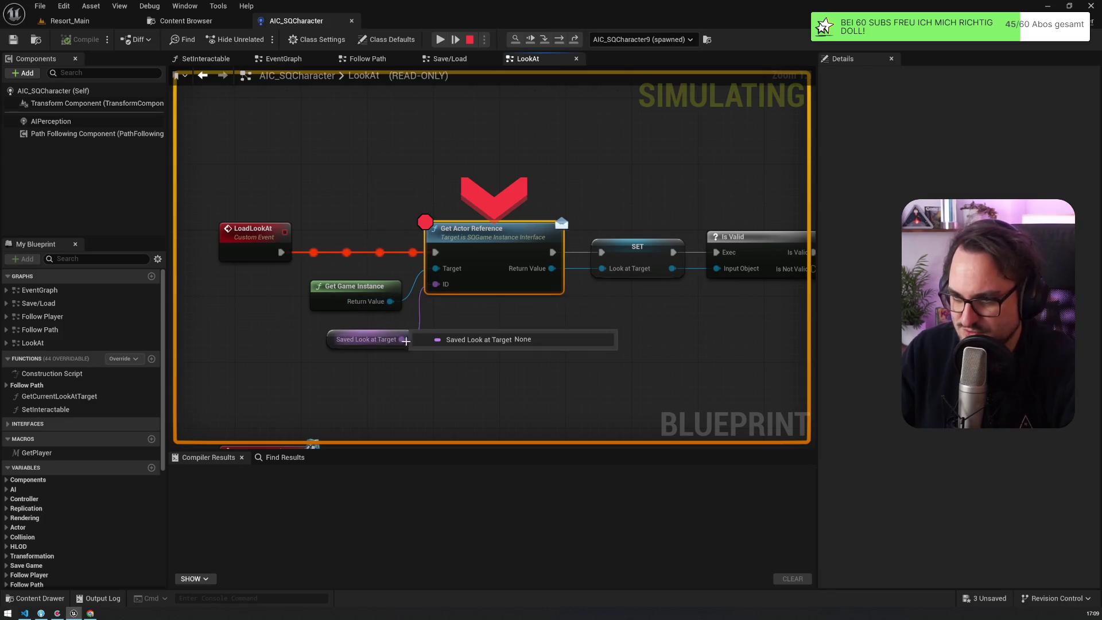
scroll(301, 267, "down", 5)
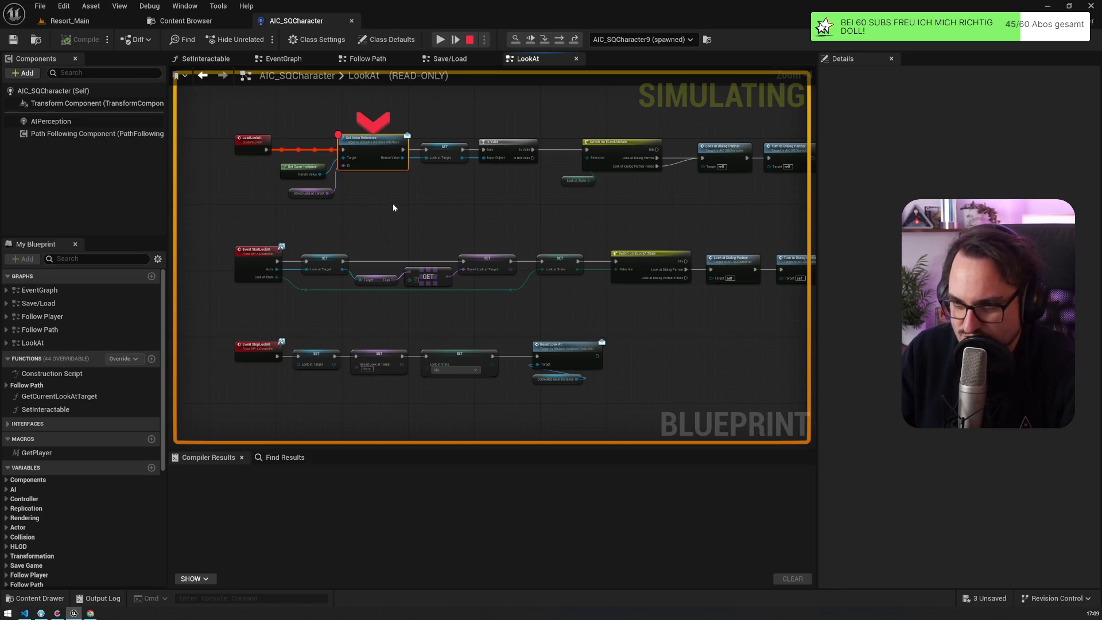
scroll(393, 207, "up", 3)
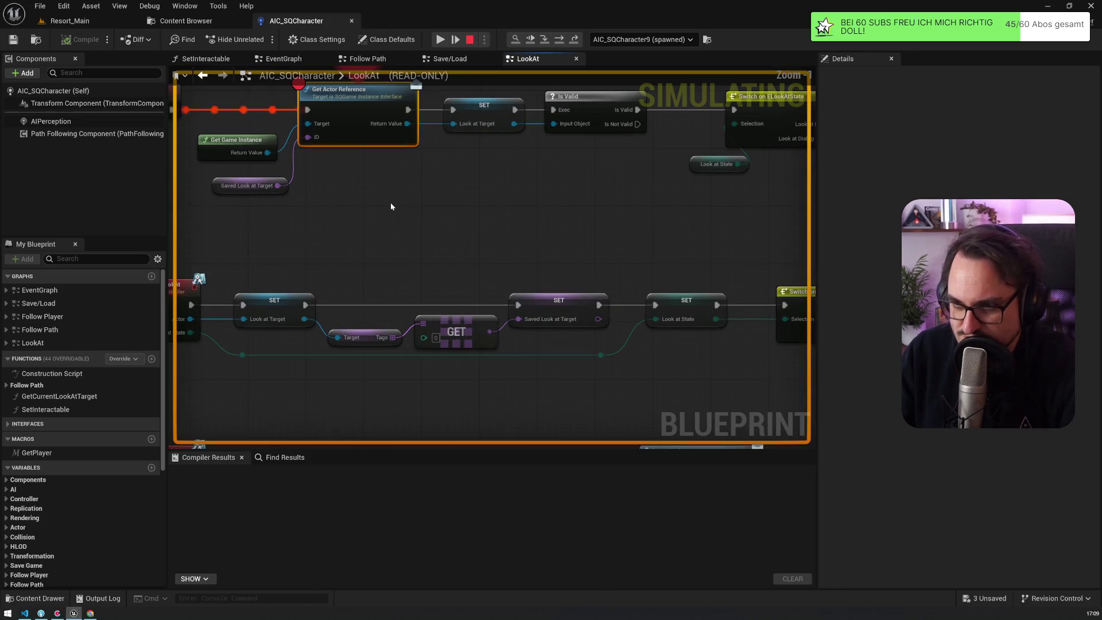
left_click(589, 313)
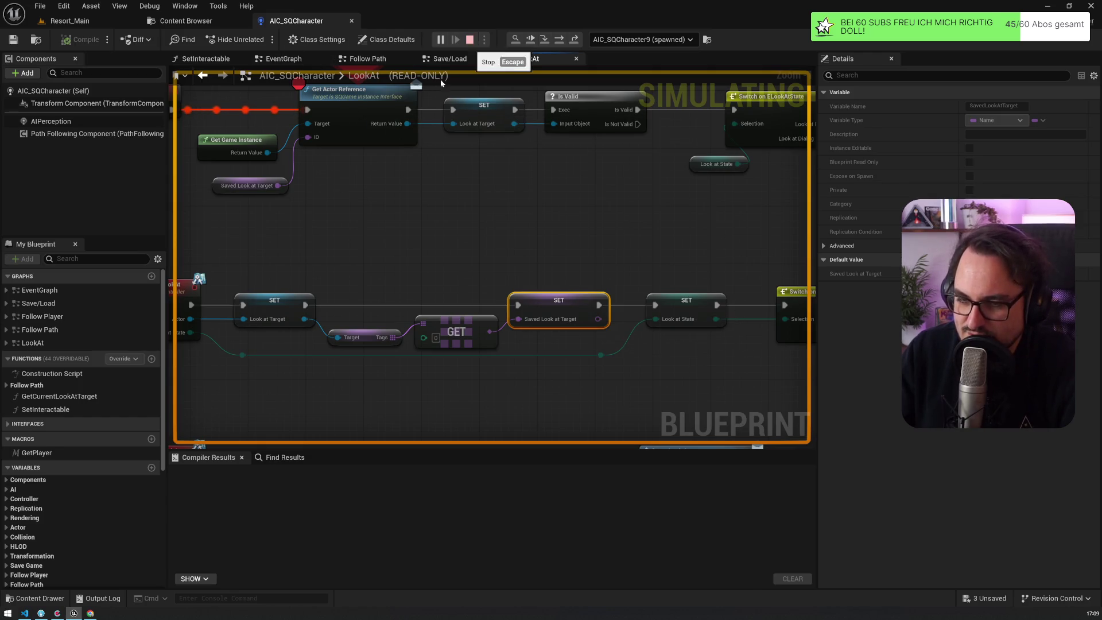
left_click(470, 39)
left_click(327, 20)
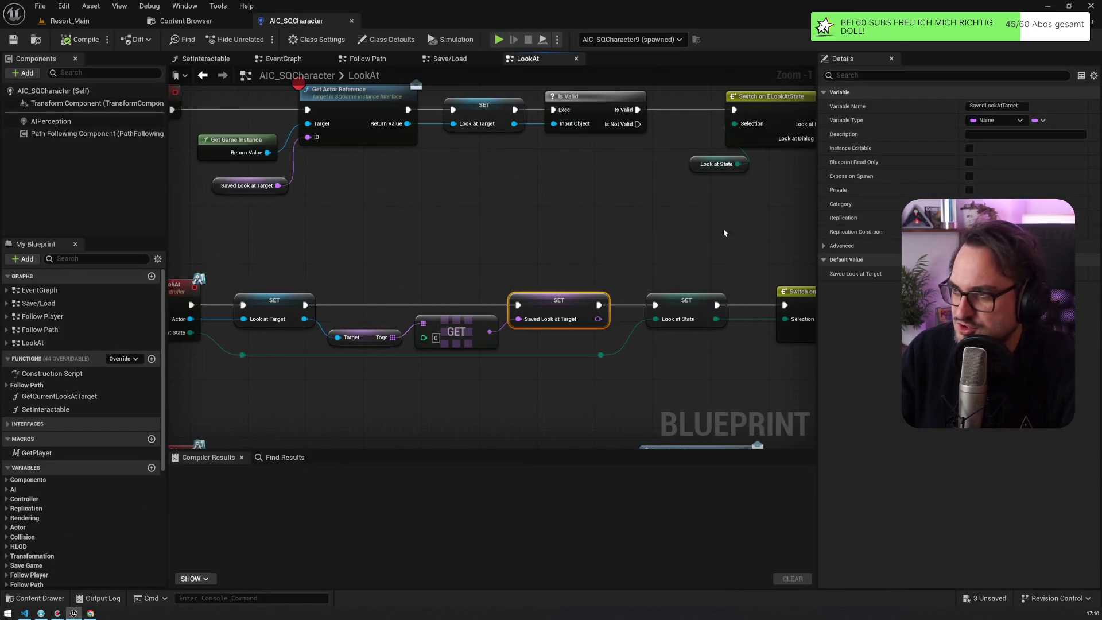
Inspect SavedLookAtTarget's advanced Details and its SET node, then switch to the Resort_Main level
scroll(43, 494, "down", 5)
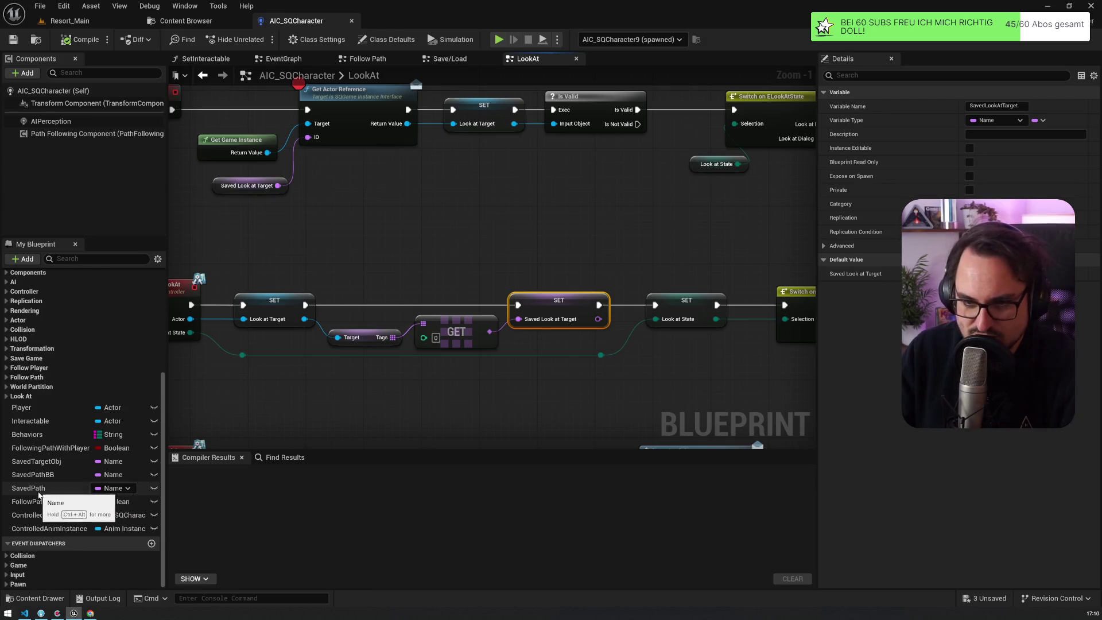
left_click(21, 396)
left_click(47, 435)
left_click(842, 245)
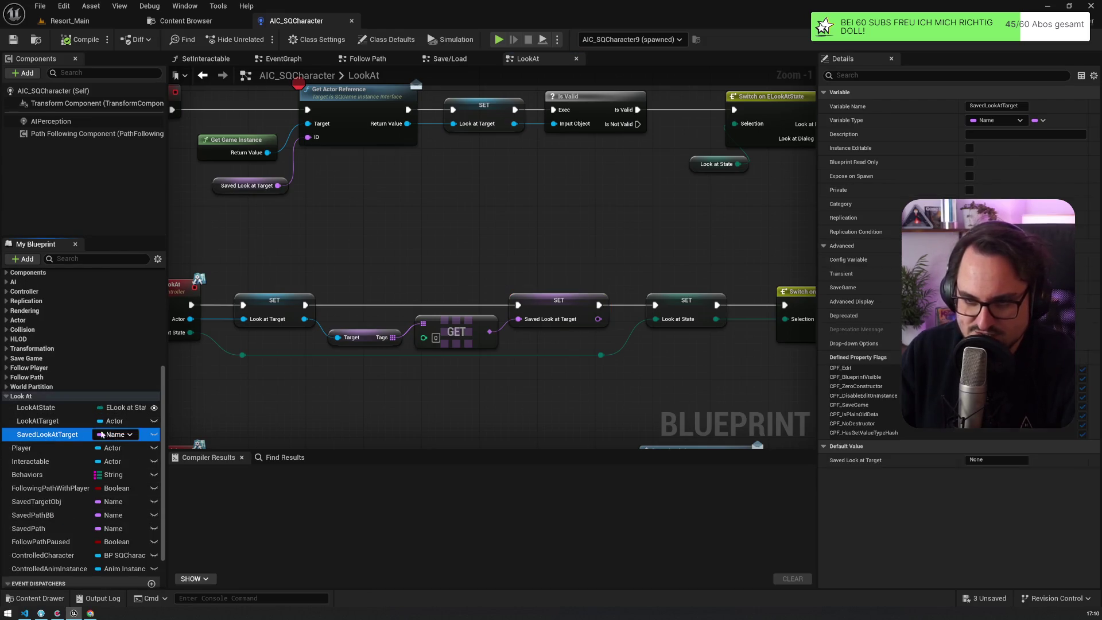
left_click_drag(560, 259, 677, 262)
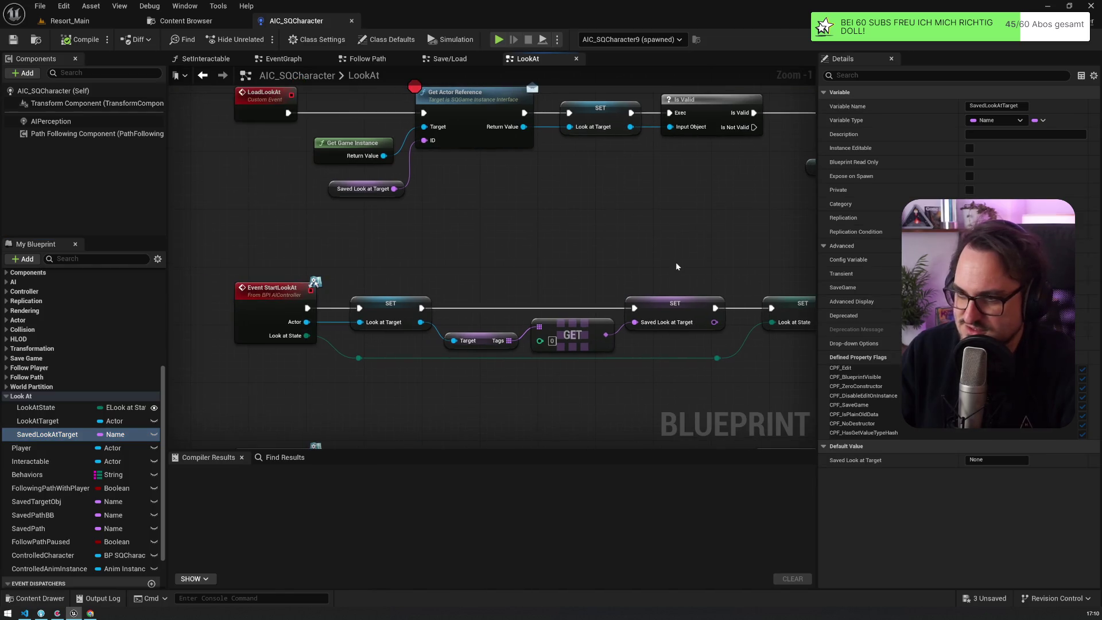
left_click(704, 326)
left_click(69, 21)
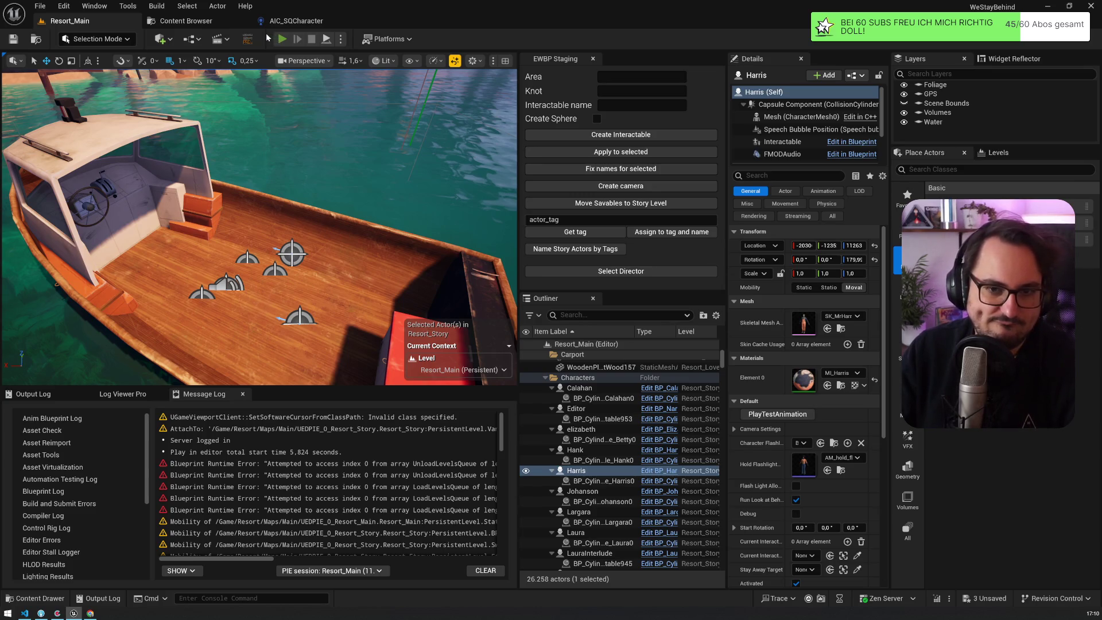
Launch a Resort_Main play test, then bring up the ink scripts in the code editor
left_click(281, 39)
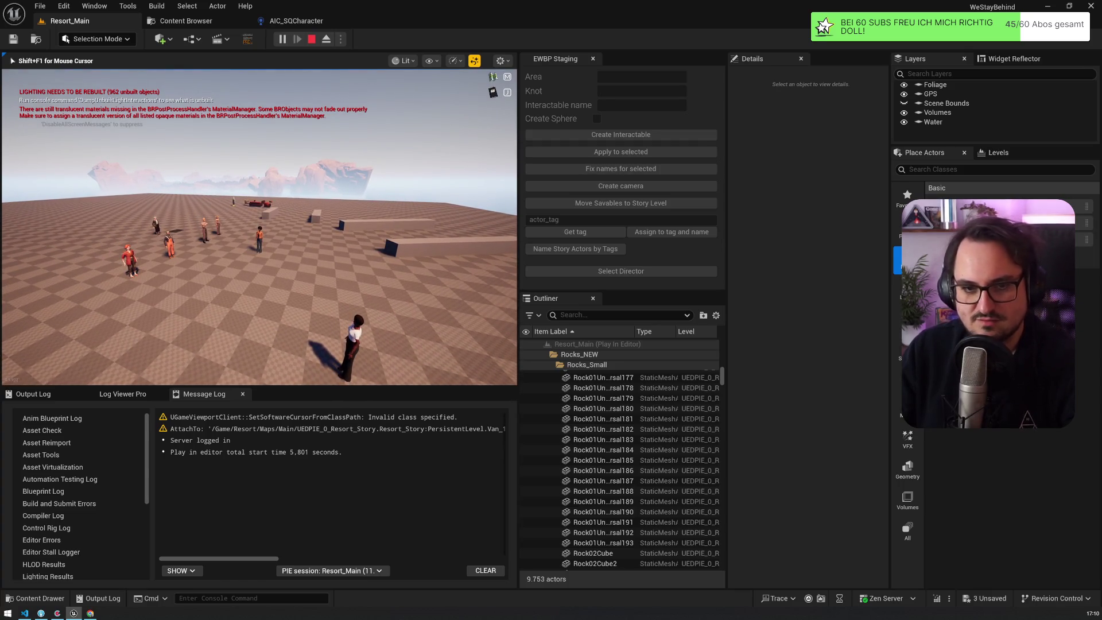
key("alt+Tab")
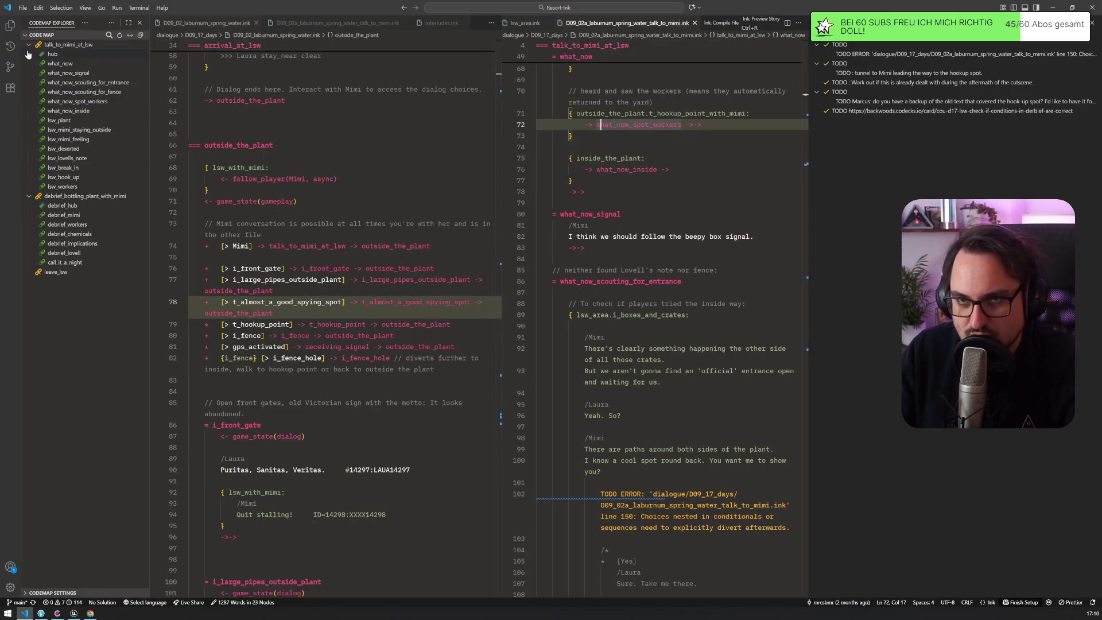
Close the right-hand editor group and all open ink files
right_click(654, 27)
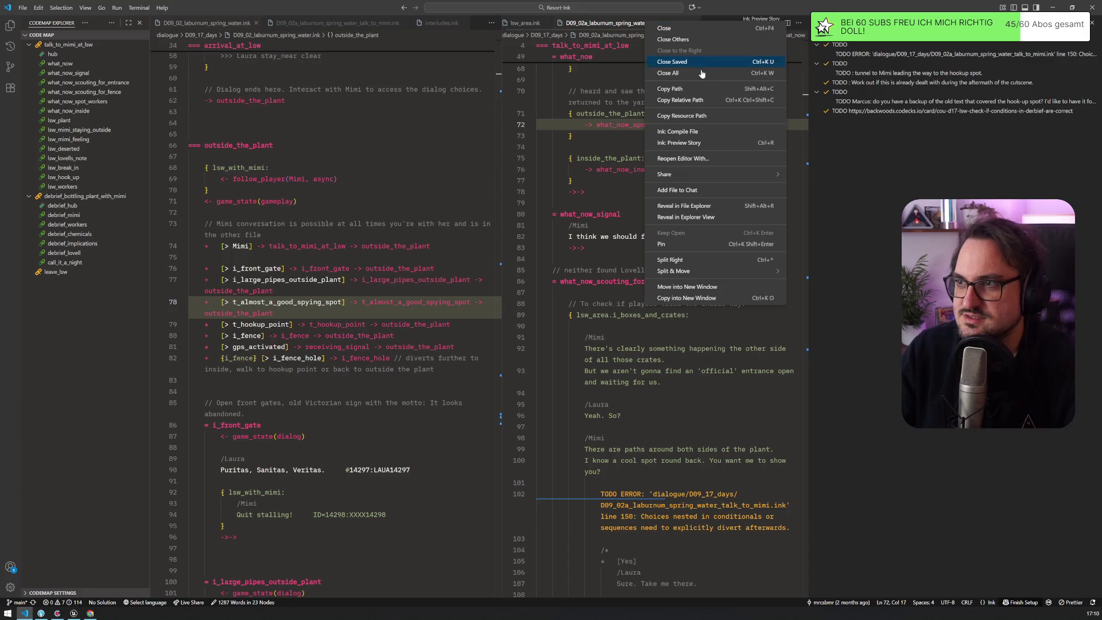
left_click(704, 74)
right_click(335, 23)
left_click(372, 89)
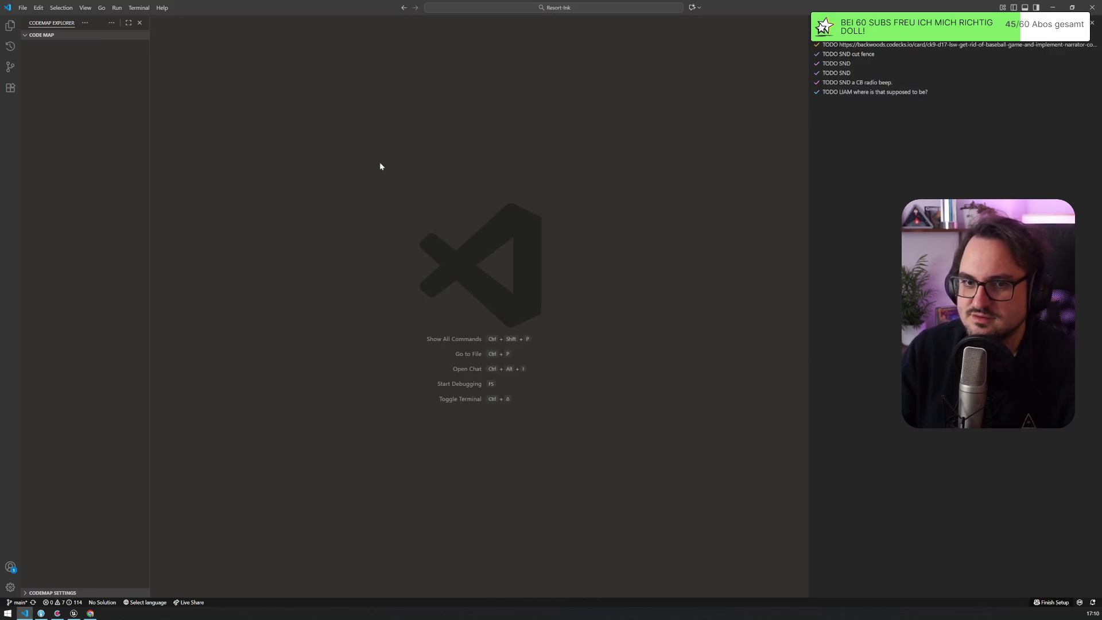
Open D05_04_the_fishing_trip.ink and review seeing_spirit_fish's game_state(gameplay) and game_state(dialog, harris) lines
key("ctrl+p")
type("fishing")
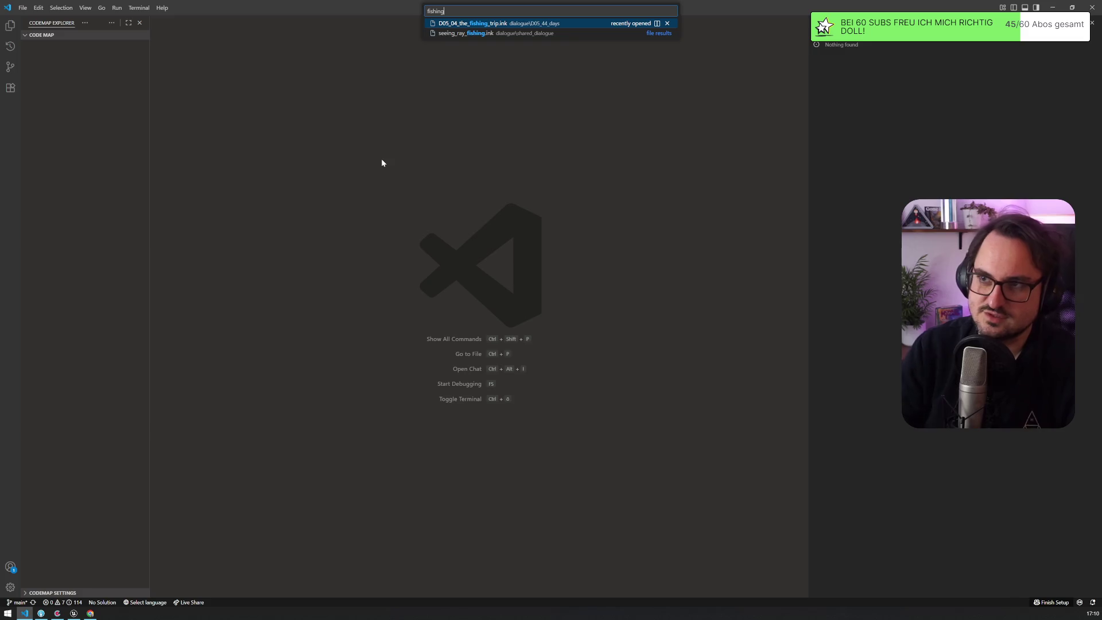
left_click(497, 27)
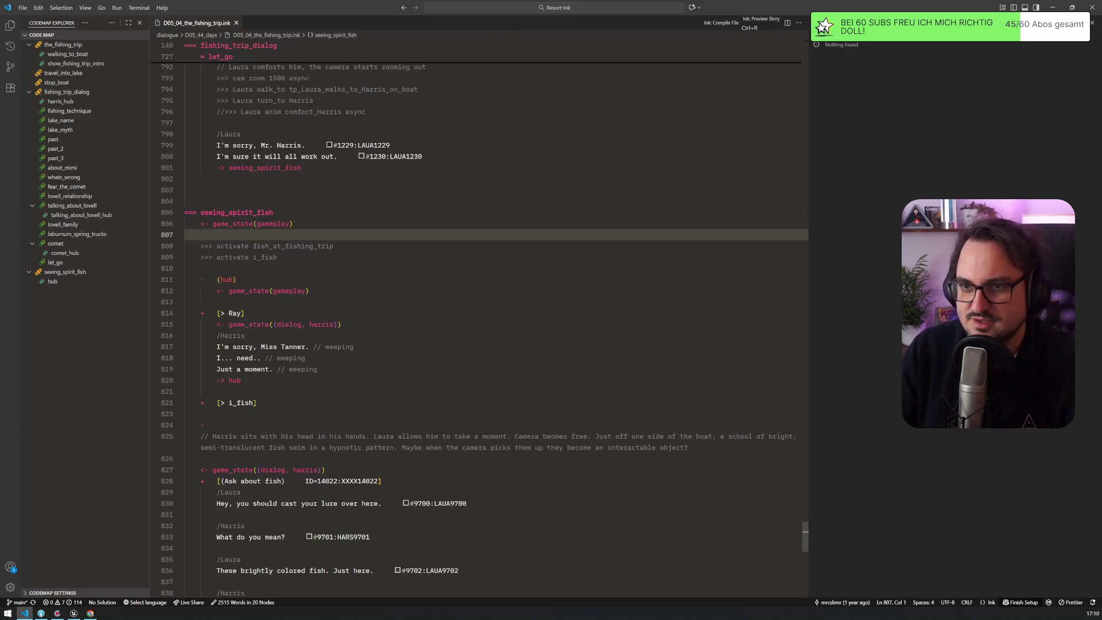
left_click(269, 223)
scroll(494, 322, "down", 4)
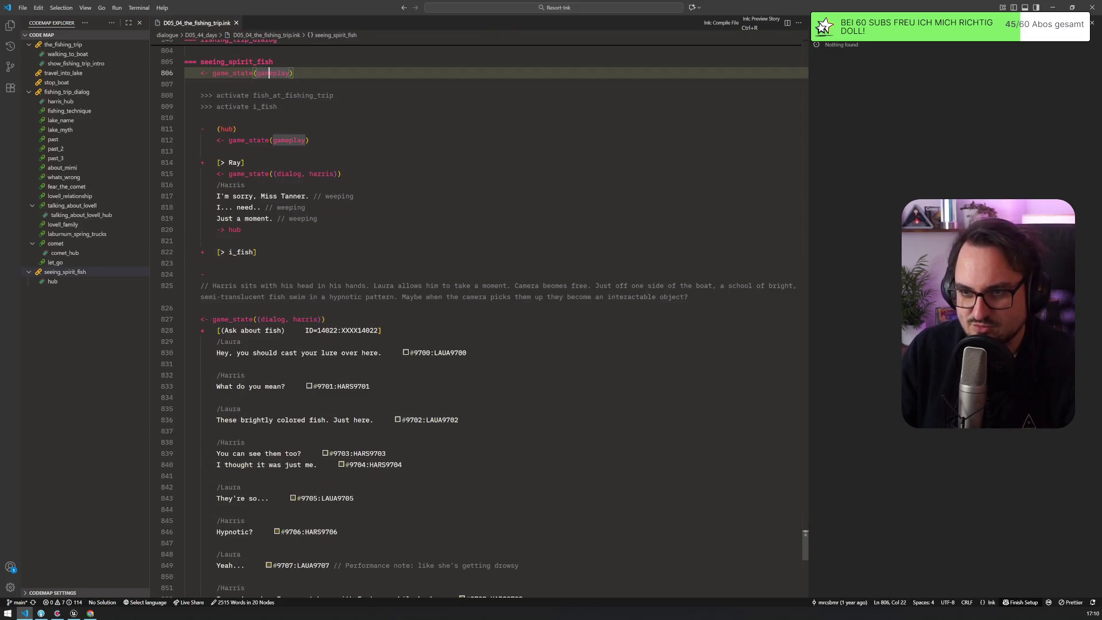
left_click(269, 320)
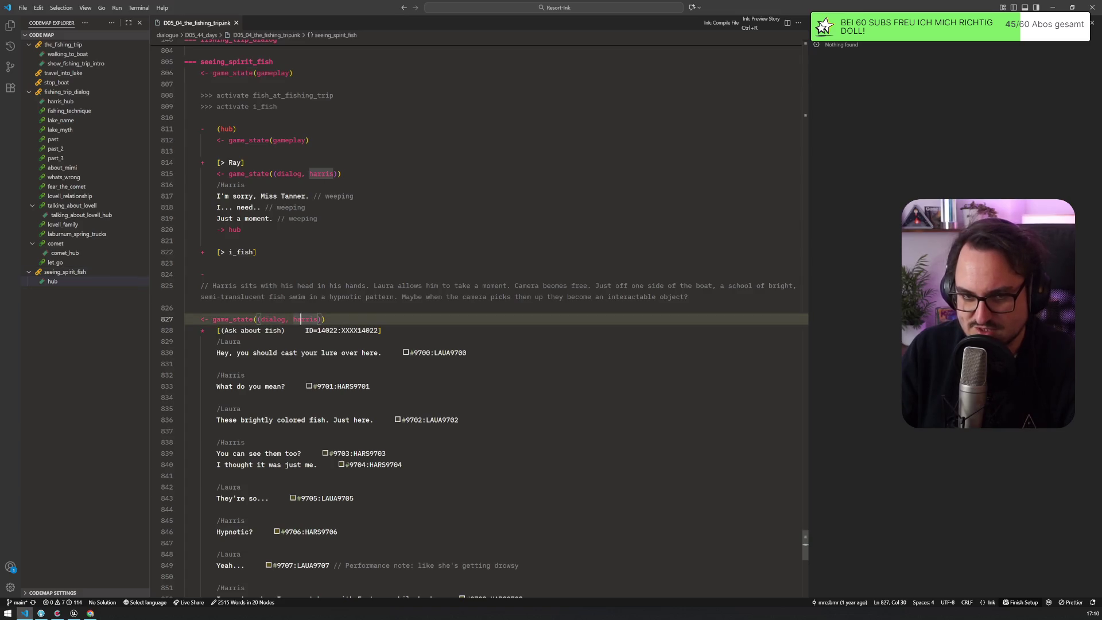
scroll(301, 319, "up", 20)
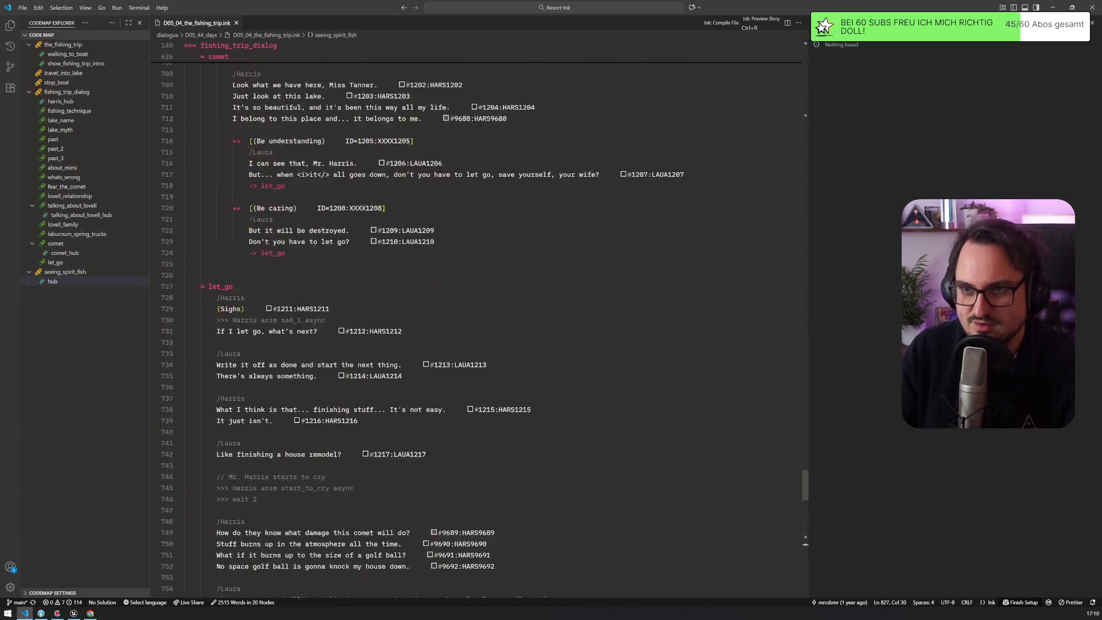
scroll(422, 327, "up", 1)
mouse_move(804, 487)
left_mouse_down()
mouse_move(801, 69)
mouse_move(803, 95)
left_mouse_up()
key("alt+Tab")
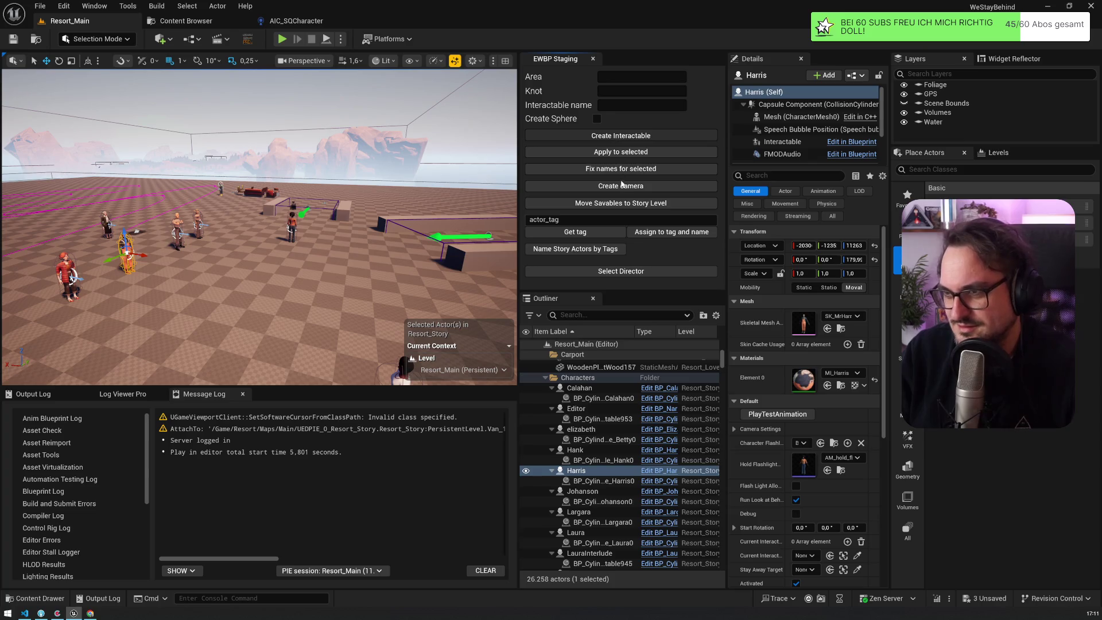
Set BP_DirectorInkPot's Start Knot to test_story_44_days and start a play-in-editor test
left_click(618, 272)
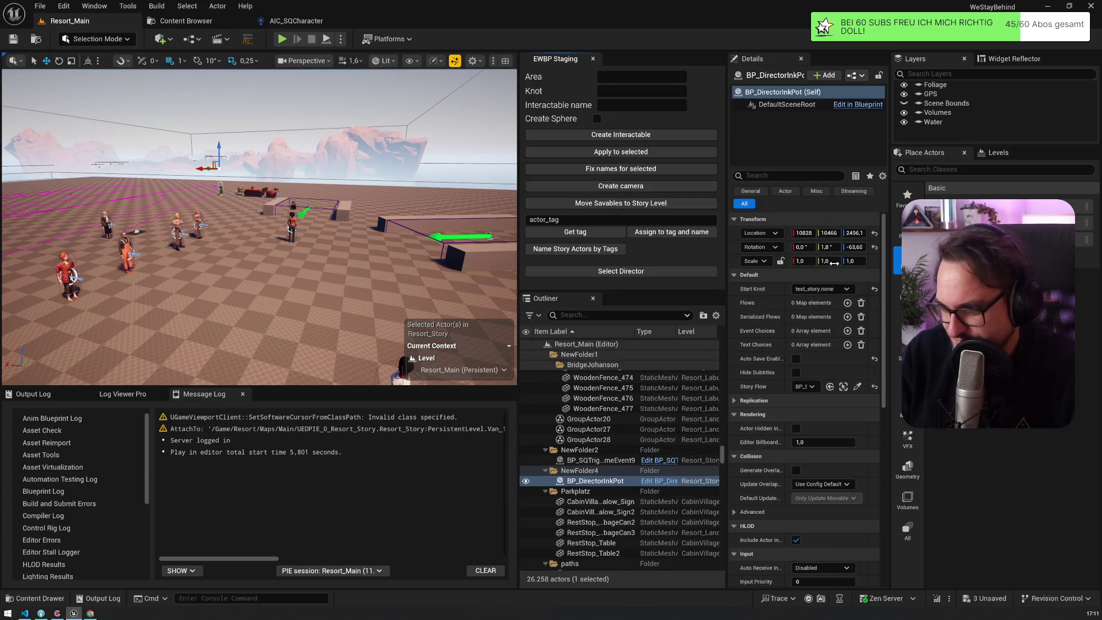
left_click(833, 292)
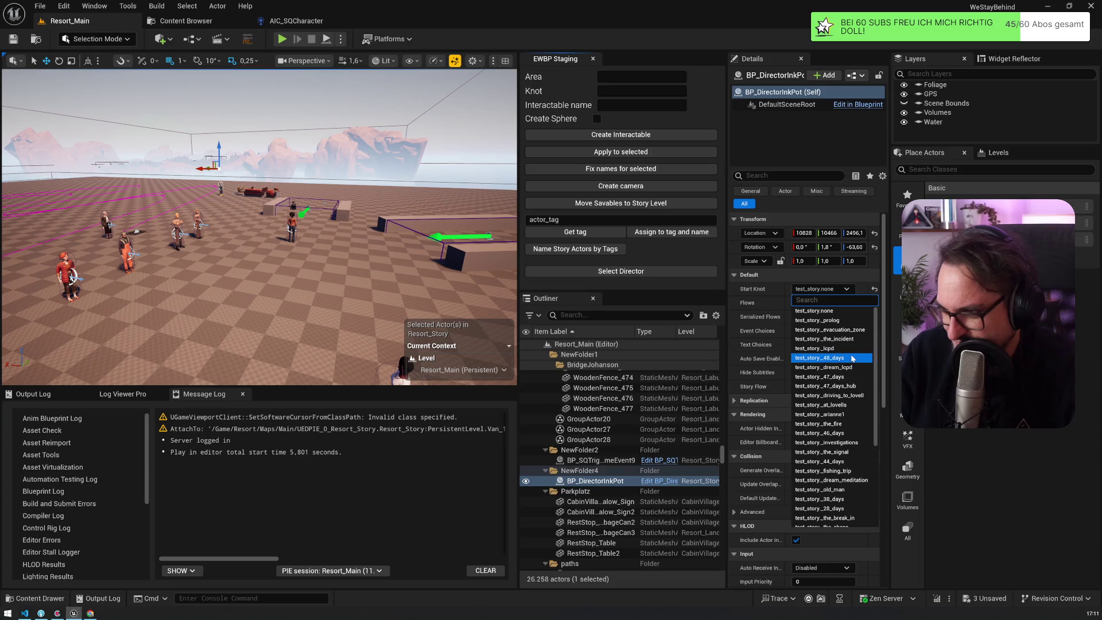
left_click(841, 461)
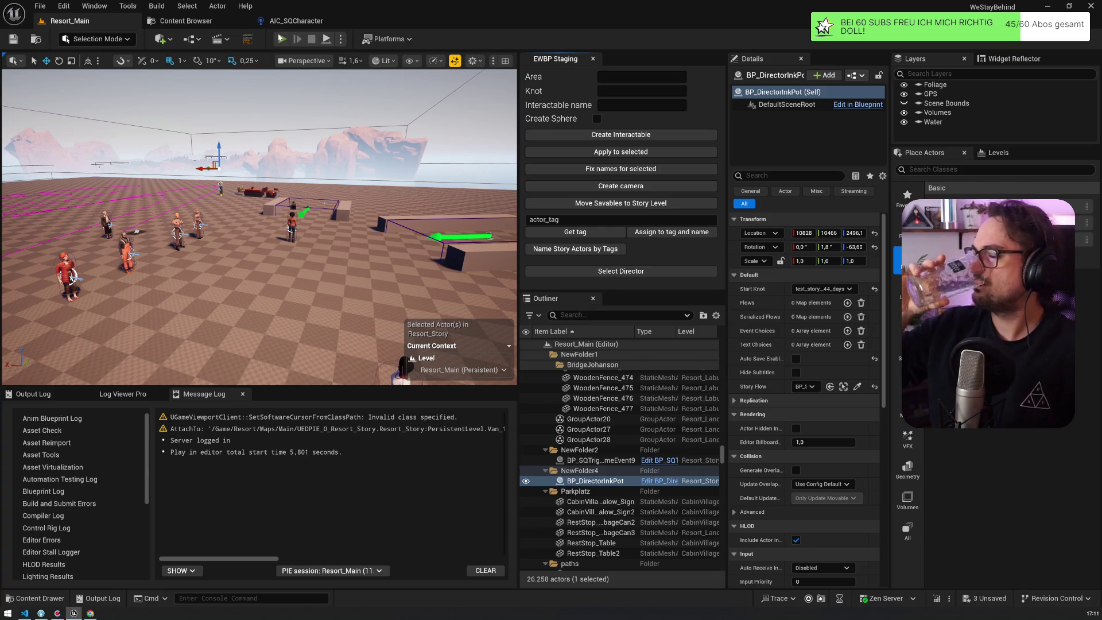
left_click(281, 39)
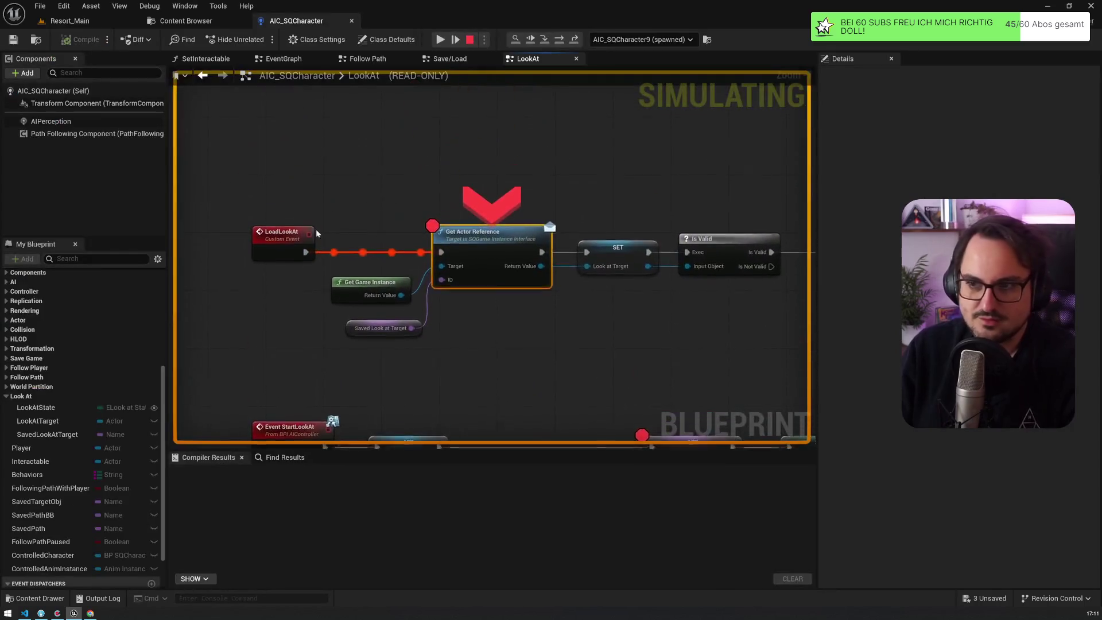
Resume past the breakpoint, end the session, and relaunch Play-In-Editor with Alt+P
key("F5")
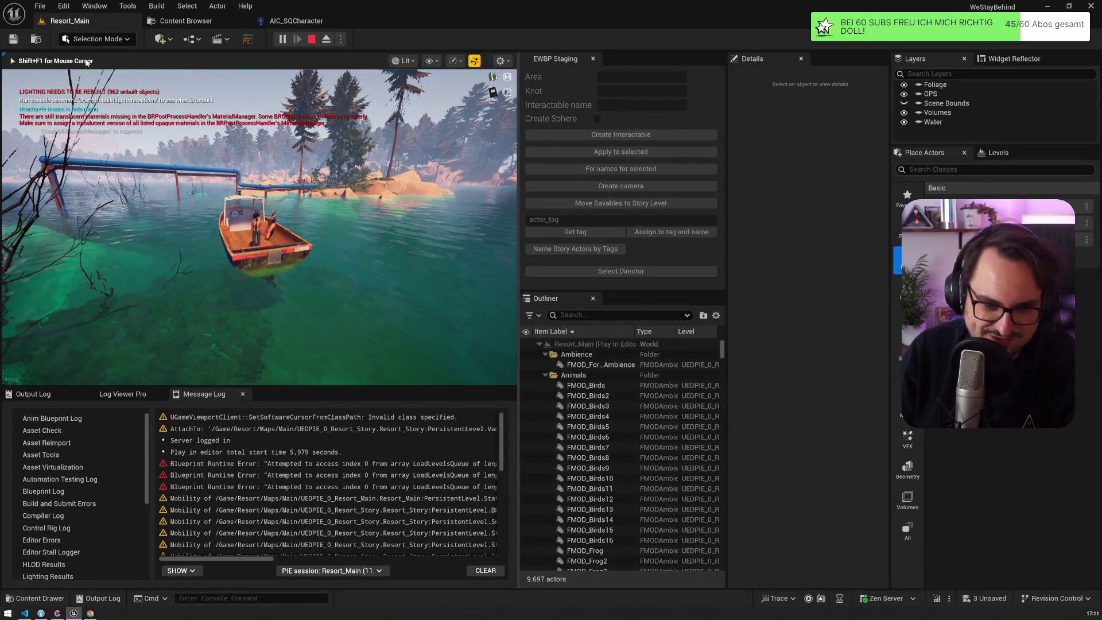
key("Escape")
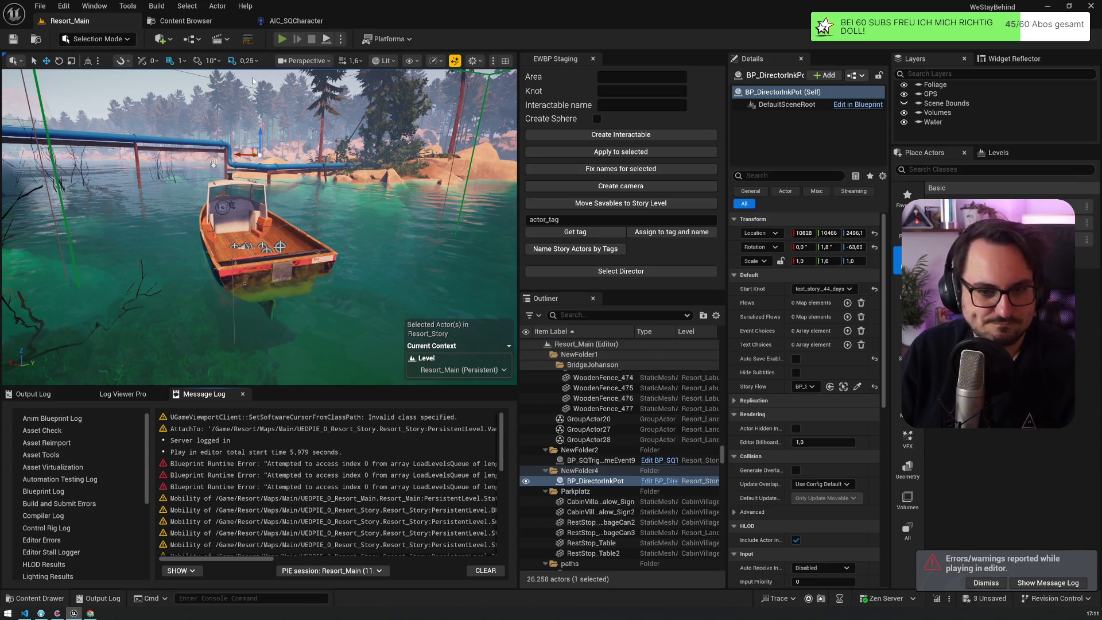
key("alt+p")
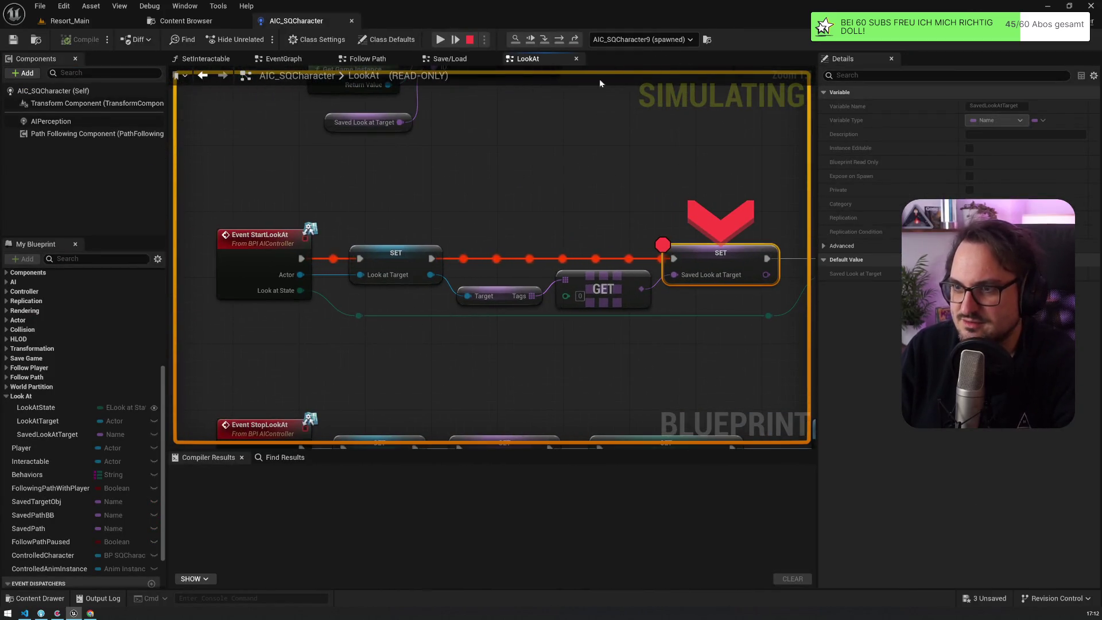
Expand the Look at Target debug value's properties and Tags to confirm the Laura entry
mouse_move(292, 276)
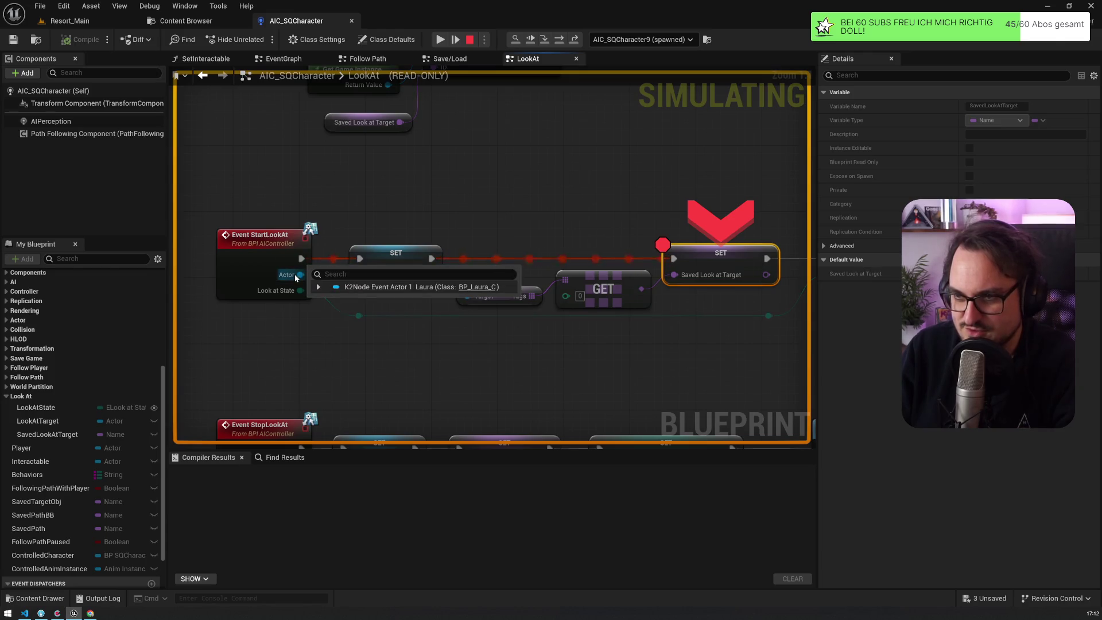
mouse_move(385, 298)
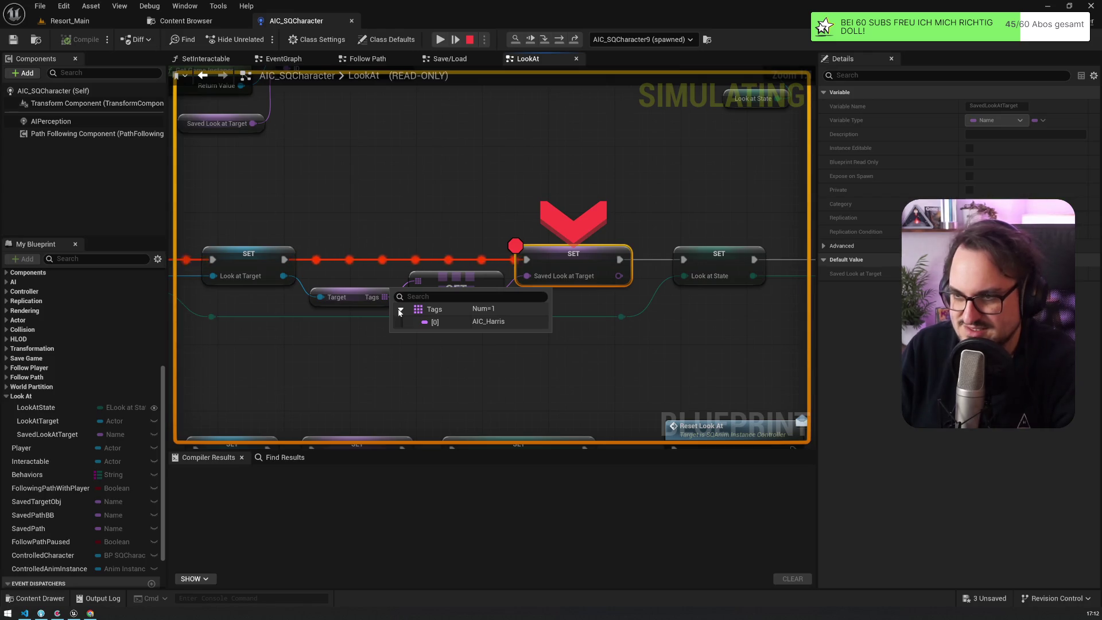
left_click_drag(388, 308, 529, 278)
mouse_move(634, 264)
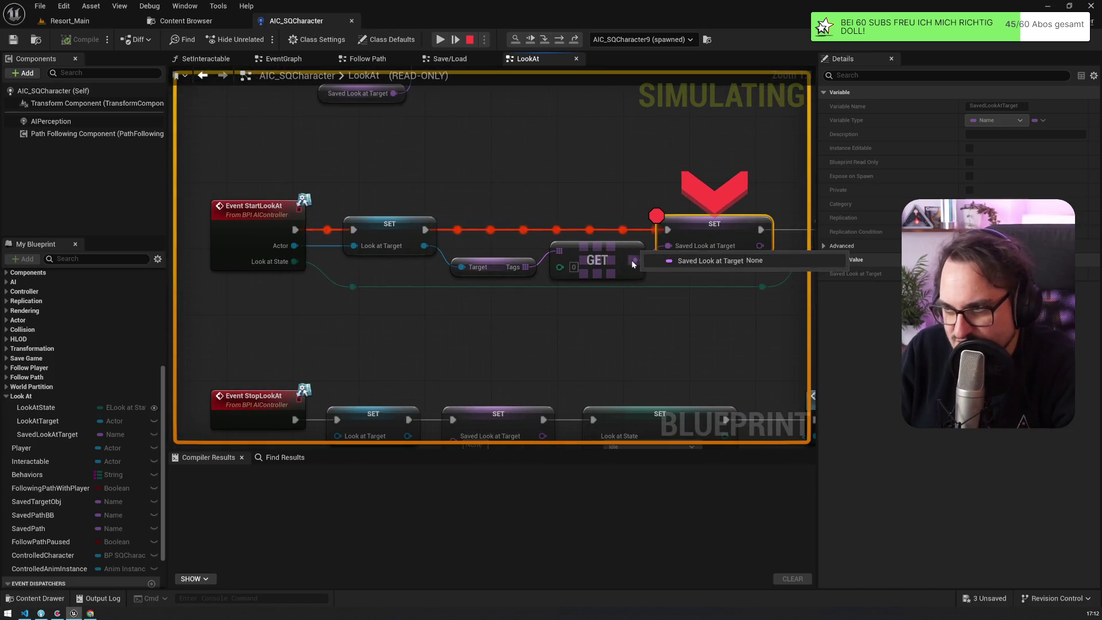
mouse_move(294, 244)
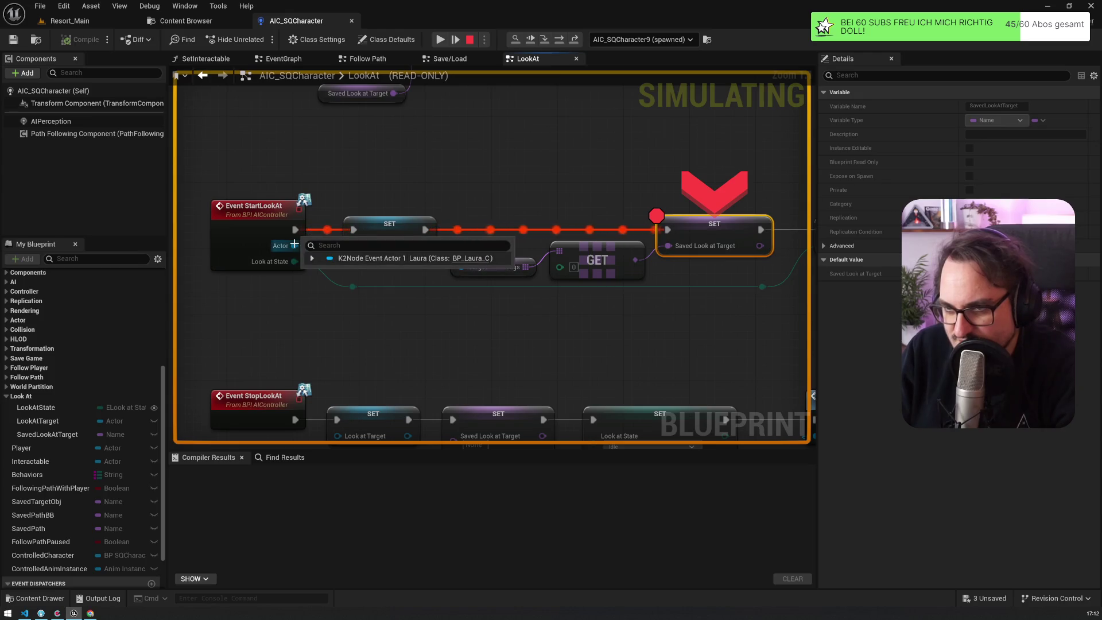
left_click(312, 258)
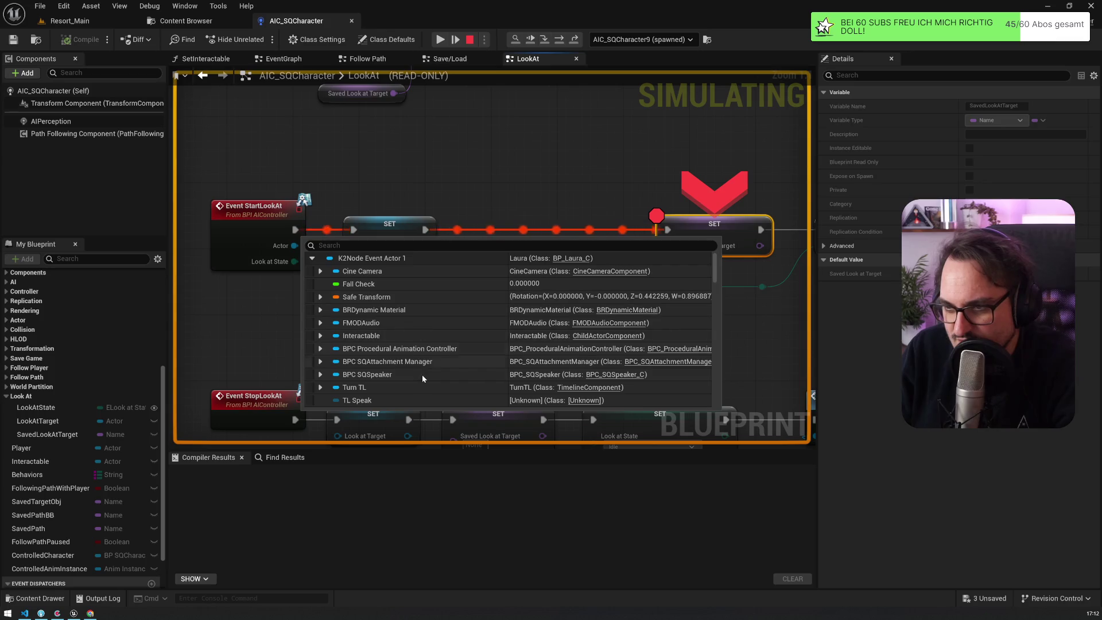
left_click_drag(446, 259, 411, 247)
mouse_move(386, 234)
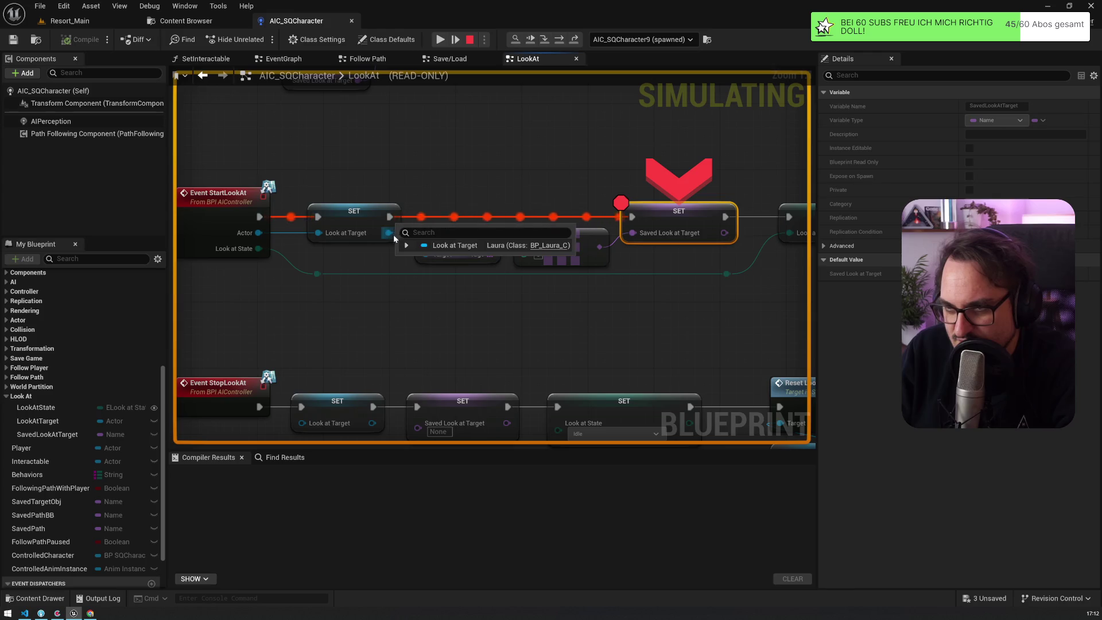
left_click(406, 245)
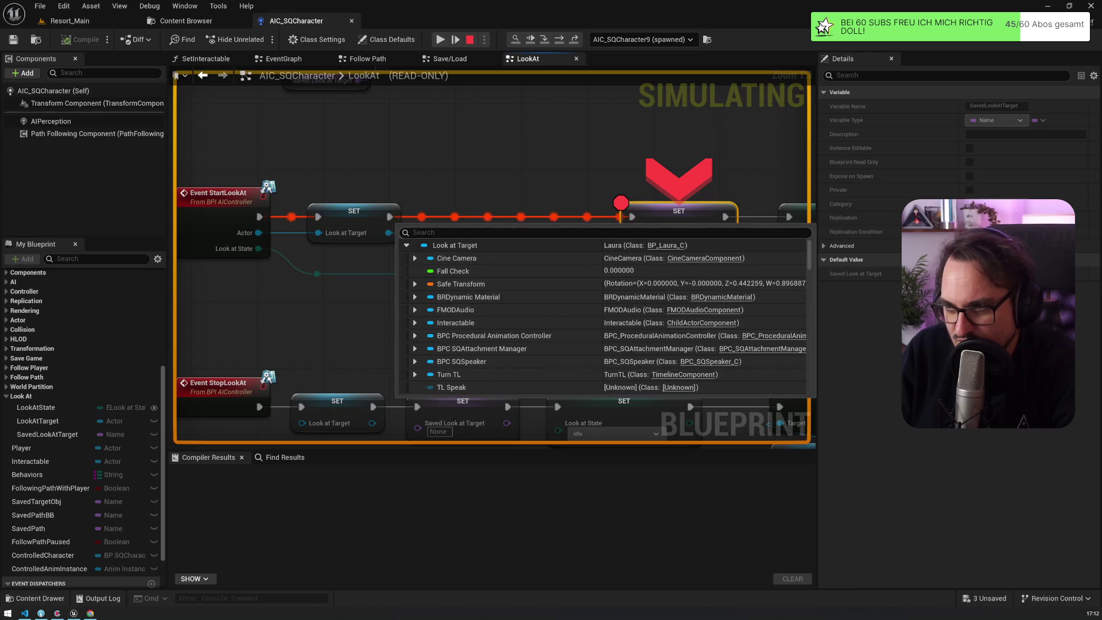
scroll(507, 336, "down", 10)
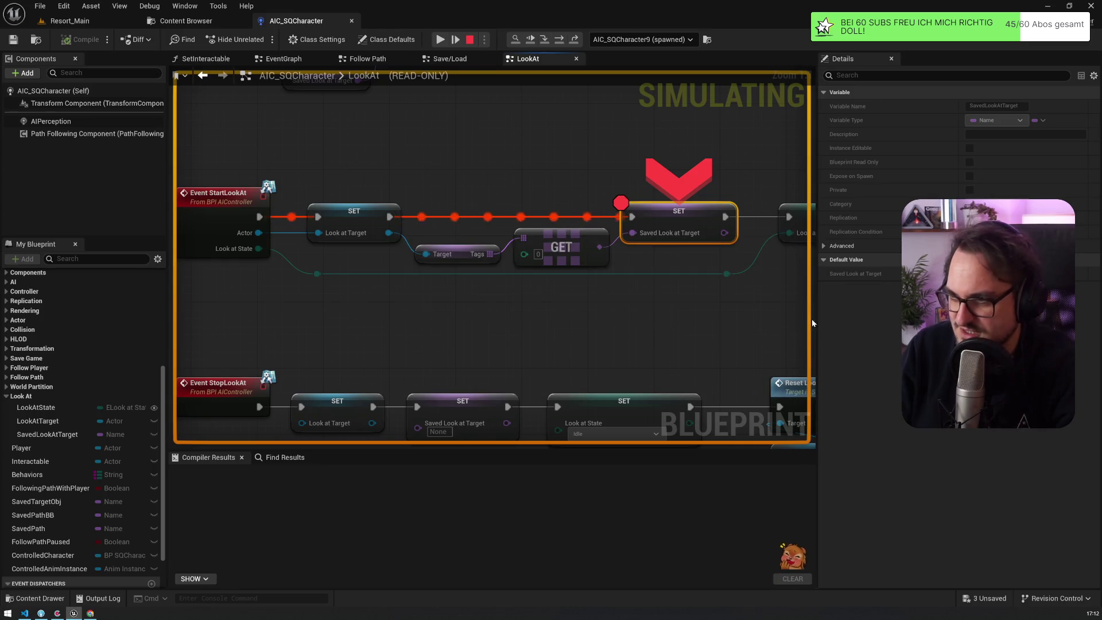
mouse_move(388, 234)
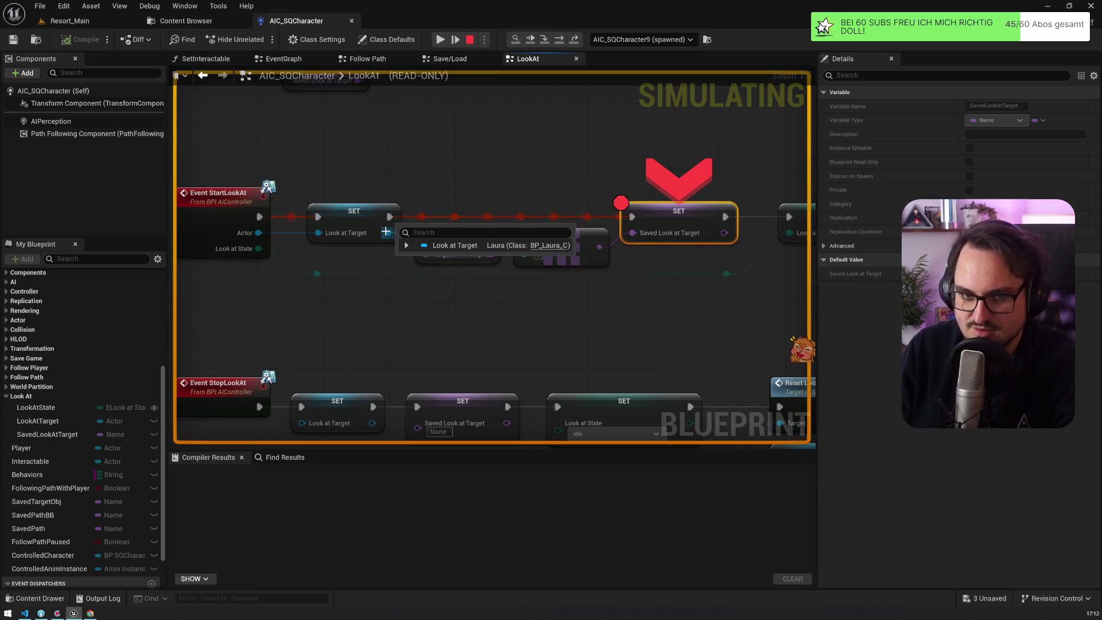
left_click(414, 246)
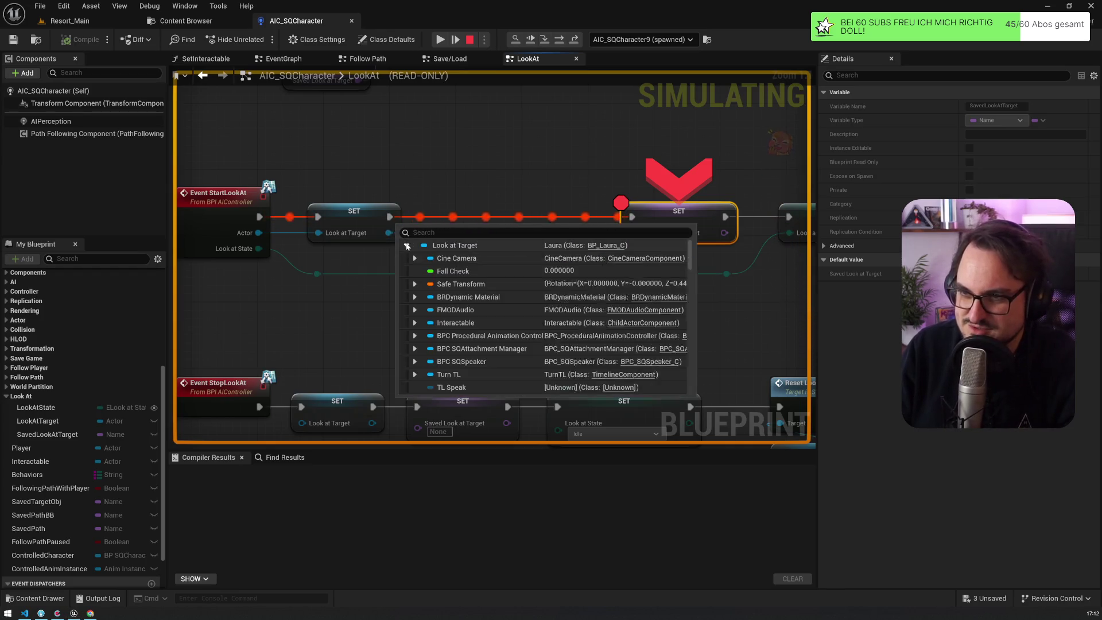
scroll(487, 320, "down", 5)
scroll(488, 322, "down", 10)
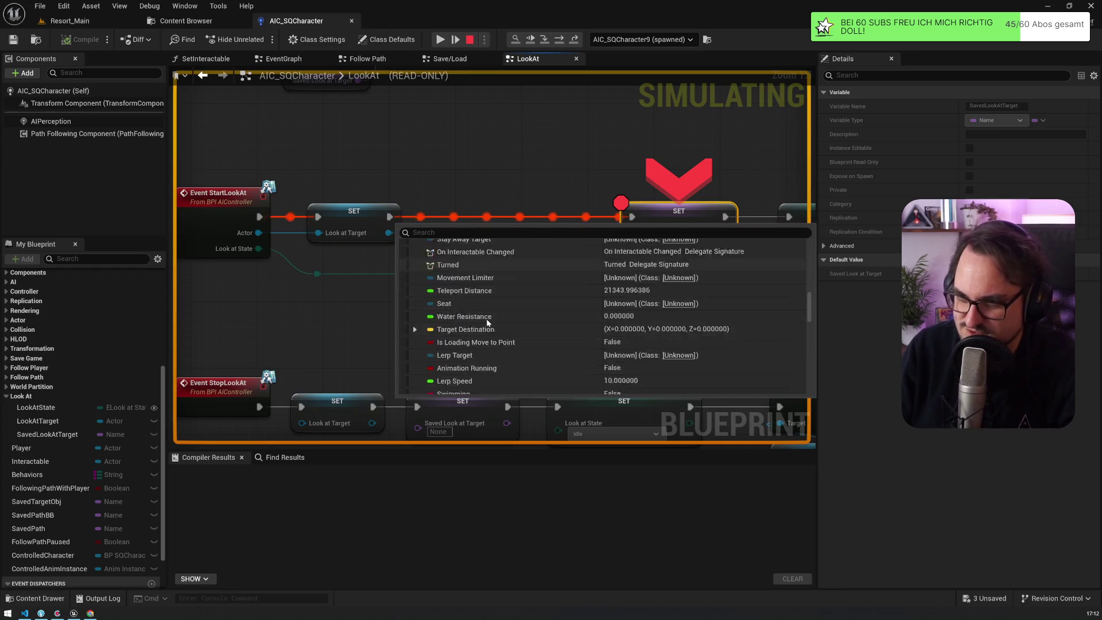
scroll(487, 323, "down", 15)
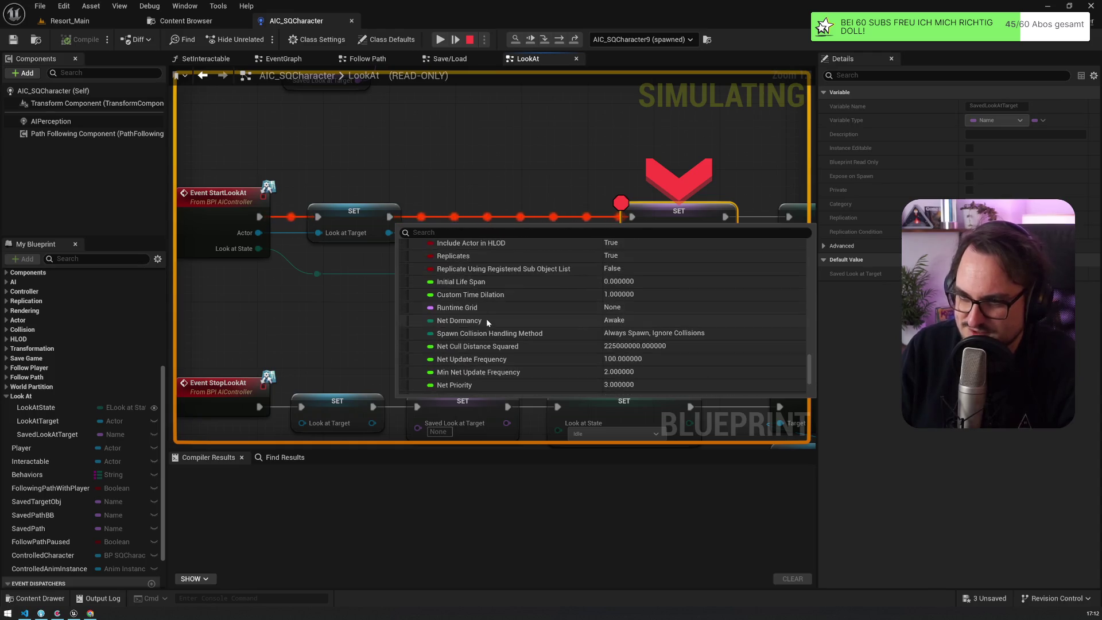
double_click(480, 374)
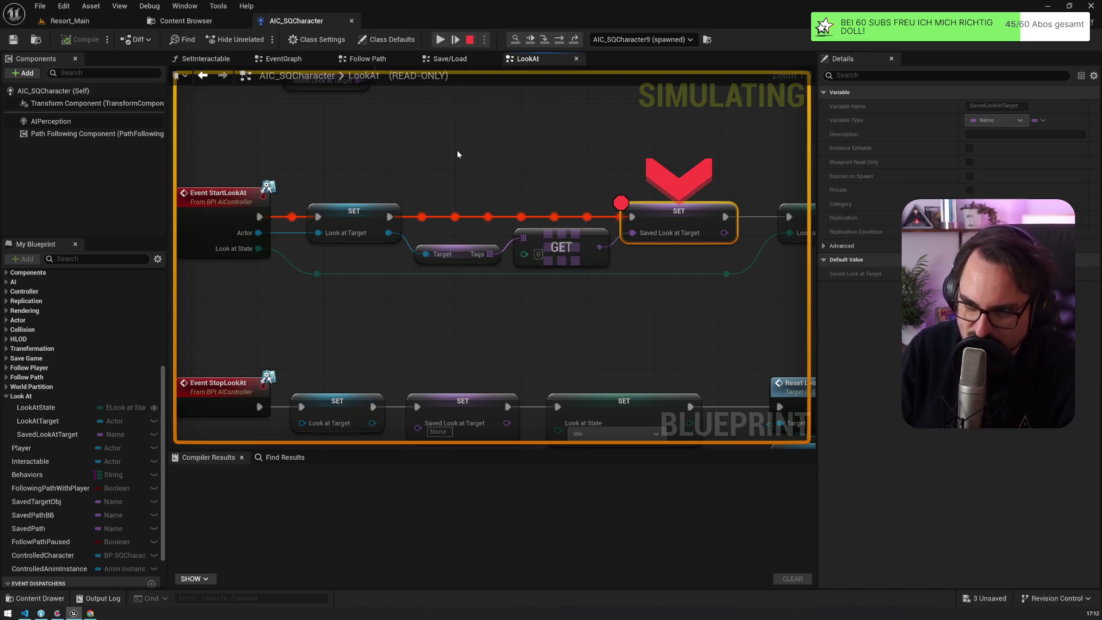
Step over to the SET Saved Look at Target node, inspect it, and resume the game
left_click_drag(599, 247, 482, 224)
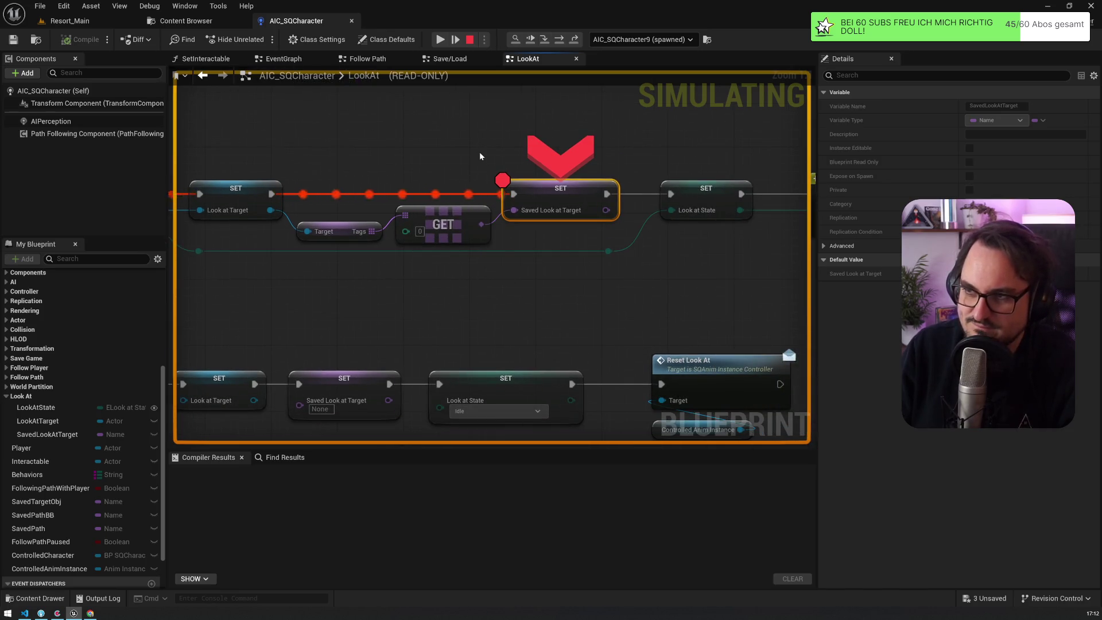
key("F10")
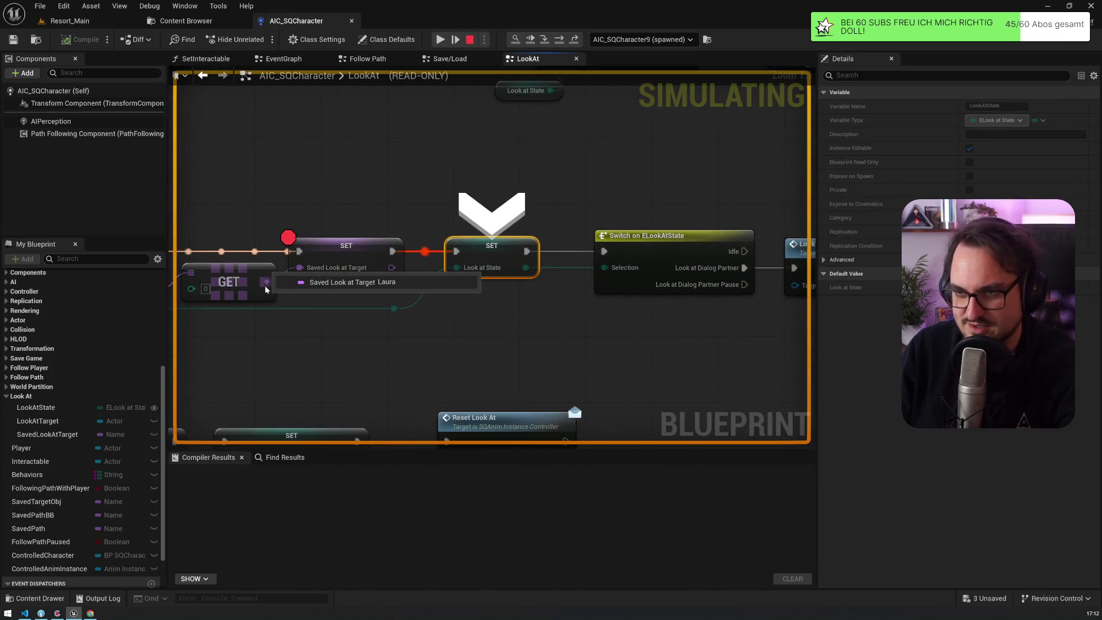
left_click(343, 247)
key("F8")
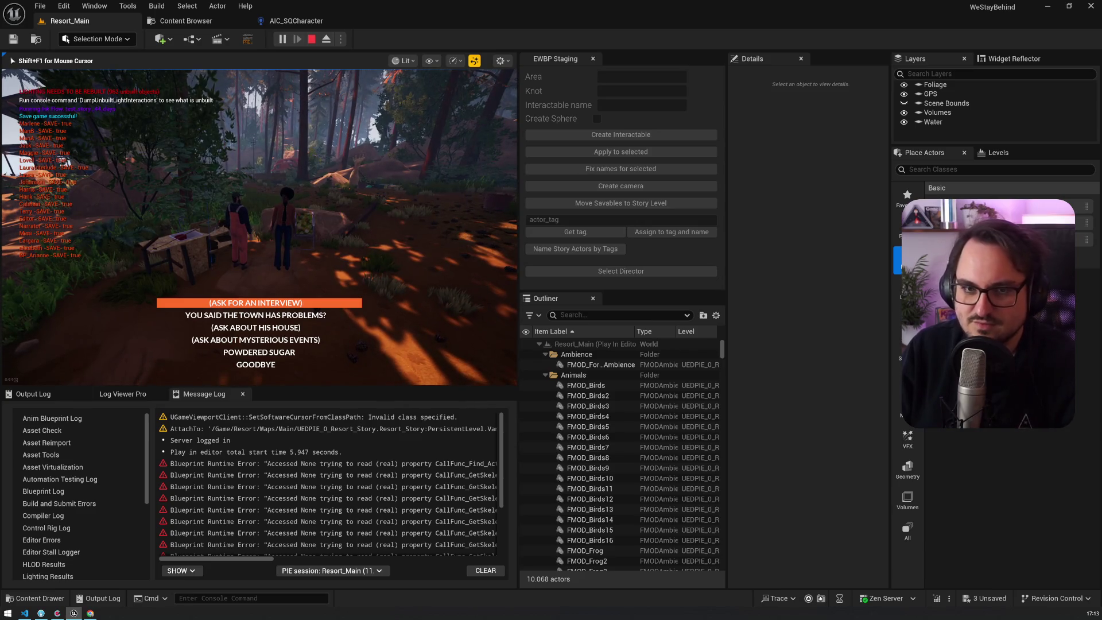
Stop the current play test and start a new Play In Editor session of Resort_Main
key("Escape")
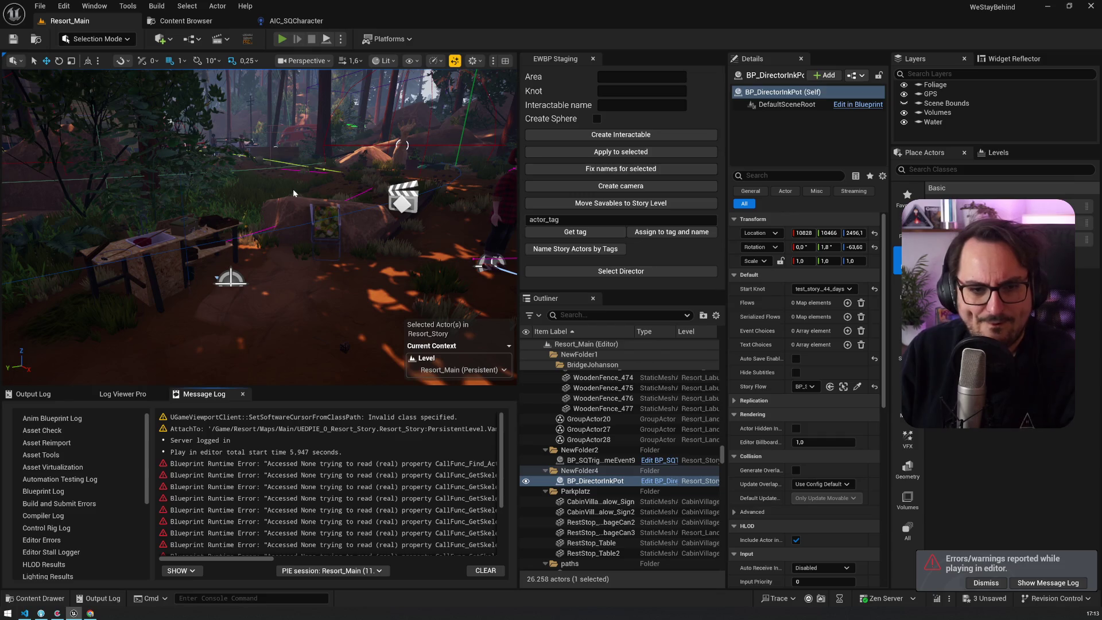
key("alt+p")
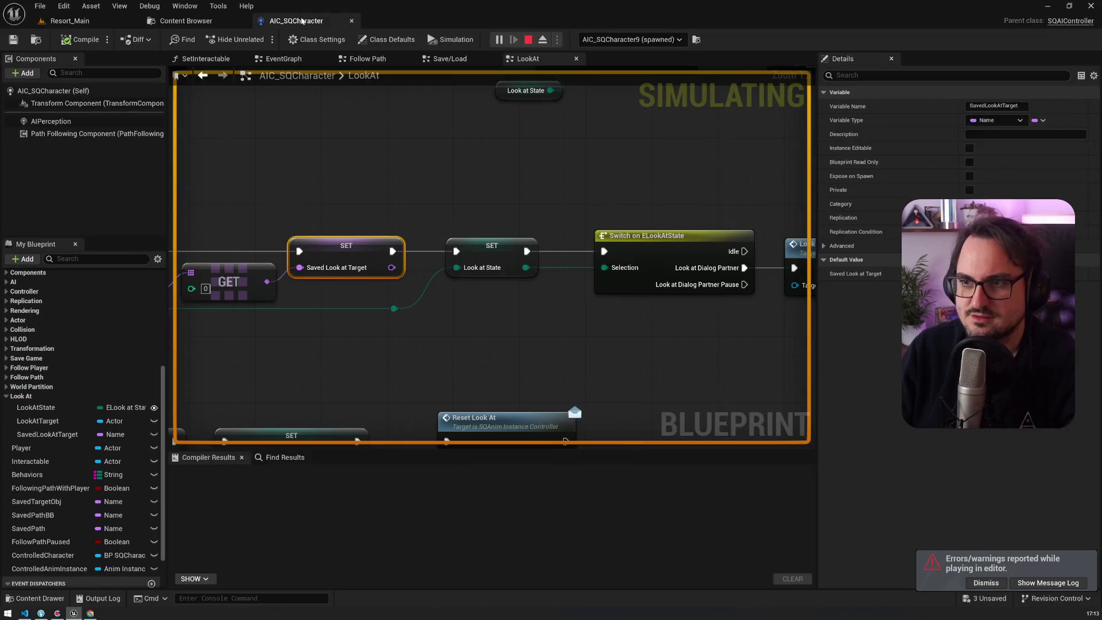
Survey the LookAt graph's StopLookAt, LoadLookAt and Get Actor Reference nodes, then return to Resort_Main
scroll(540, 105, "down", 3)
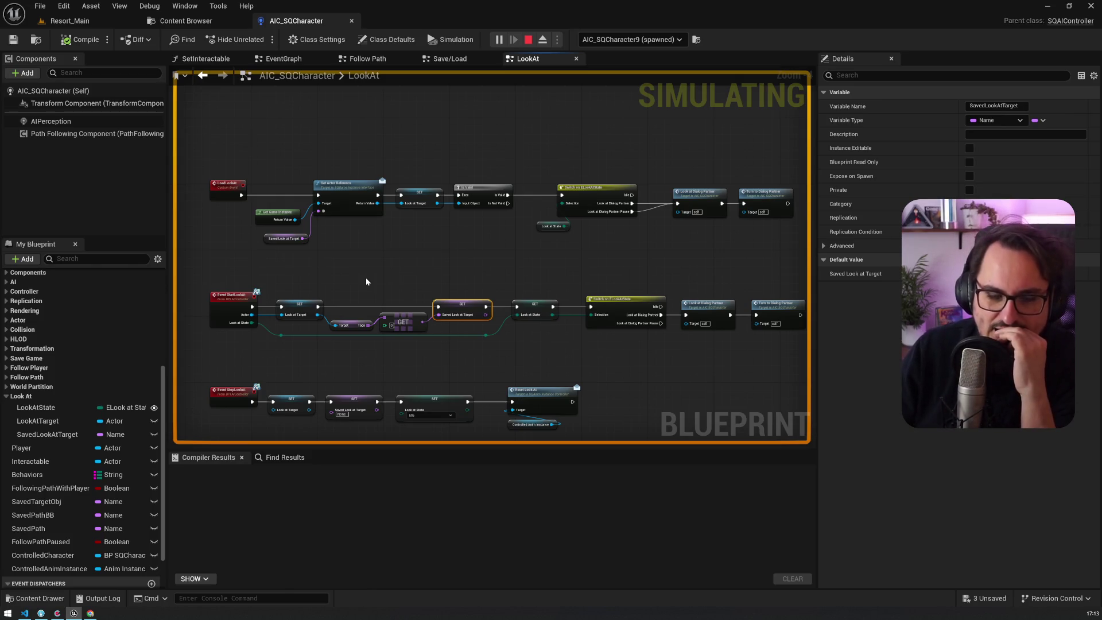
scroll(324, 370, "up", 3)
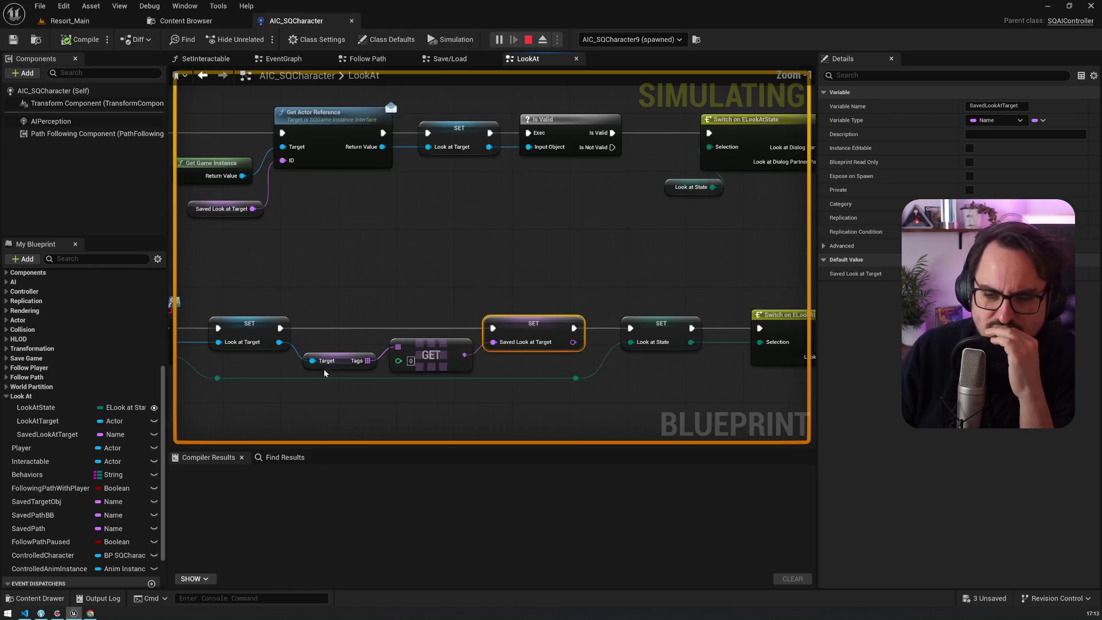
scroll(374, 189, "up", 2)
mouse_move(371, 182)
left_mouse_down()
mouse_move(390, 221)
mouse_move(566, 240)
left_mouse_up()
mouse_move(608, 177)
left_mouse_down()
mouse_move(295, 234)
mouse_move(587, 229)
mouse_move(532, 340)
left_mouse_up()
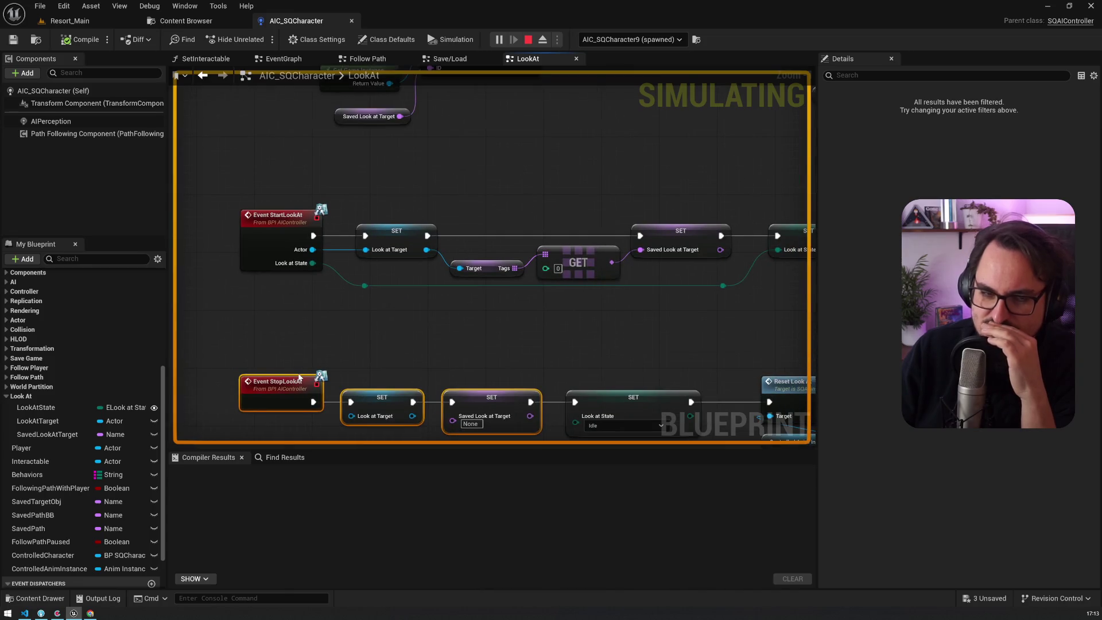
mouse_move(298, 375)
left_mouse_down()
mouse_move(504, 245)
mouse_move(509, 352)
left_mouse_up()
left_click(495, 165)
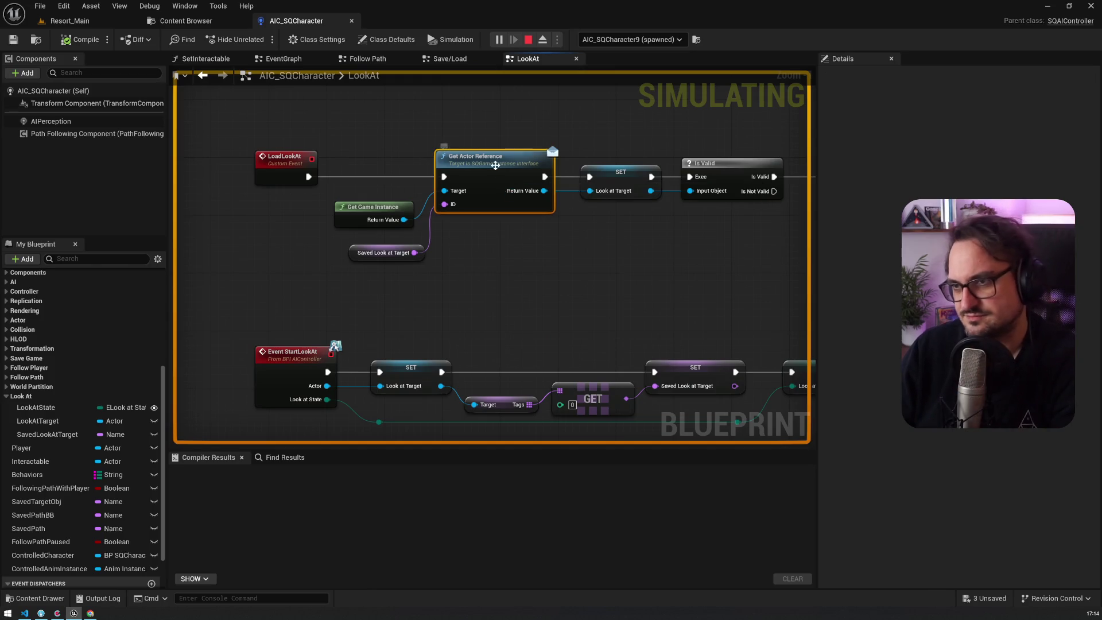
left_click(70, 21)
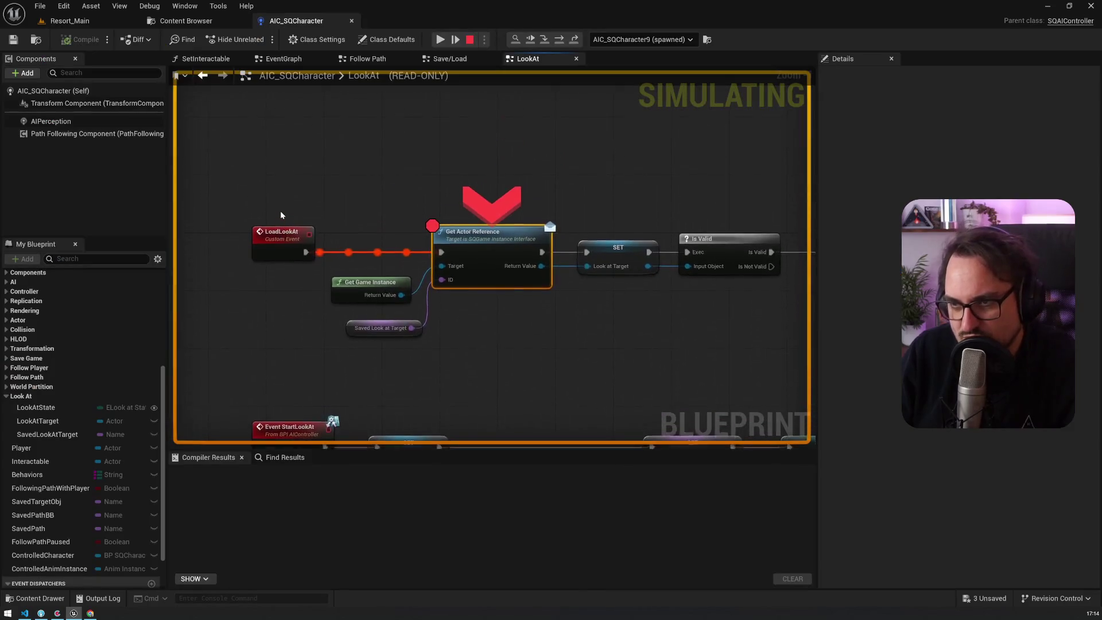
Confirm Laura as the saved look-at target, resume the game, and leave Unreal for the other apps
mouse_move(401, 339)
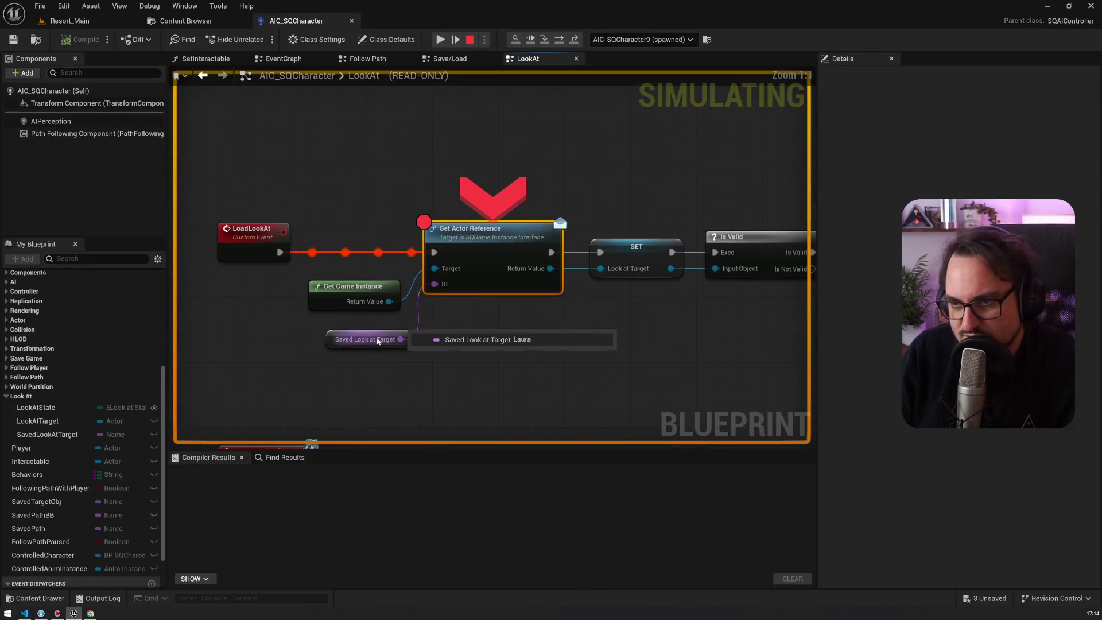
key("F5")
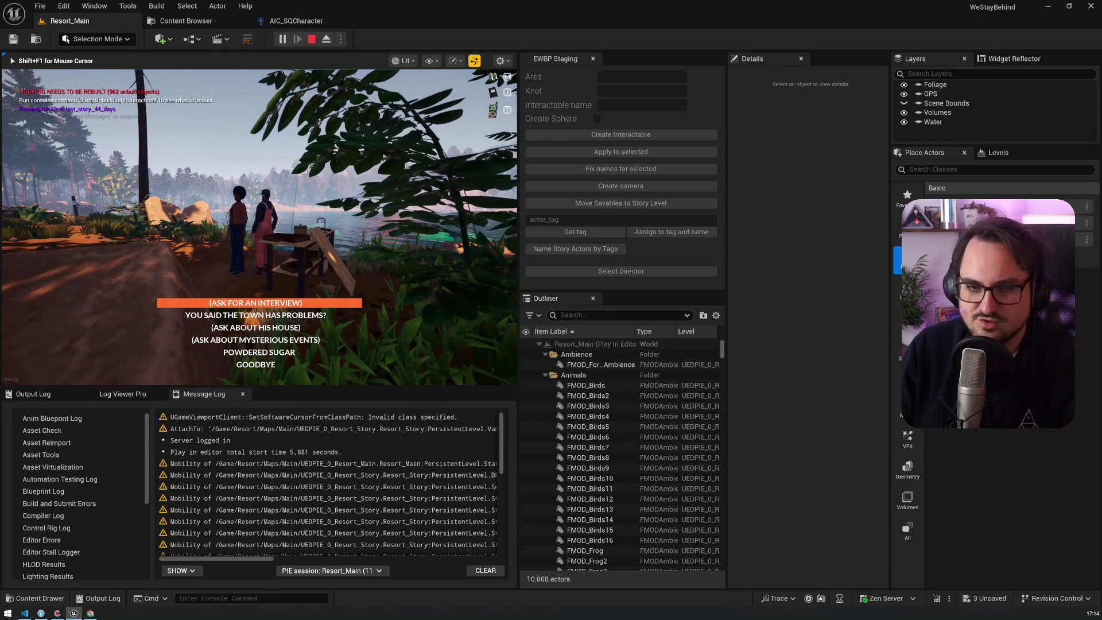
key("alt+Tab")
left_click(57, 613)
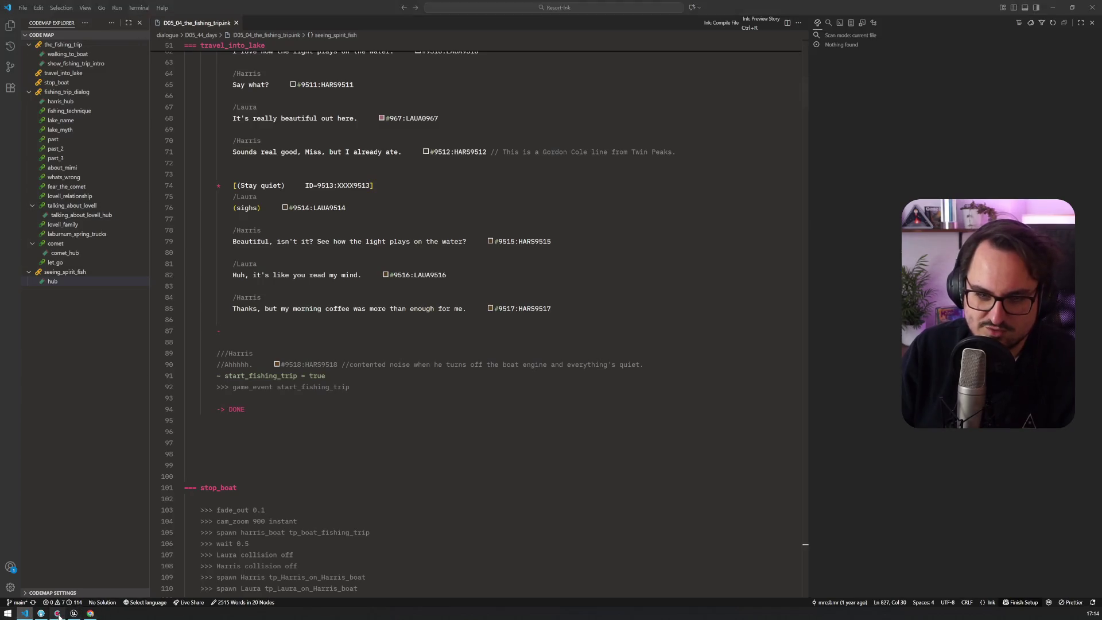
Mark the 'Harris sieht nach Laden auf Boot SO aus' card done and save all Unreal maps
left_click(109, 81)
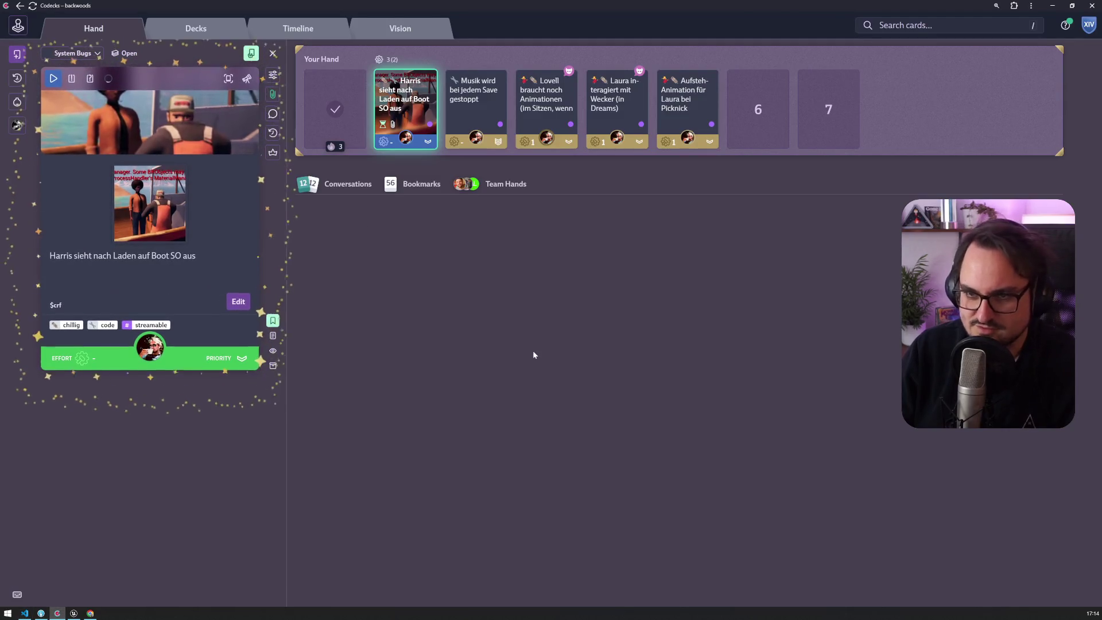
key("alt+Tab")
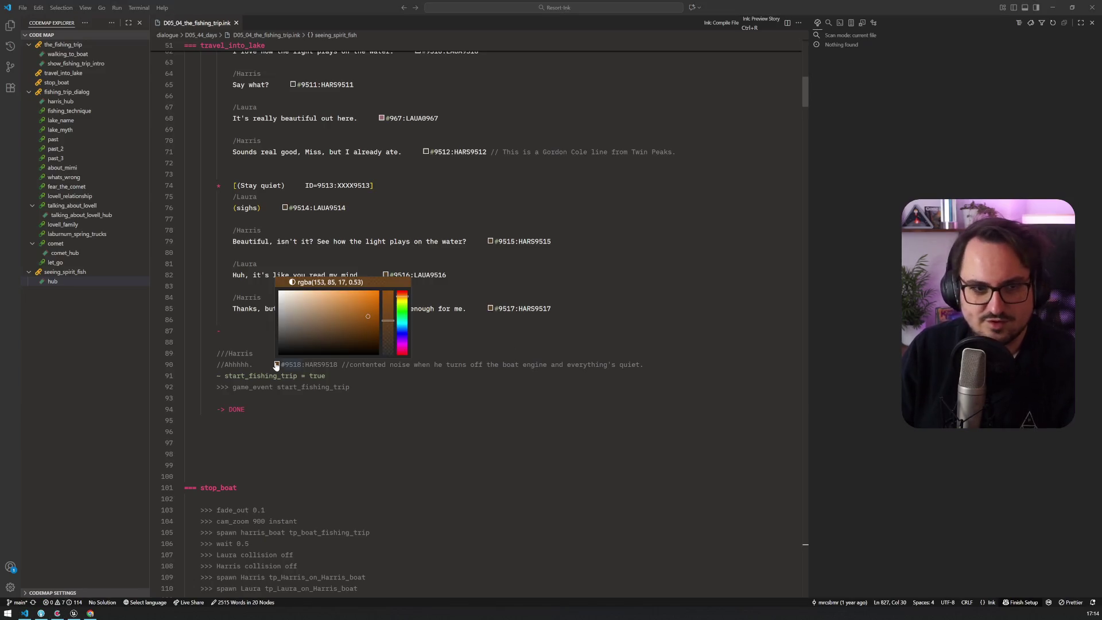
key("alt+Tab")
key("ctrl+s")
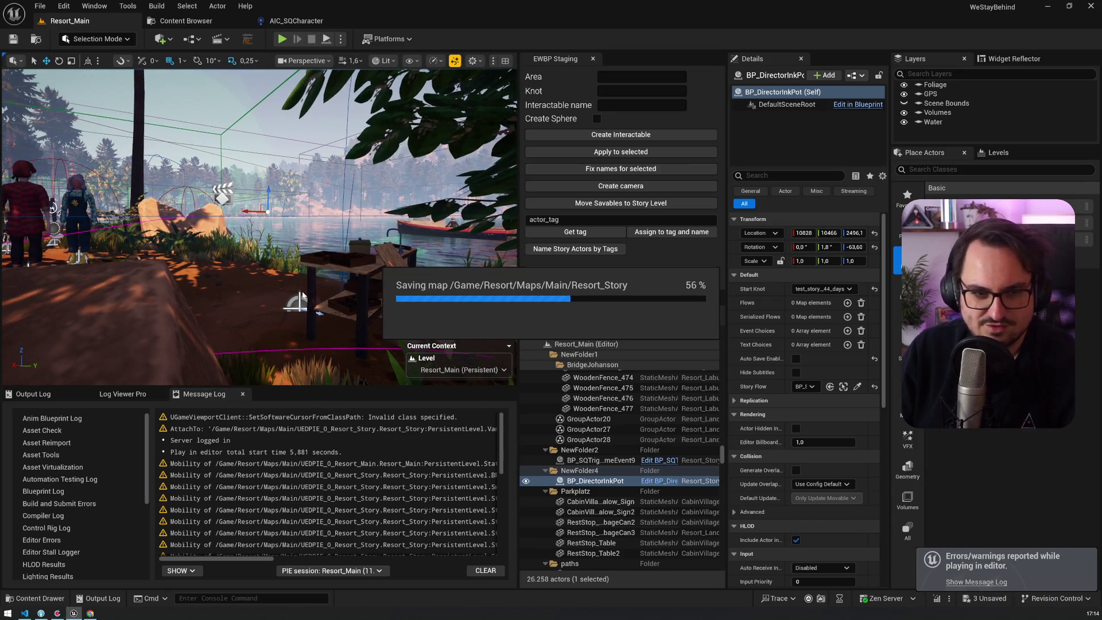
key("alt+Tab")
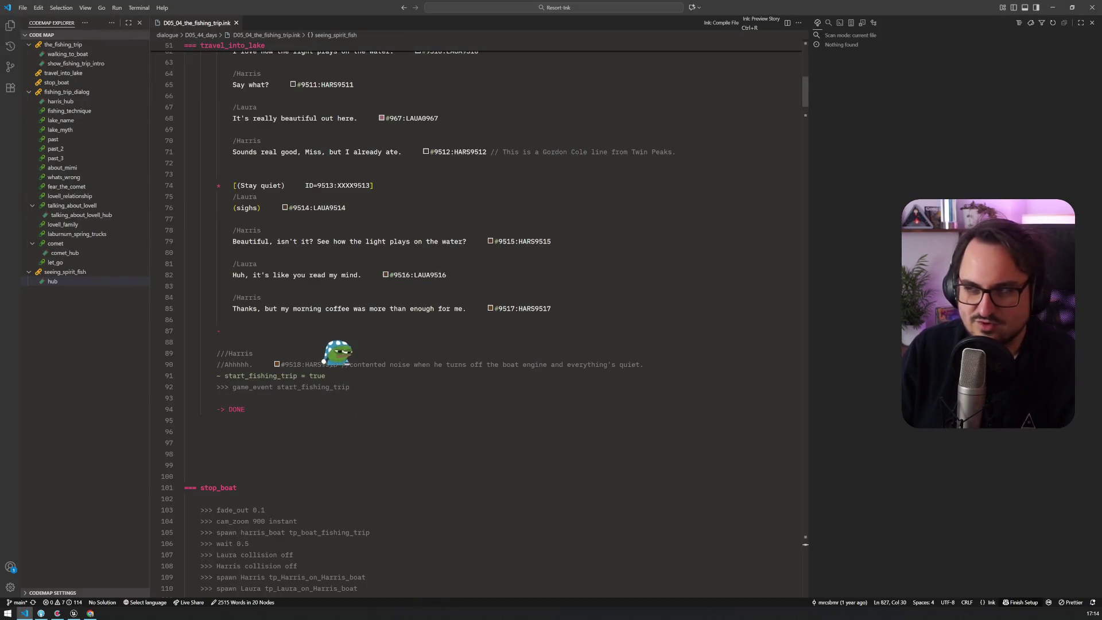
Wait for Unreal to finish saving all maps, then return to the ink script
key("alt+Tab")
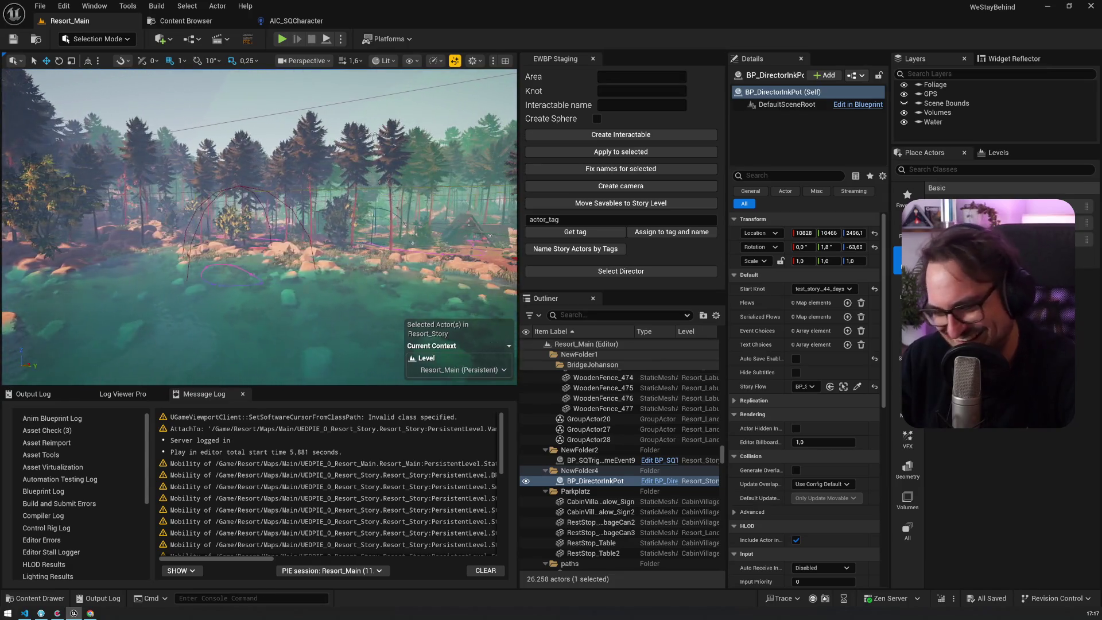
key("alt+Tab")
mouse_move(131, 592)
left_mouse_down()
mouse_move(103, 502)
mouse_move(93, 383)
left_mouse_up()
key("alt+Tab")
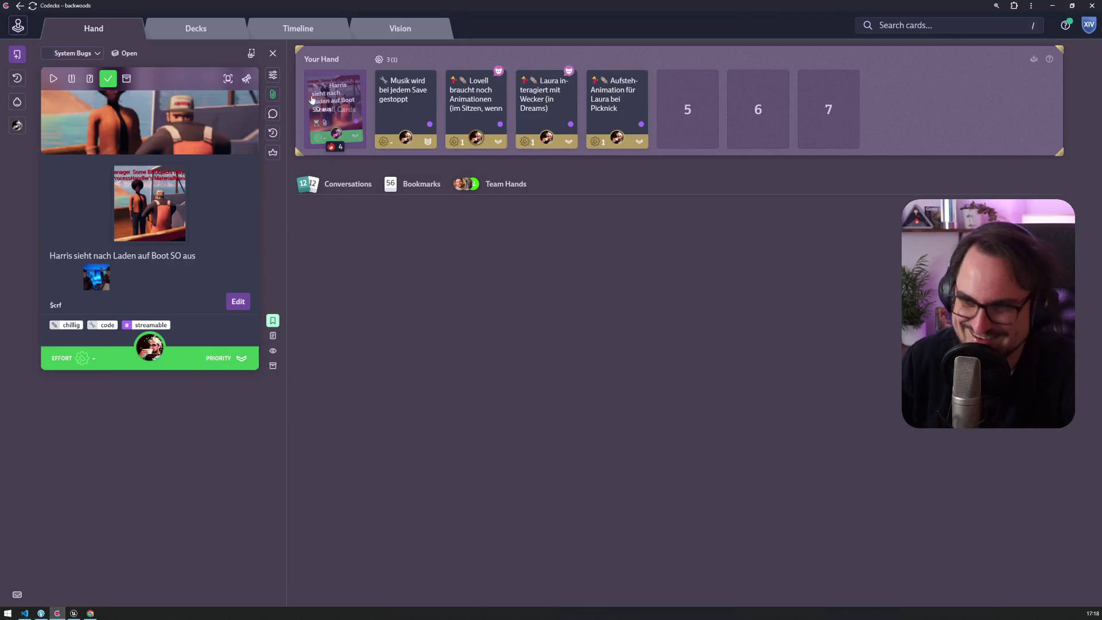
left_click(404, 103)
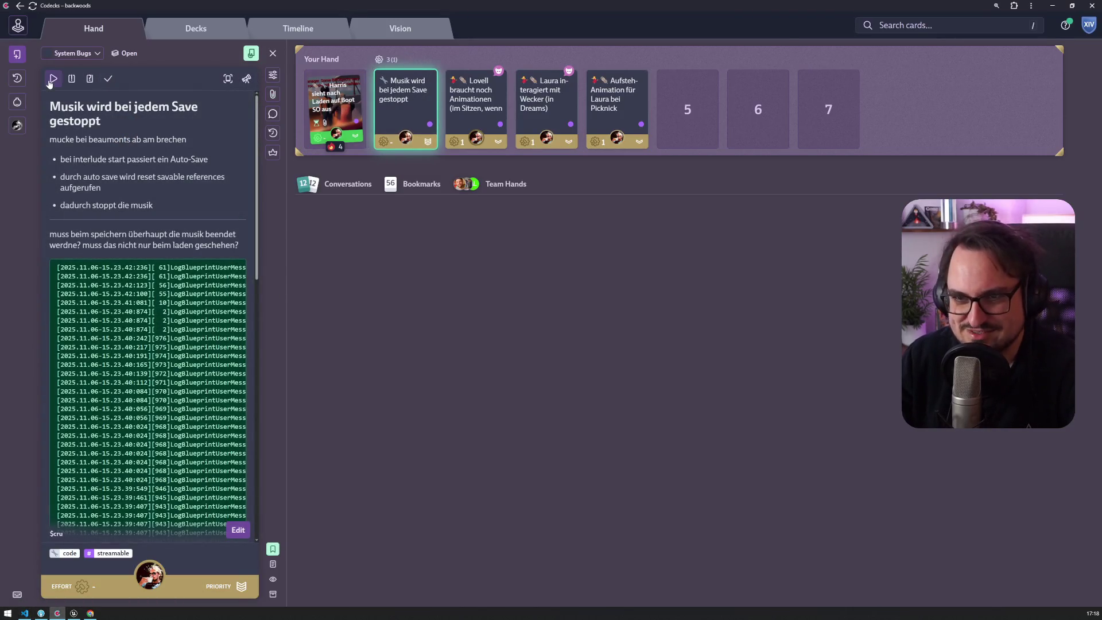
left_click(52, 81)
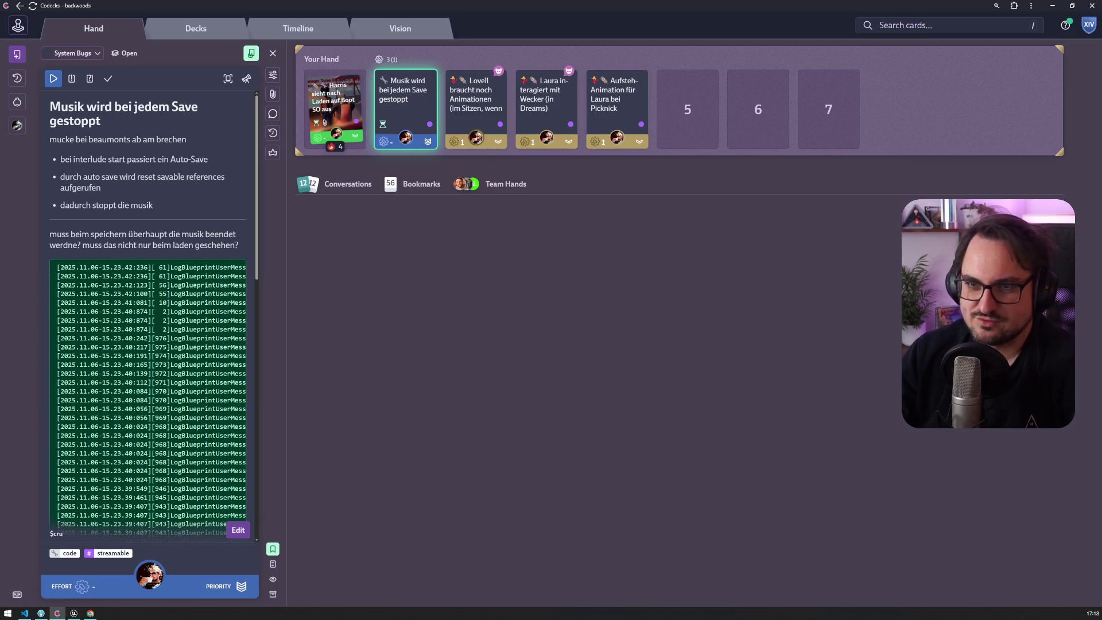
left_click_drag(287, 221, 390, 221)
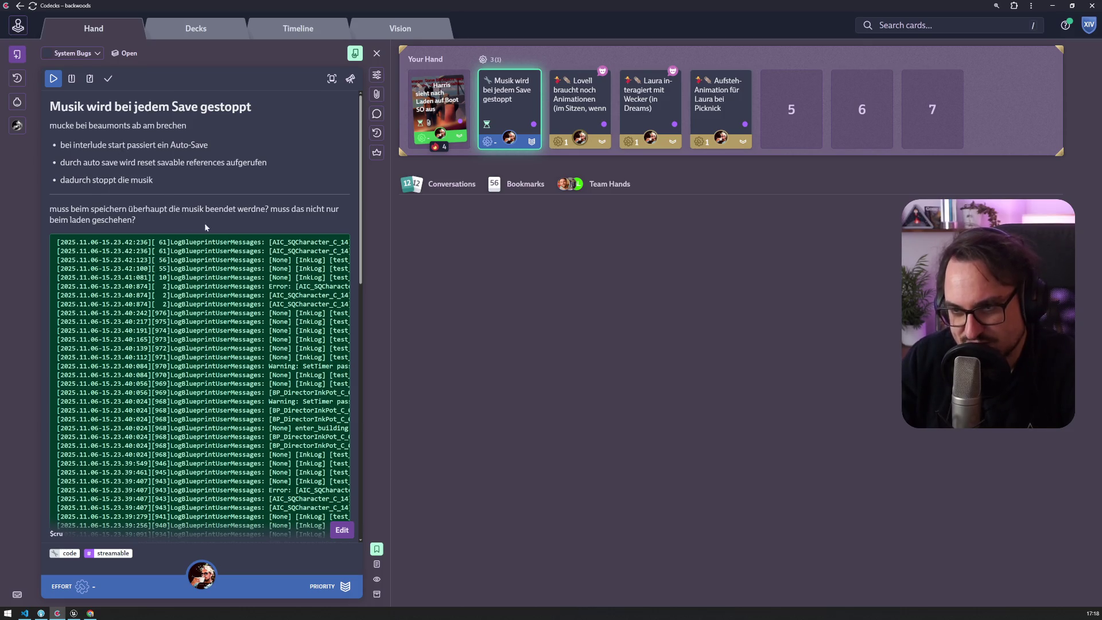
scroll(361, 287, "down", 2)
scroll(361, 287, "down", 5)
scroll(338, 144, "up", 10)
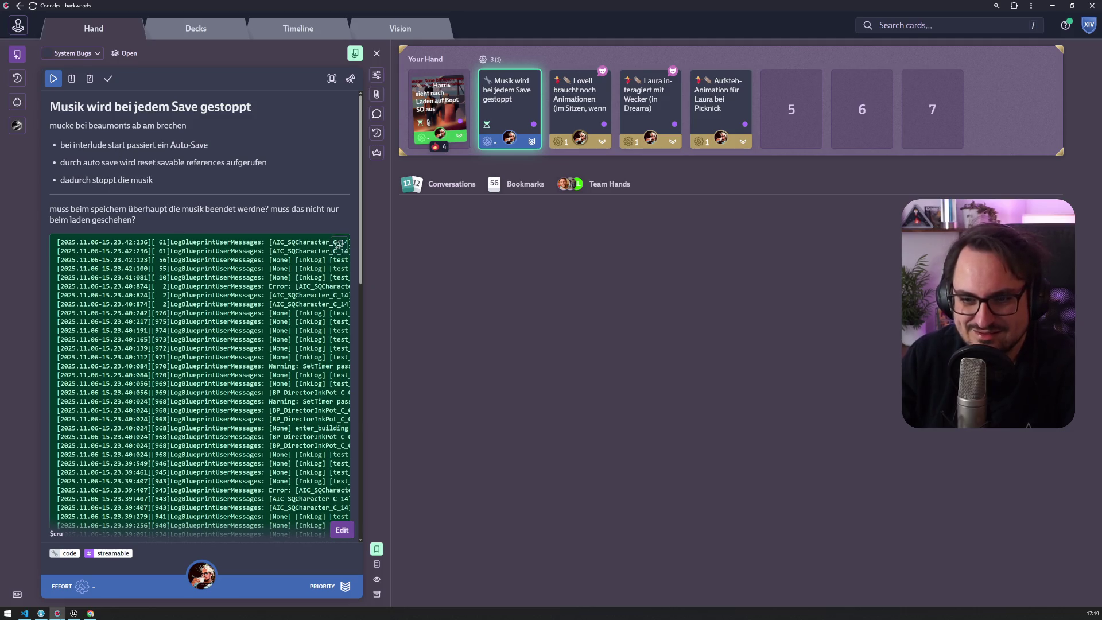
left_click(25, 613)
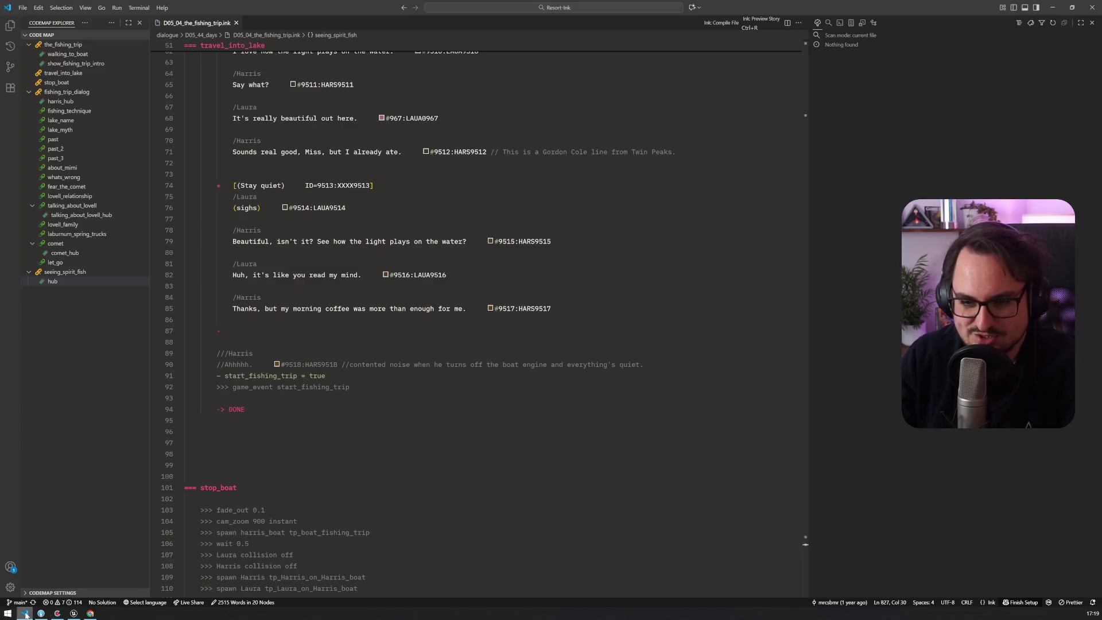
Search the ink workspace for reset_, then for references, widening the results panel
mouse_move(74, 613)
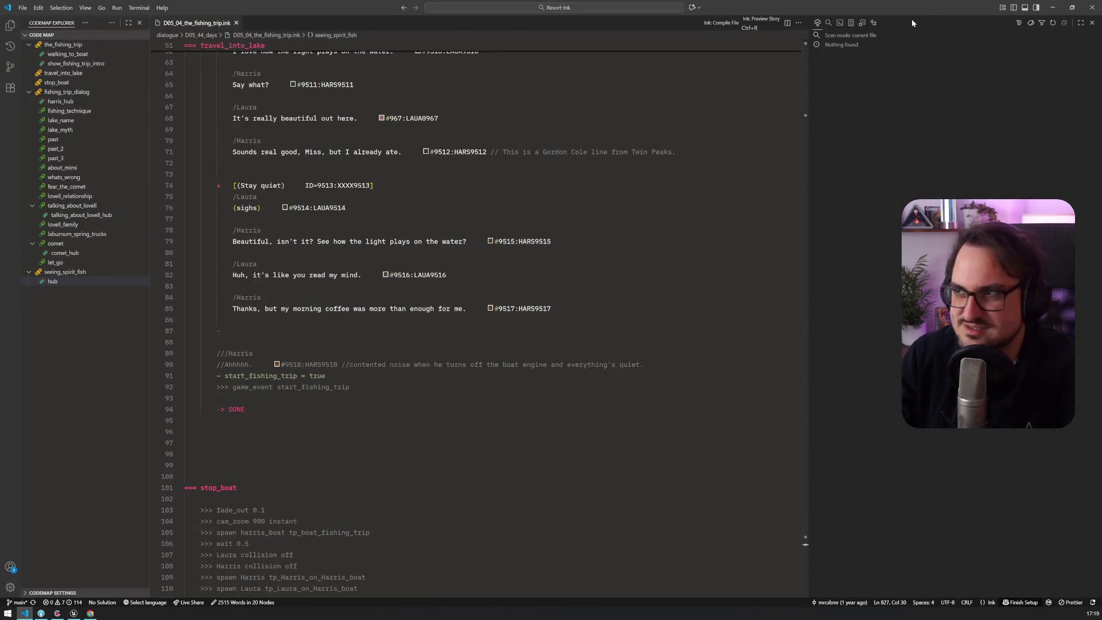
left_click(827, 24)
type("reste")
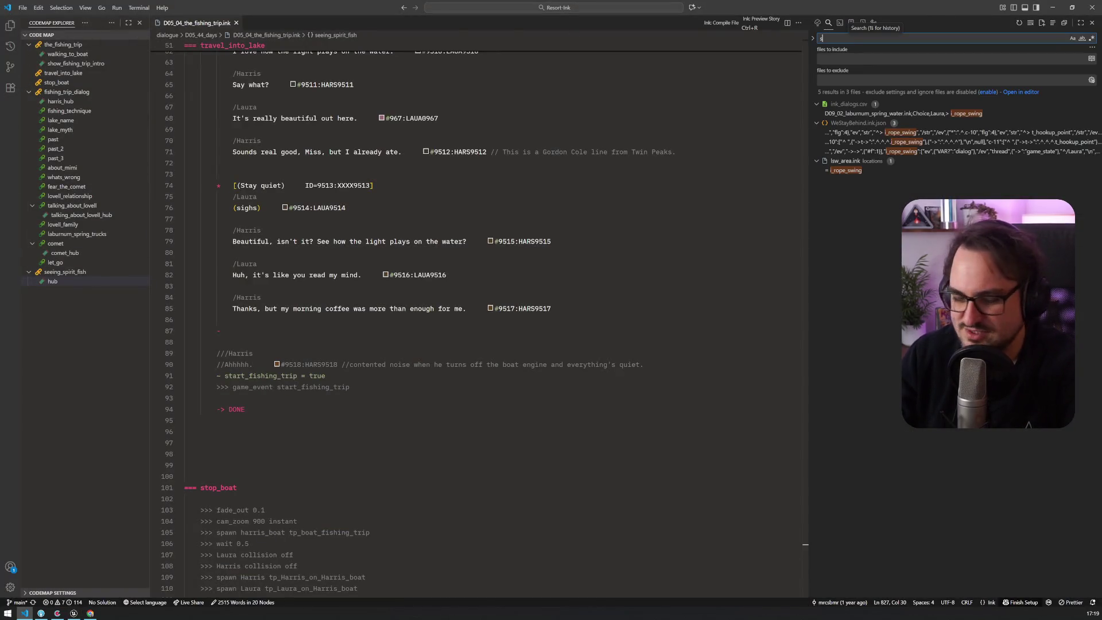
key("BackSpace")
key("BackSpace")
type("et_r")
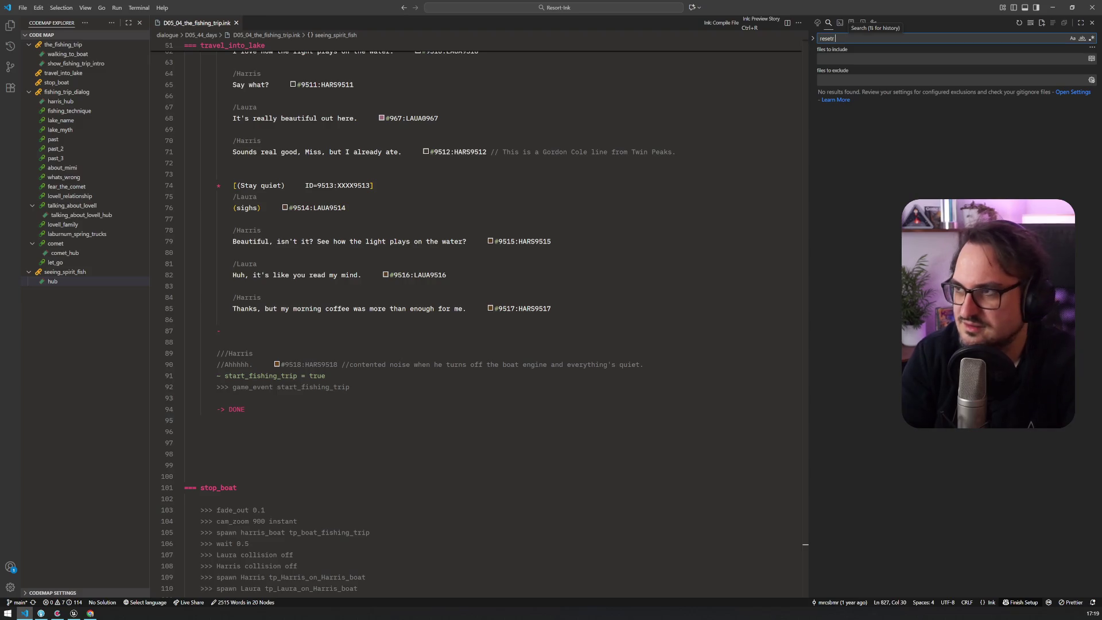
type("e")
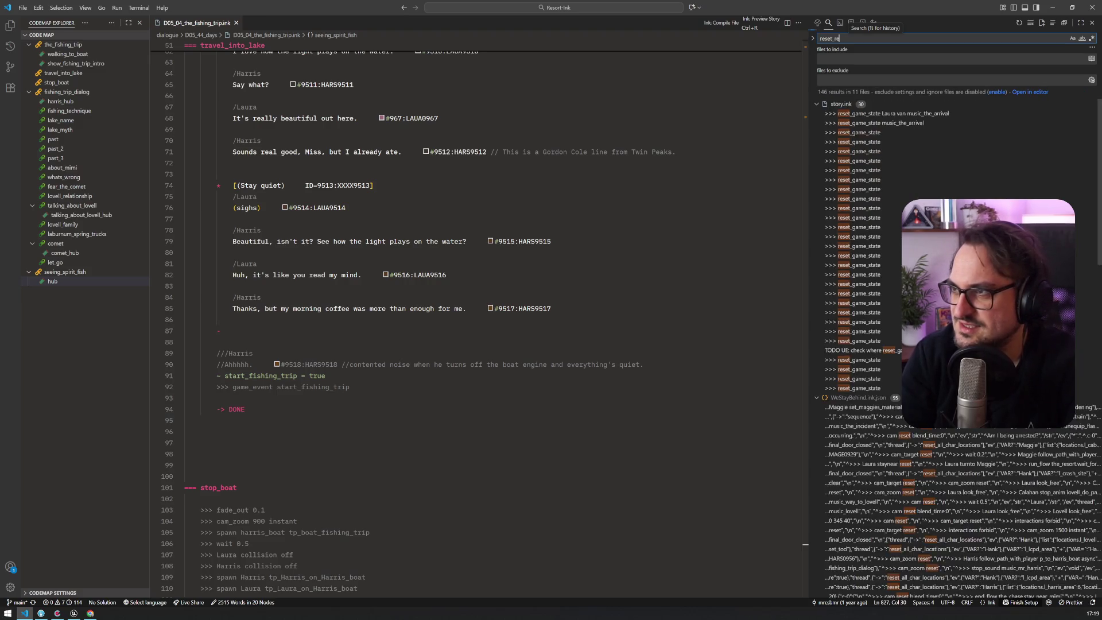
key("BackSpace")
key("BackSpace")
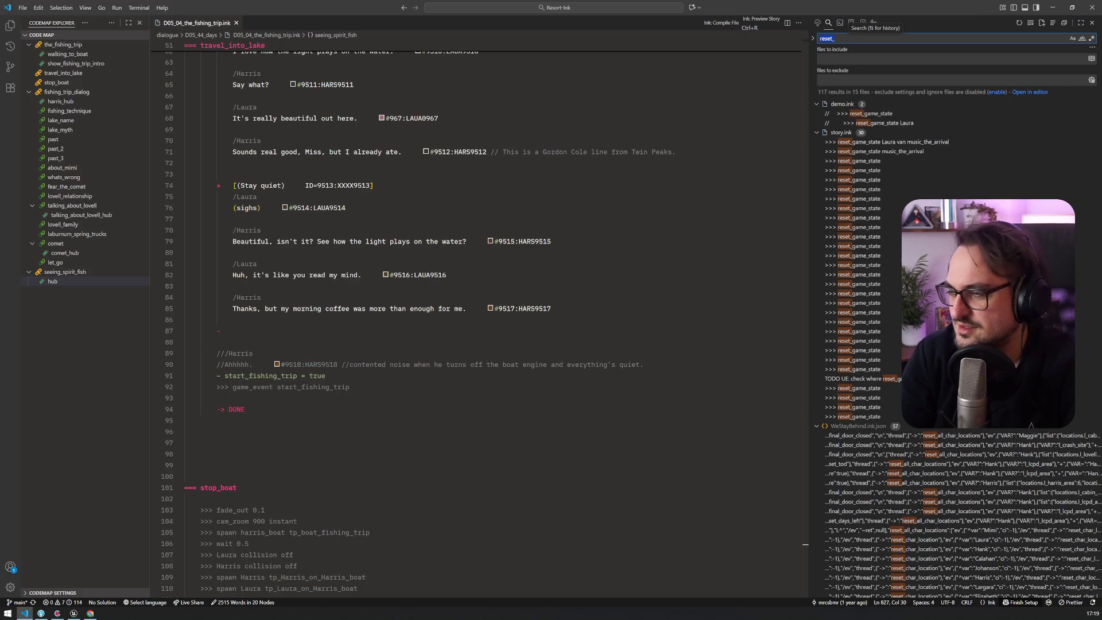
key("BackSpace")
key("BackSpace")
key("BackSpace")
type("ference")
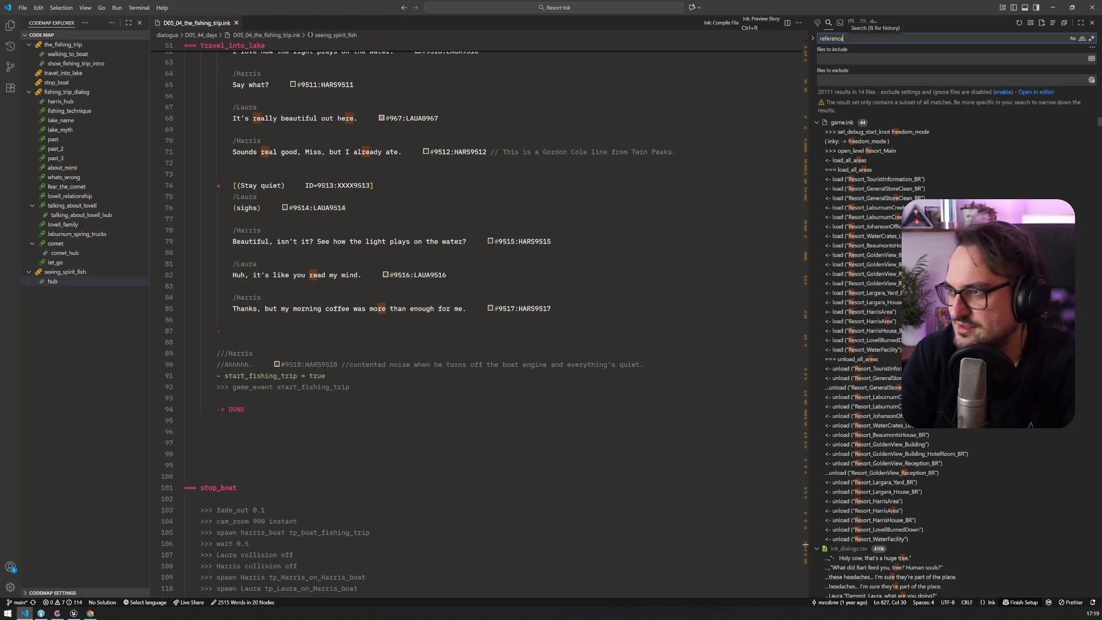
key("BackSpace")
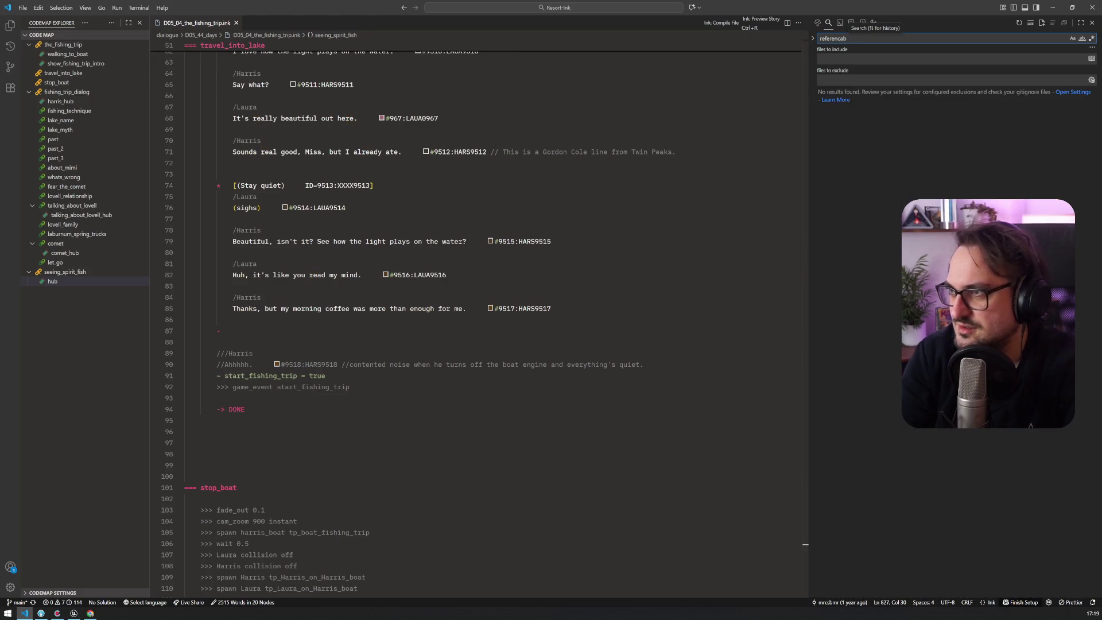
type("able")
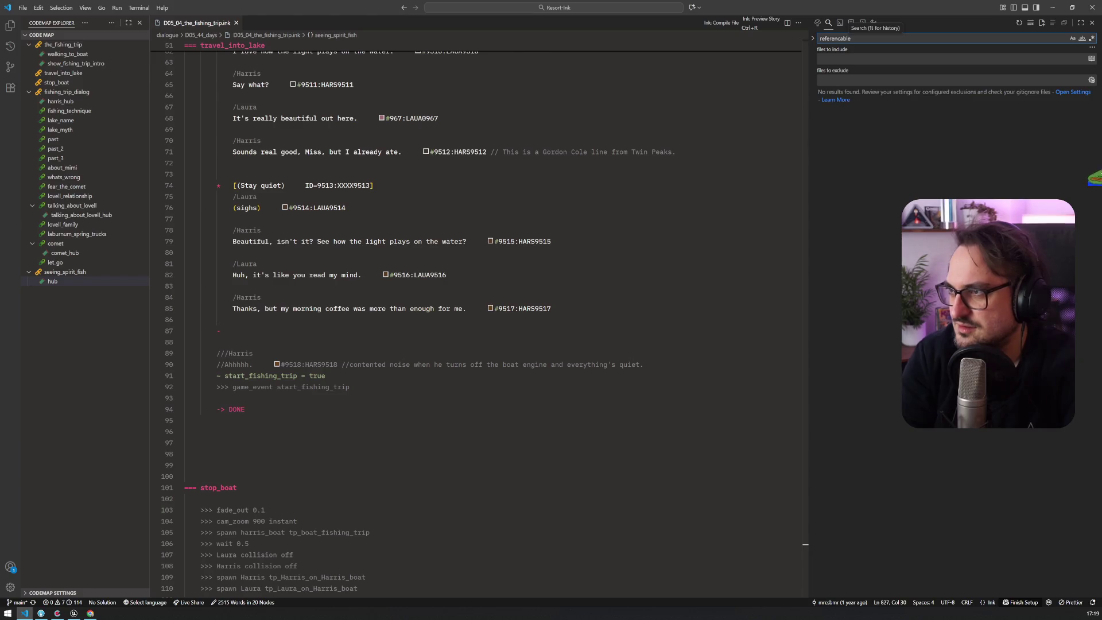
type("ra")
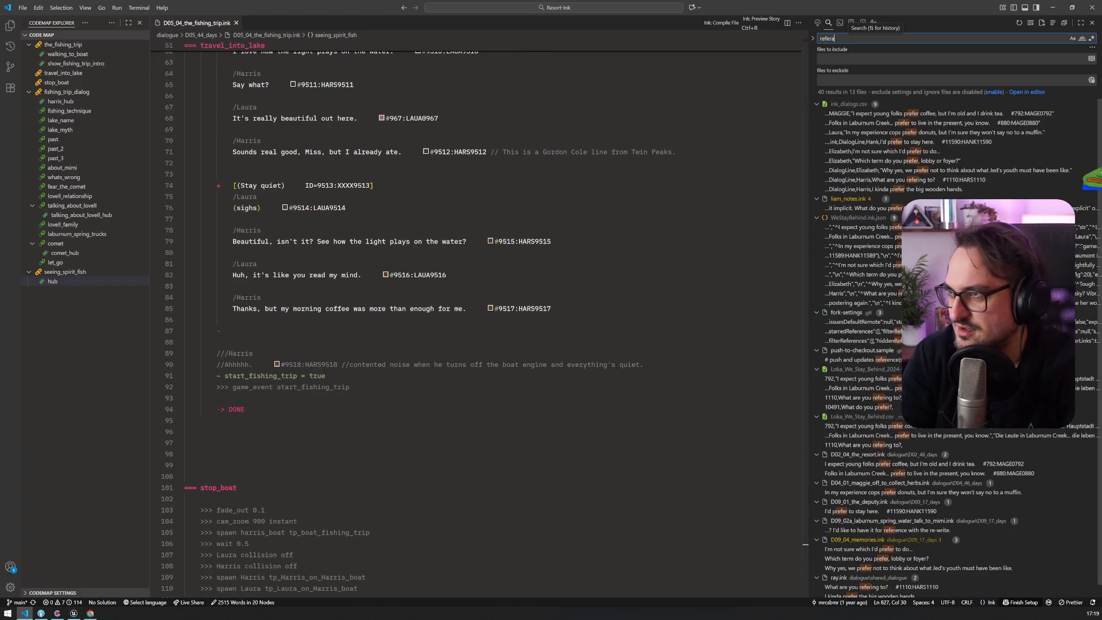
type("c")
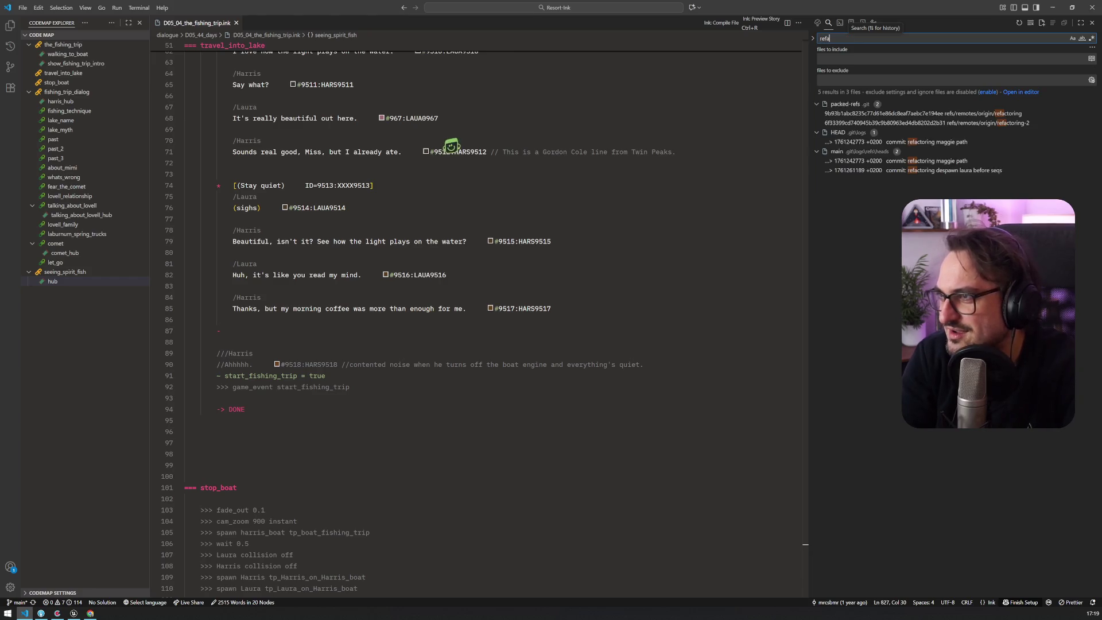
key("alt+Tab")
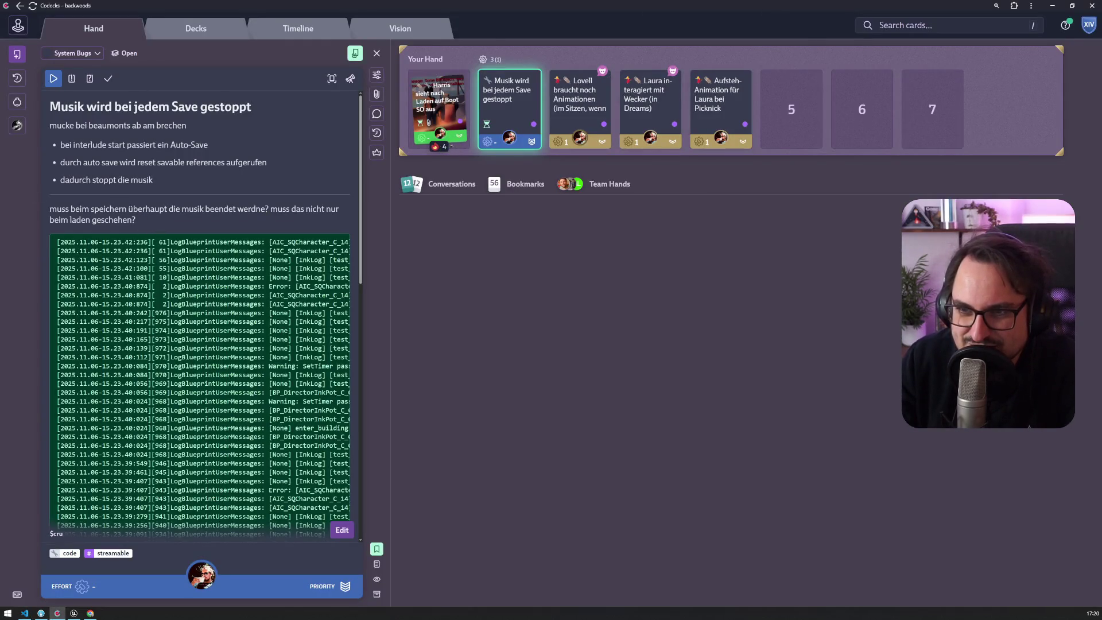
key("alt+Tab")
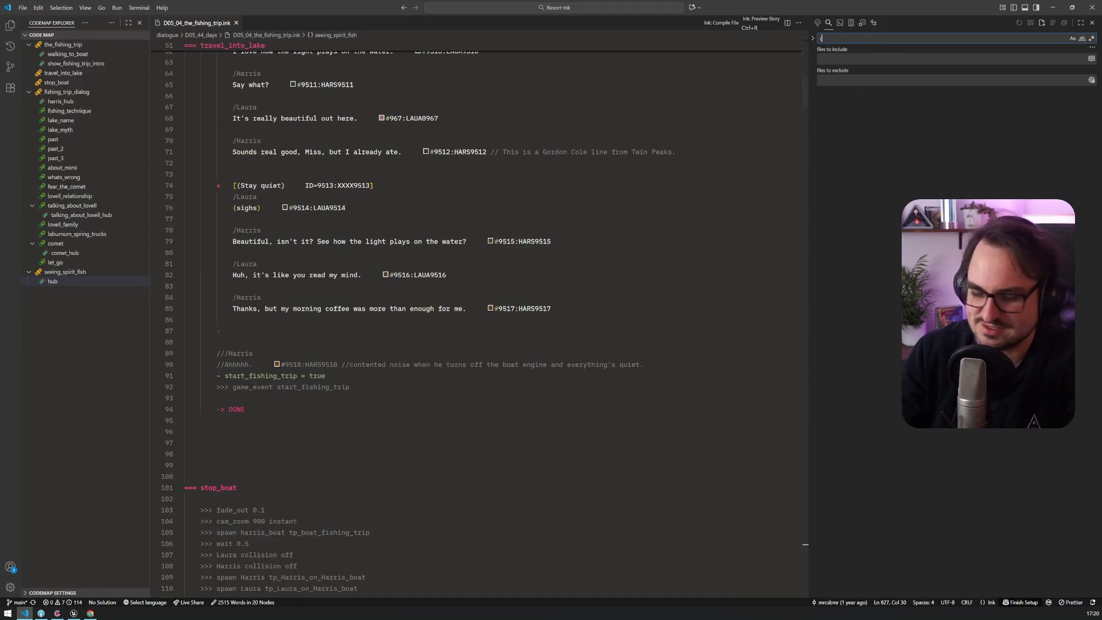
type("references")
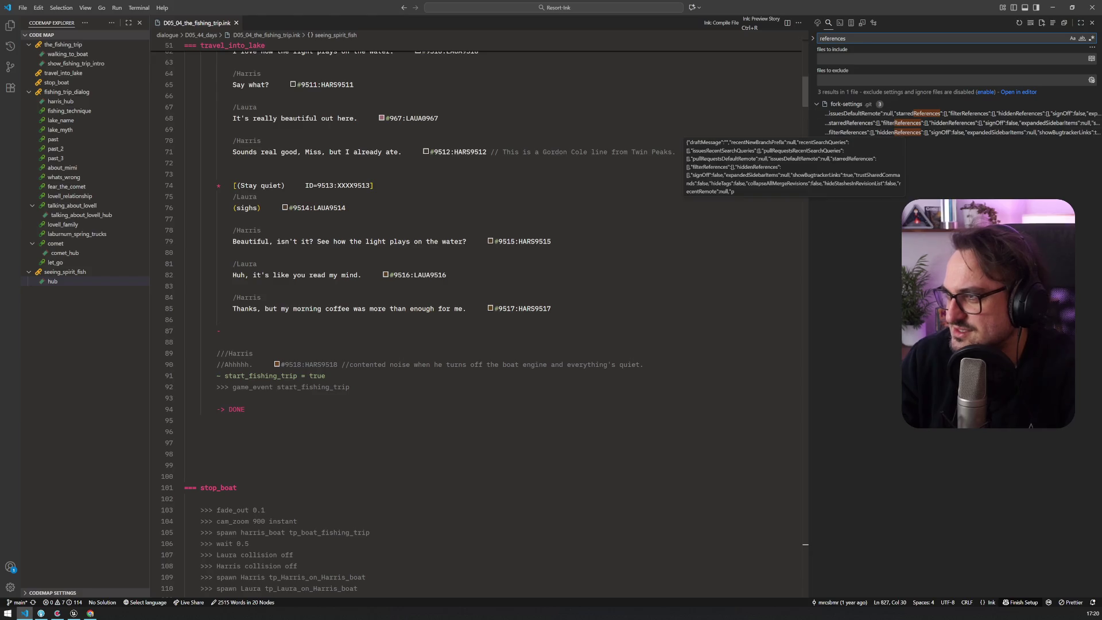
mouse_move(810, 36)
left_mouse_down()
mouse_move(659, 36)
mouse_move(676, 36)
left_mouse_up()
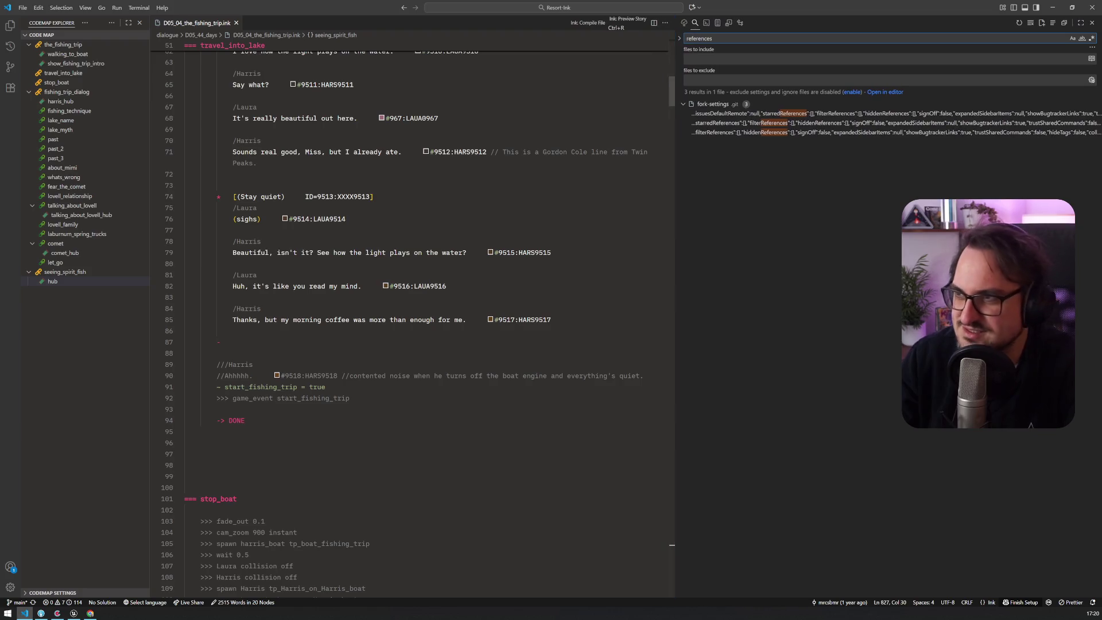
Replace the search term with reset_all to list its uses
key("ctrl+a")
type("rest")
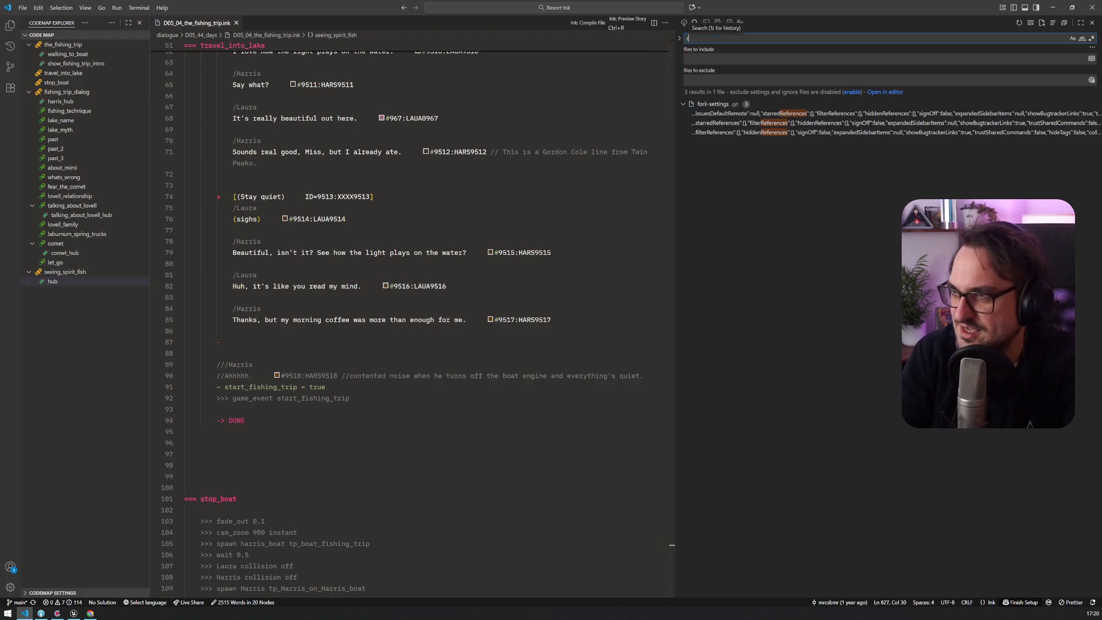
key("BackSpace")
type("et_all")
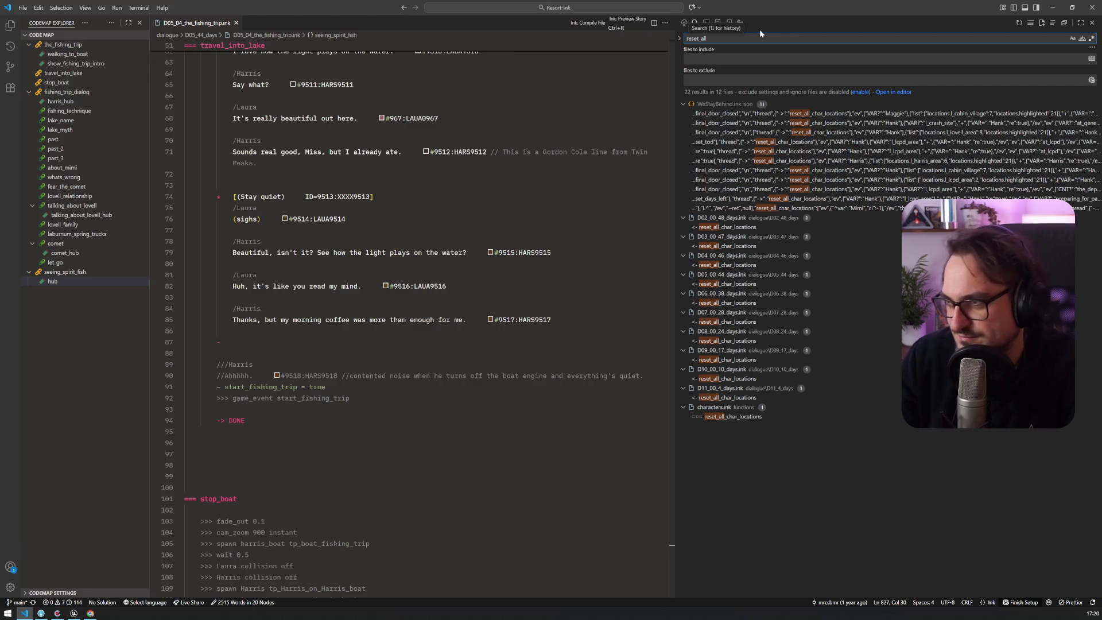
Open story.ink through the quick file finder
left_click(257, 163)
key("ctrl+p")
type("story")
key("Return")
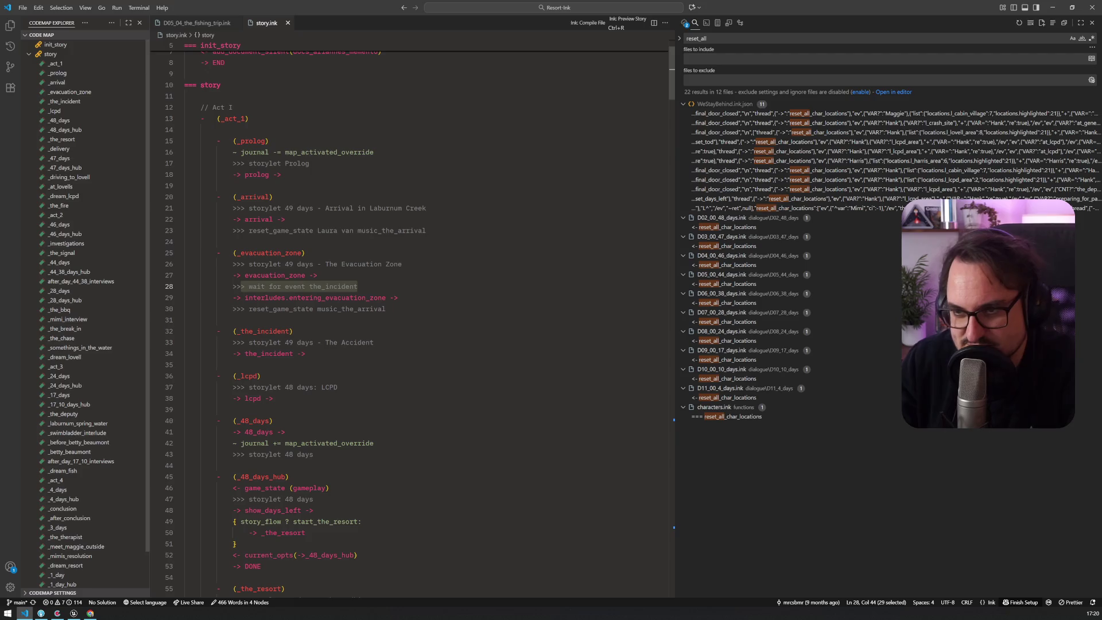
Select reset_game_state on line 65 of story.ink and search the project for it
scroll(410, 316, "down", 3)
scroll(286, 334, "down", 4)
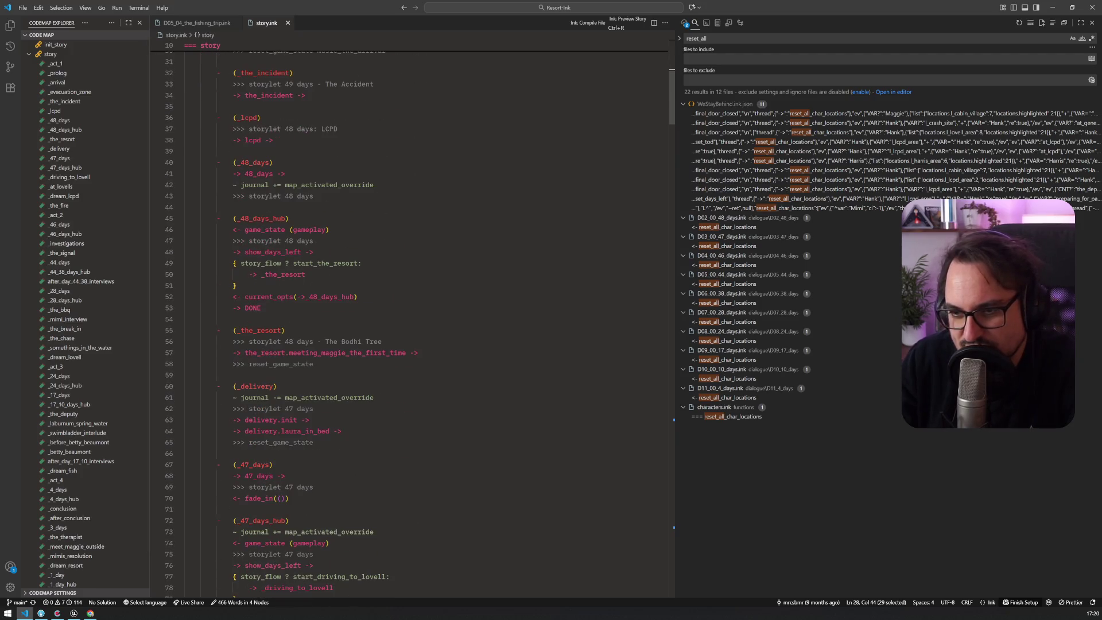
scroll(285, 335, "down", 3)
left_click(285, 335)
double_click(285, 334)
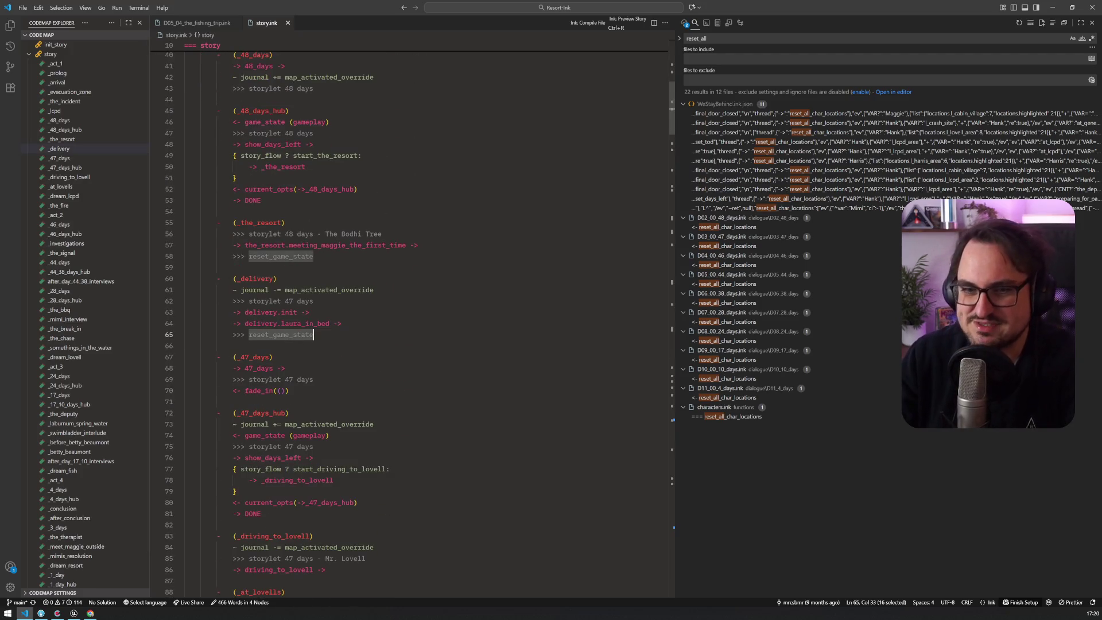
key("ctrl+shift+f")
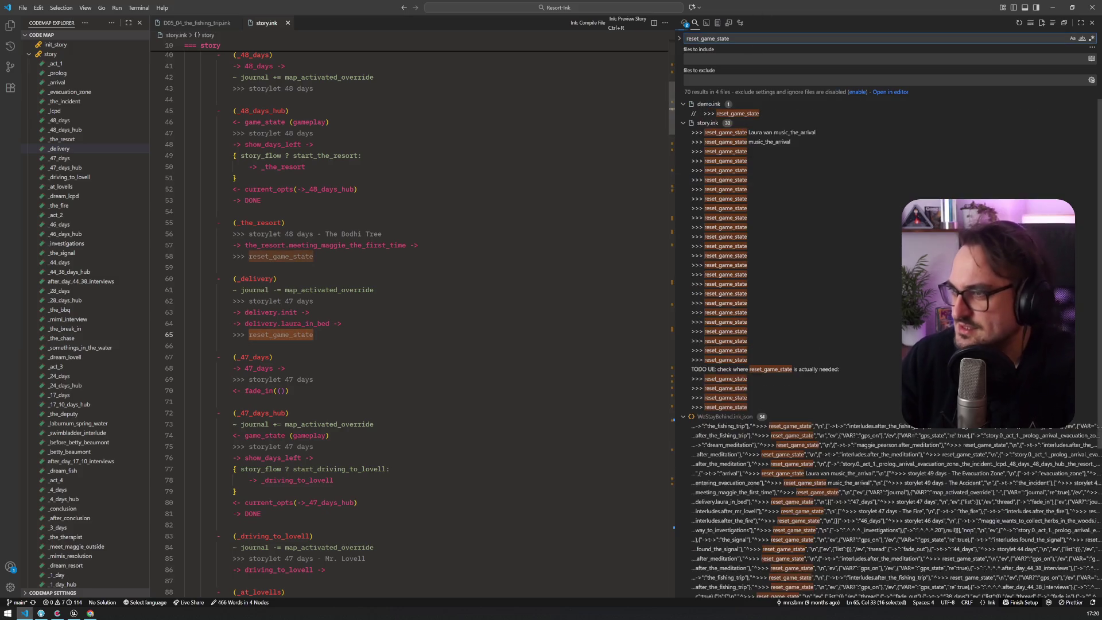
left_click_drag(674, 178, 759, 178)
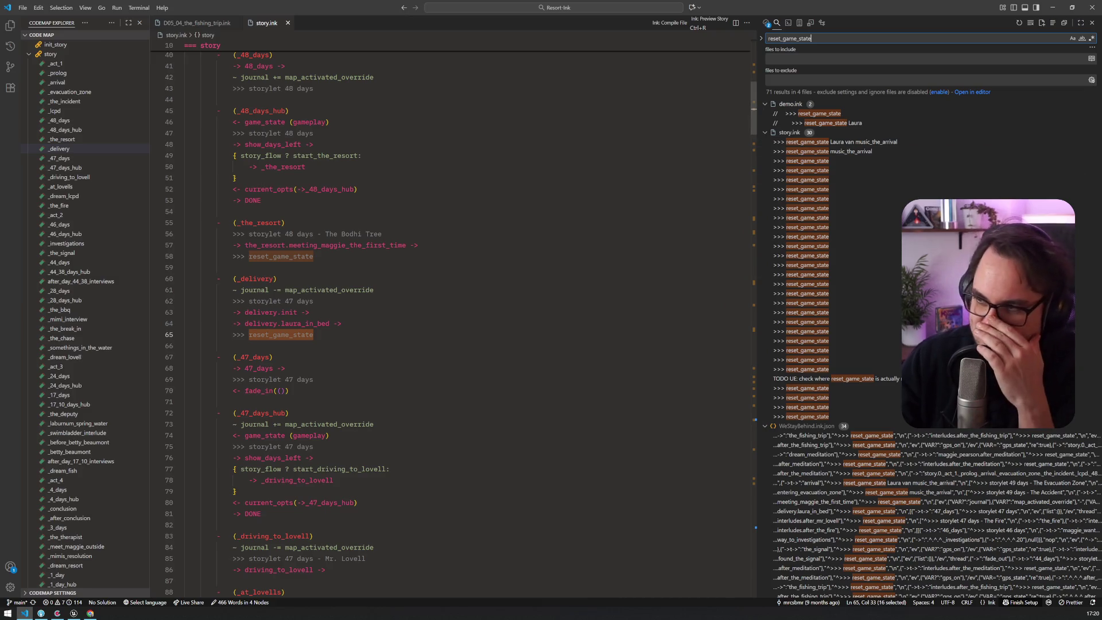
Open the TODO note about reset_game_state, collapse the WeStayBehind.ink.json matches, and check ue_tests.ink
left_click(839, 379)
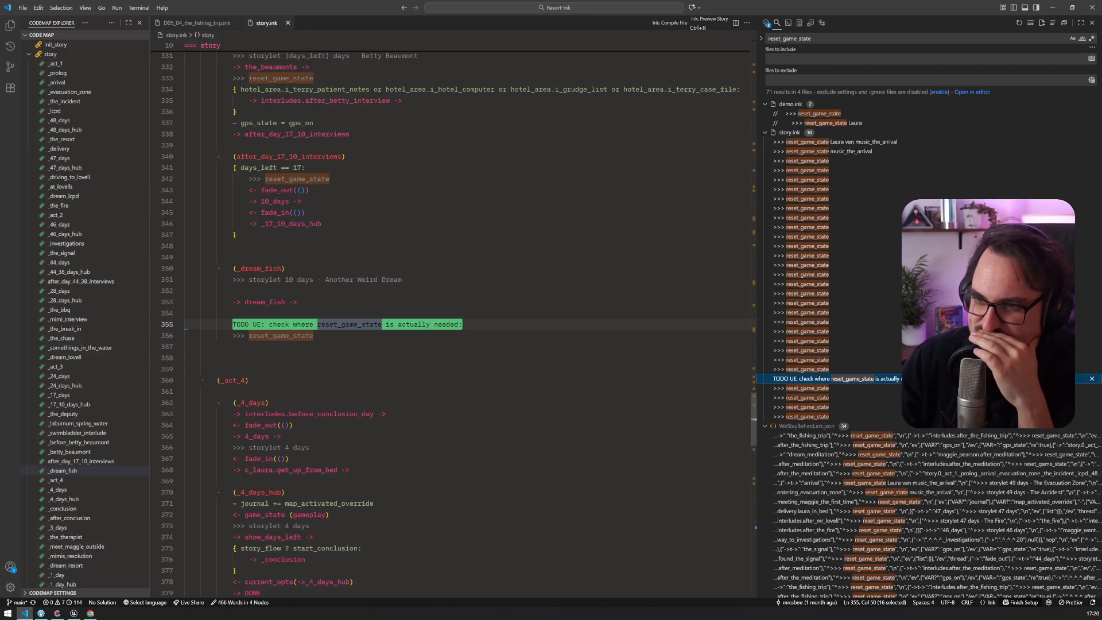
left_click(768, 426)
left_click(807, 436)
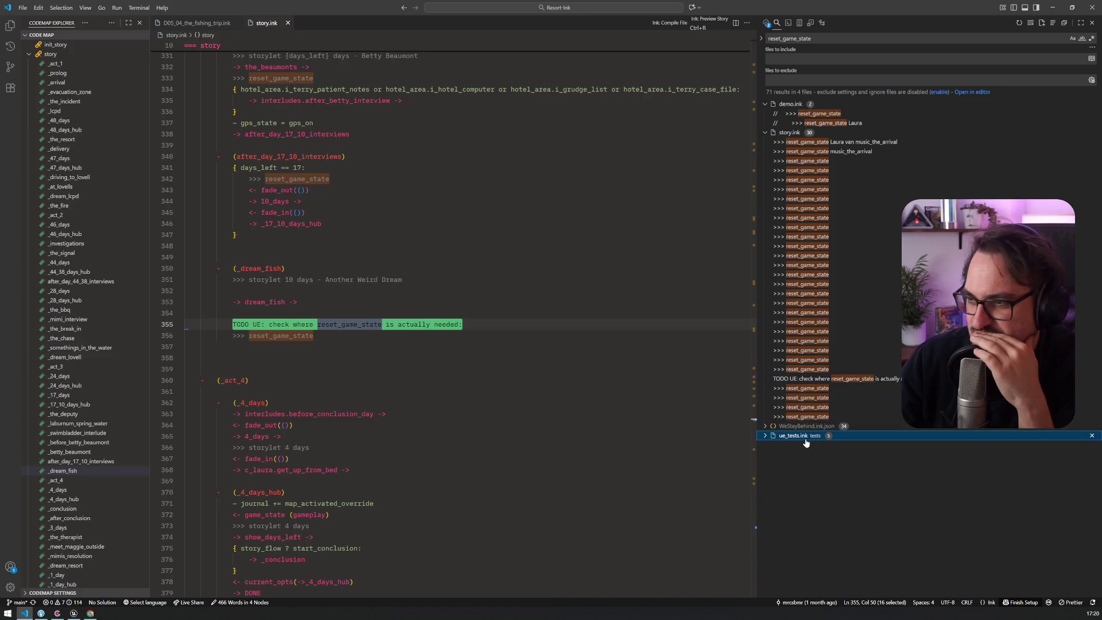
left_click(74, 614)
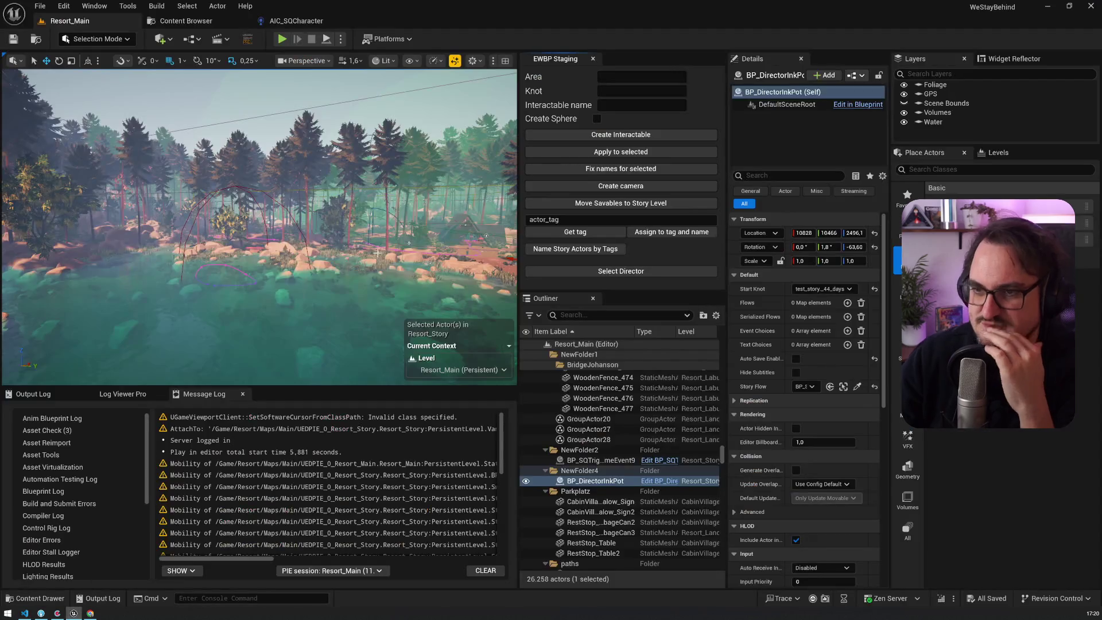
Dock BP_SQDirectionResetGameState as a main-window tab, close AIC_SQCharacter, and pan its event graph
left_click(350, 218)
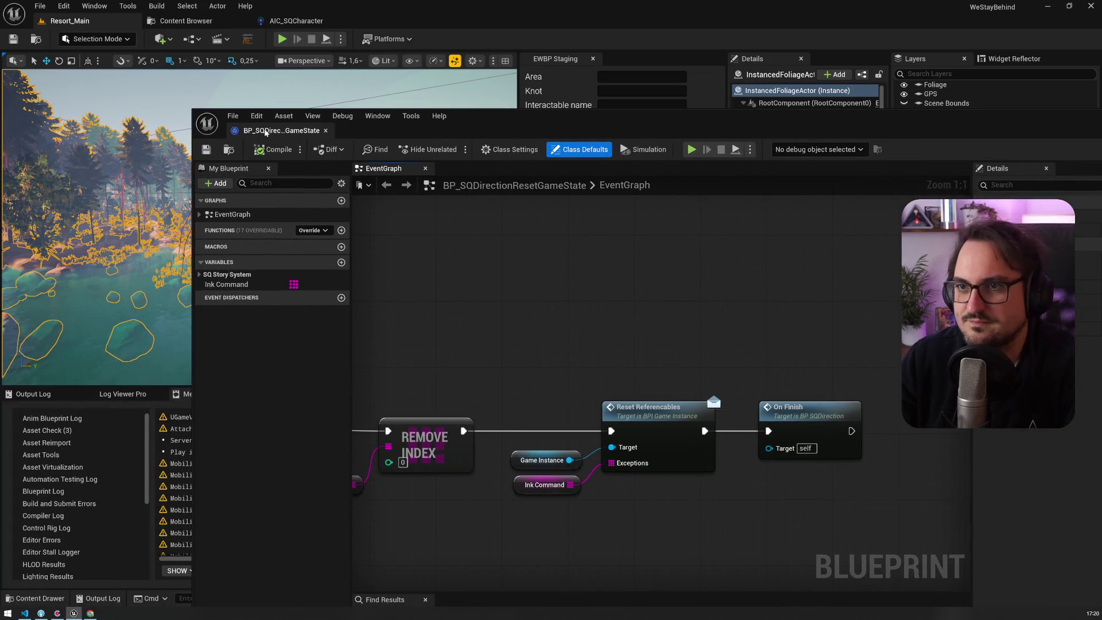
left_click_drag(266, 132, 349, 23)
left_click(351, 22)
mouse_move(346, 162)
left_mouse_down()
mouse_move(525, 112)
mouse_move(517, 83)
mouse_move(469, 62)
left_mouse_up()
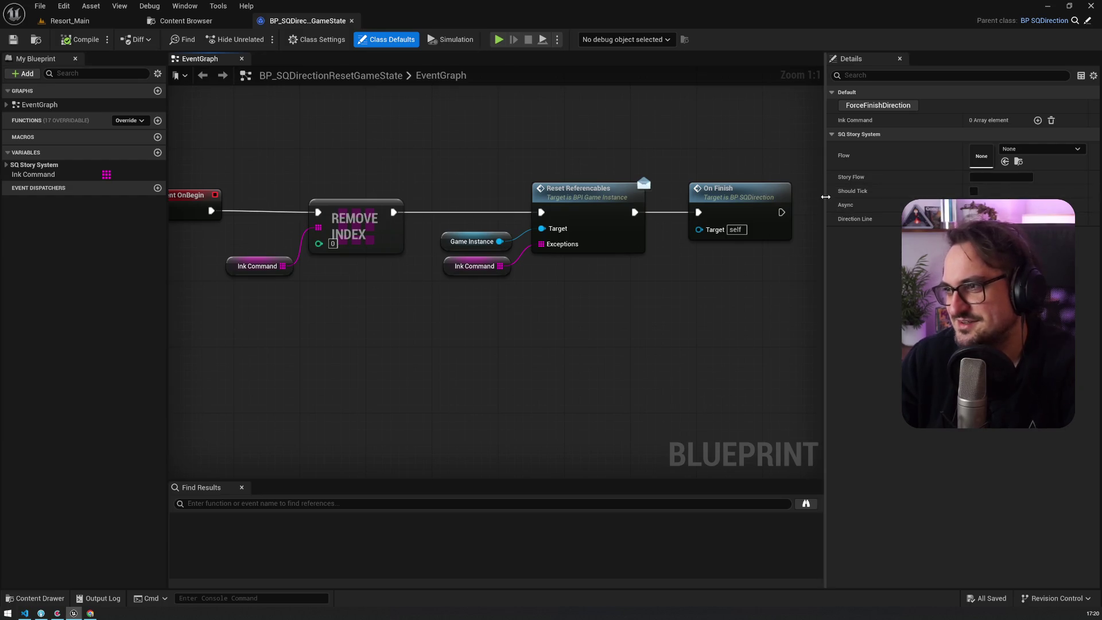
left_click_drag(826, 198, 884, 197)
left_click_drag(620, 327, 615, 388)
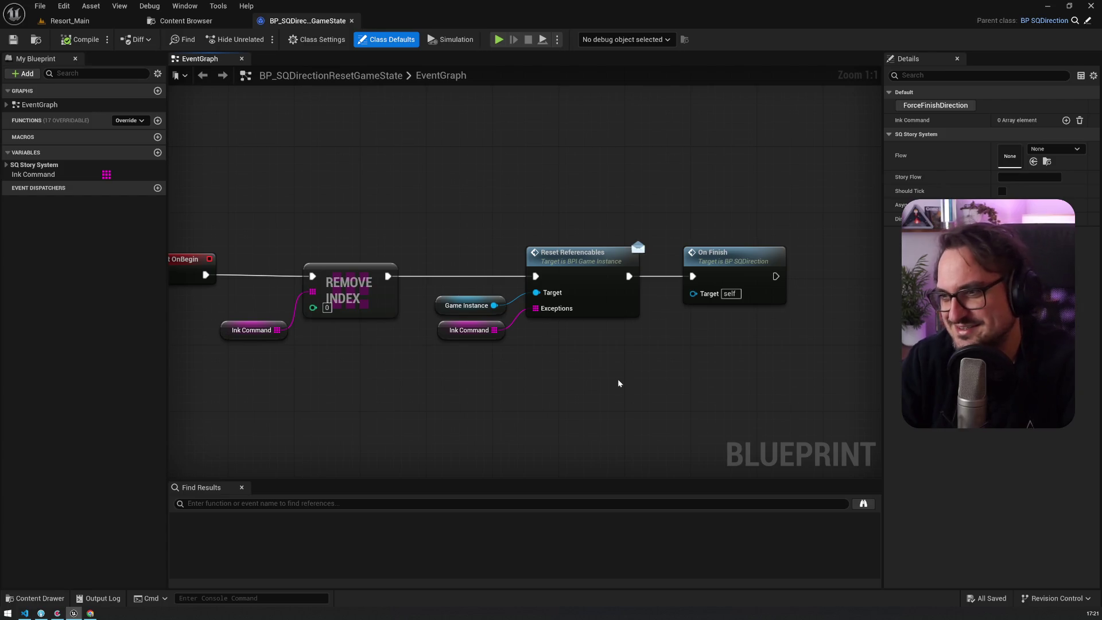
Select the Reset Referencables call and its inputs, then search assets for gi_sq
left_click_drag(485, 189, 587, 335)
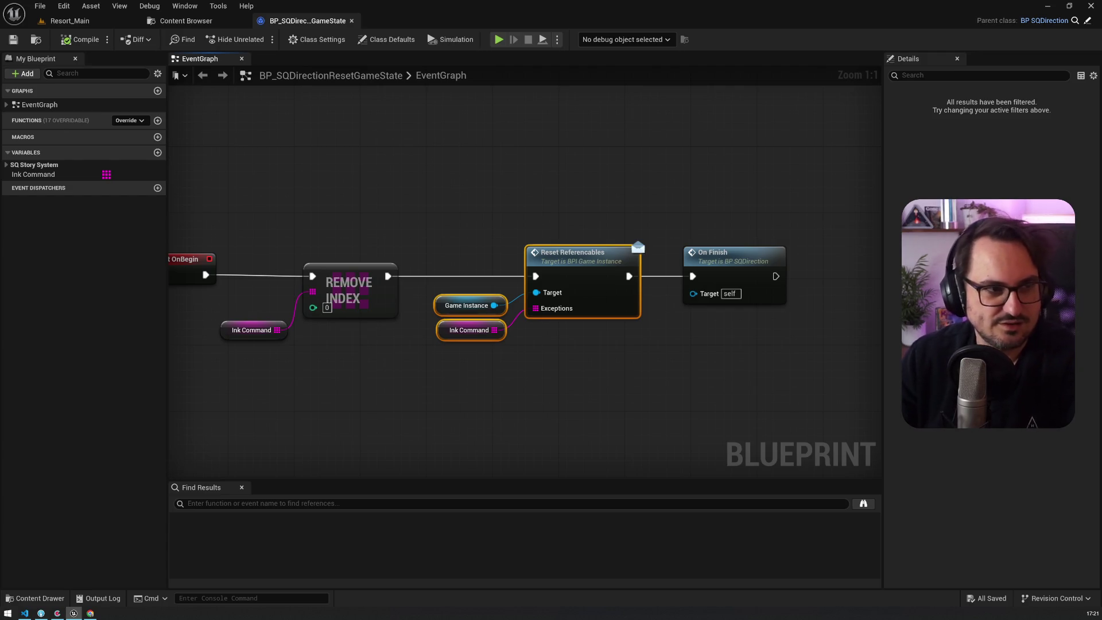
key("ctrl+p")
type("gi_sq")
left_click_drag(537, 35, 330, 26)
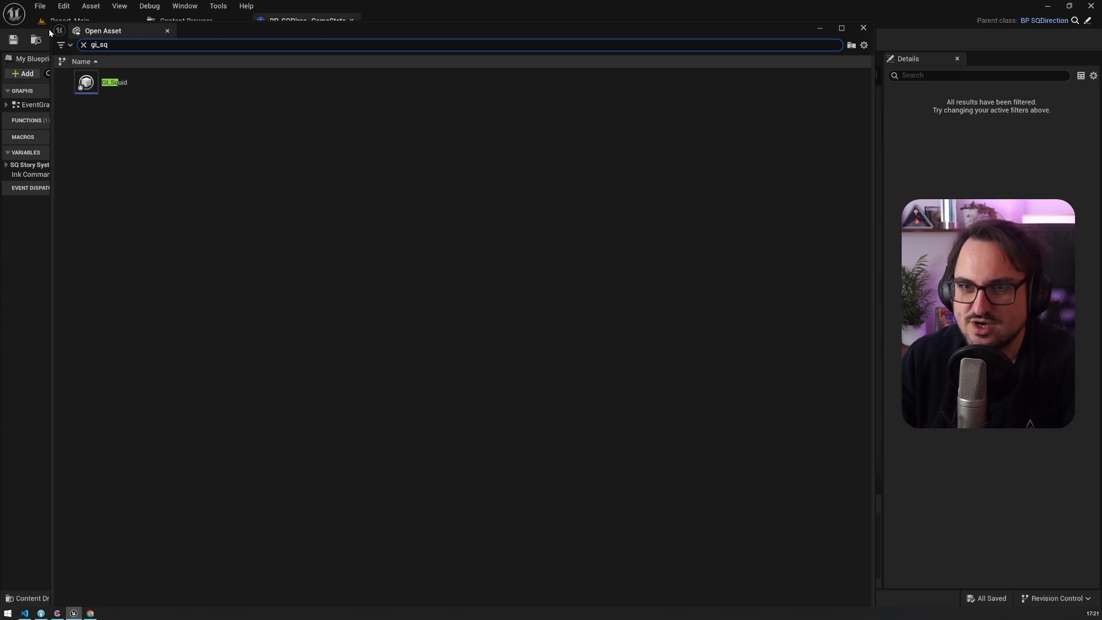
Open the GI_Squid blueprint from the asset search results
left_click_drag(48, 20, 274, 146)
left_click_drag(366, 154, 349, 93)
left_click(323, 149)
double_click(322, 148)
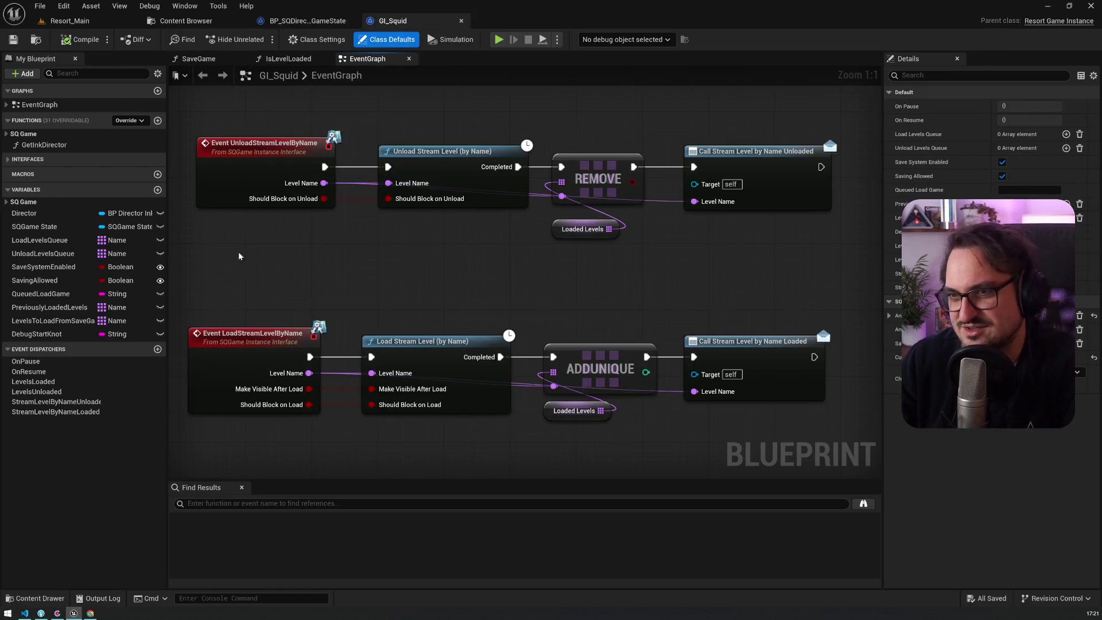
Jump to Event ResetReferencables and inspect its Print String, References and For Each Loop nodes
left_click(7, 105)
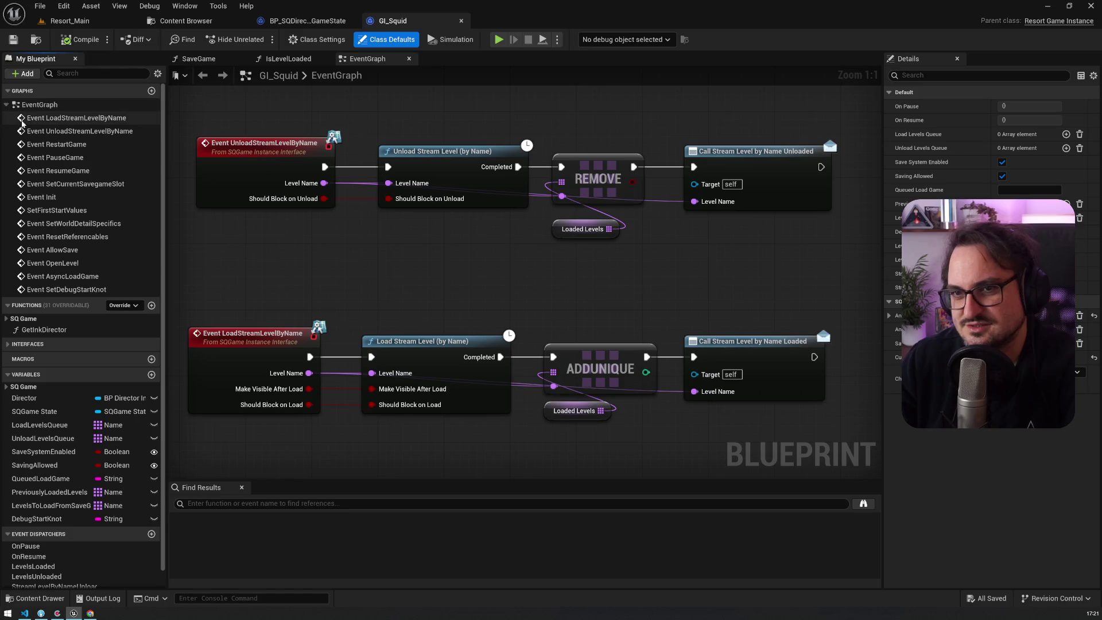
double_click(102, 237)
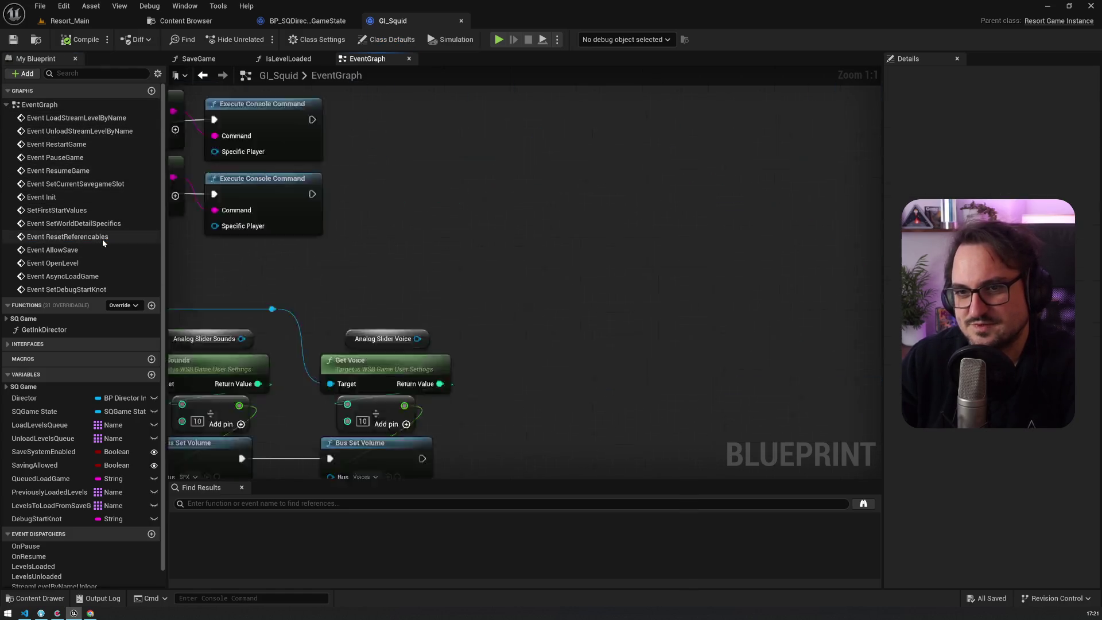
left_click_drag(502, 156, 338, 149)
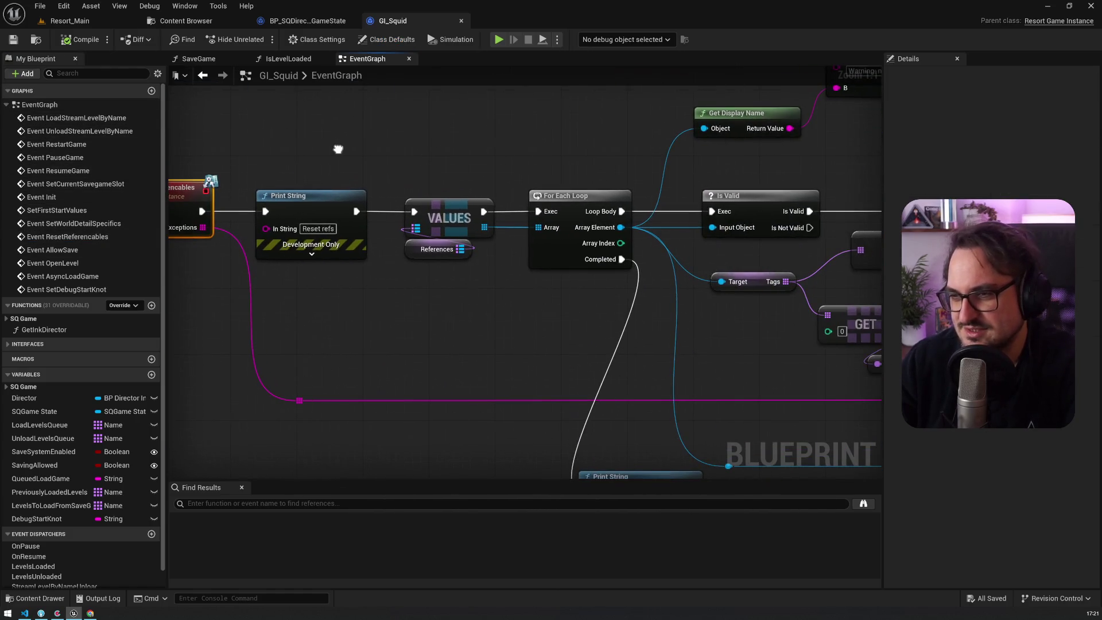
left_click(320, 227)
left_click_drag(404, 153, 270, 144)
scroll(270, 143, "down", 4)
scroll(273, 211, "up", 1)
mouse_move(205, 332)
left_mouse_down()
mouse_move(246, 243)
mouse_move(281, 247)
left_mouse_up()
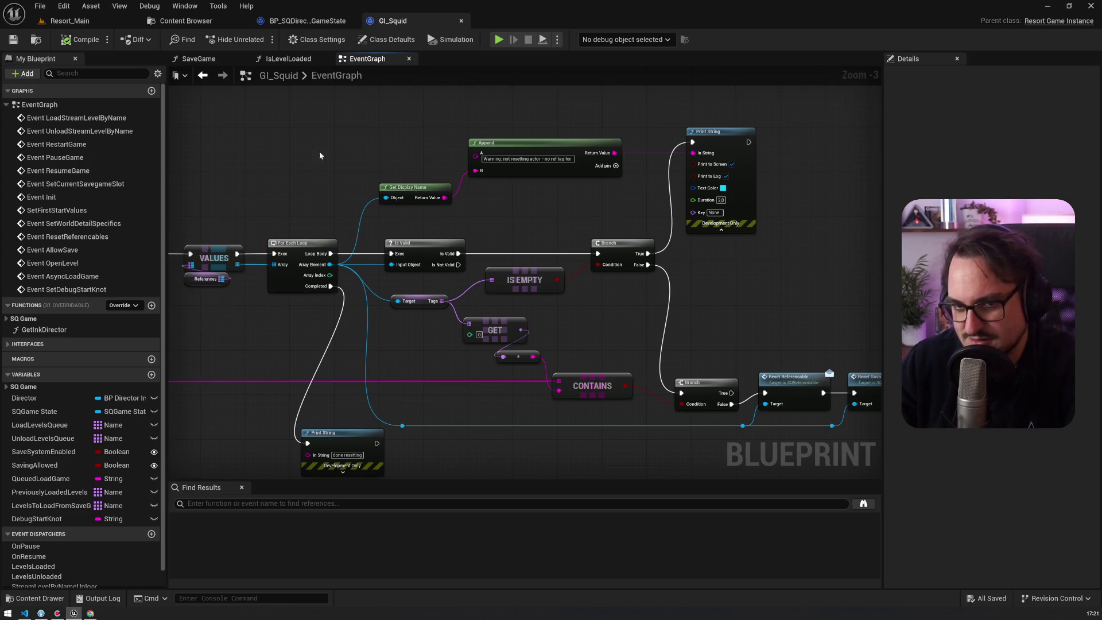
Follow the chain to the Reset Referencable and Reset Savable Reference nodes
left_click_drag(319, 151, 223, 146)
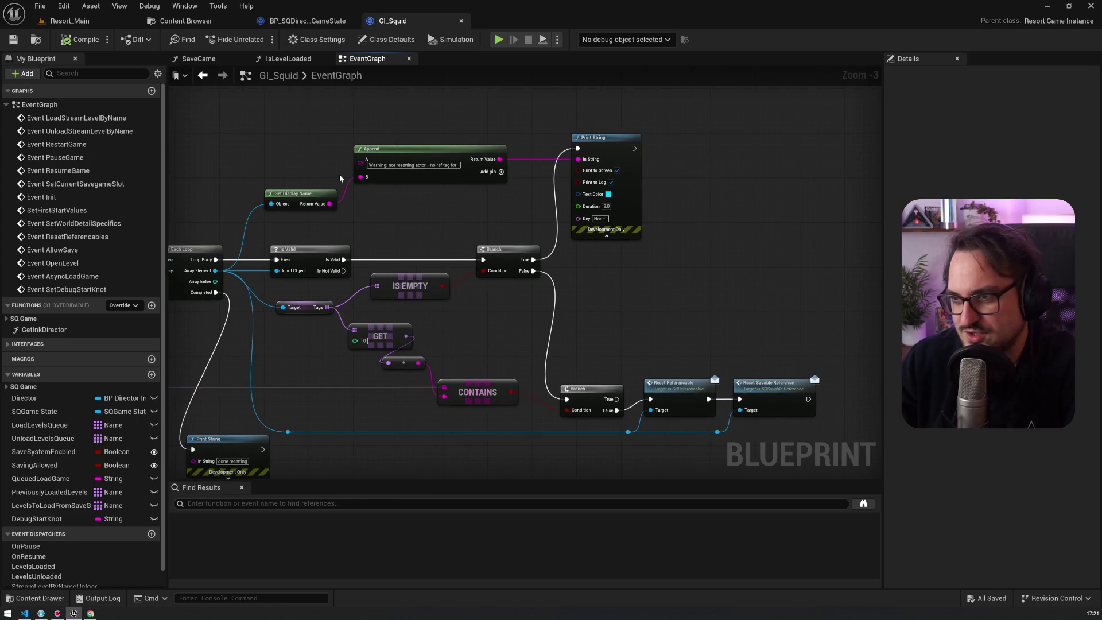
left_click_drag(451, 351, 295, 307)
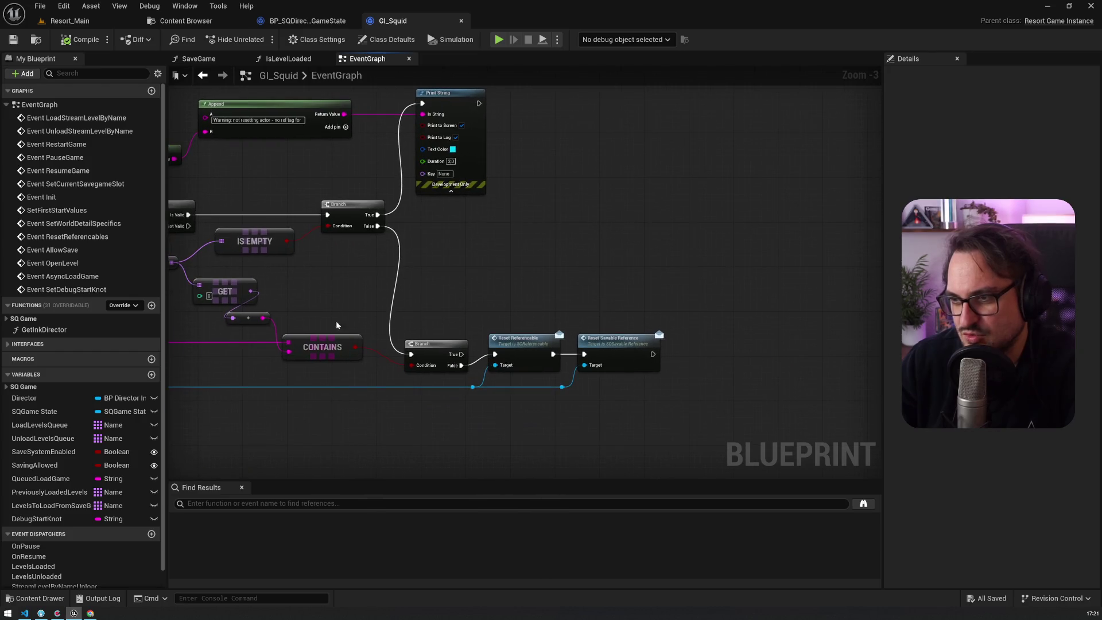
left_click(539, 362)
left_click(627, 344)
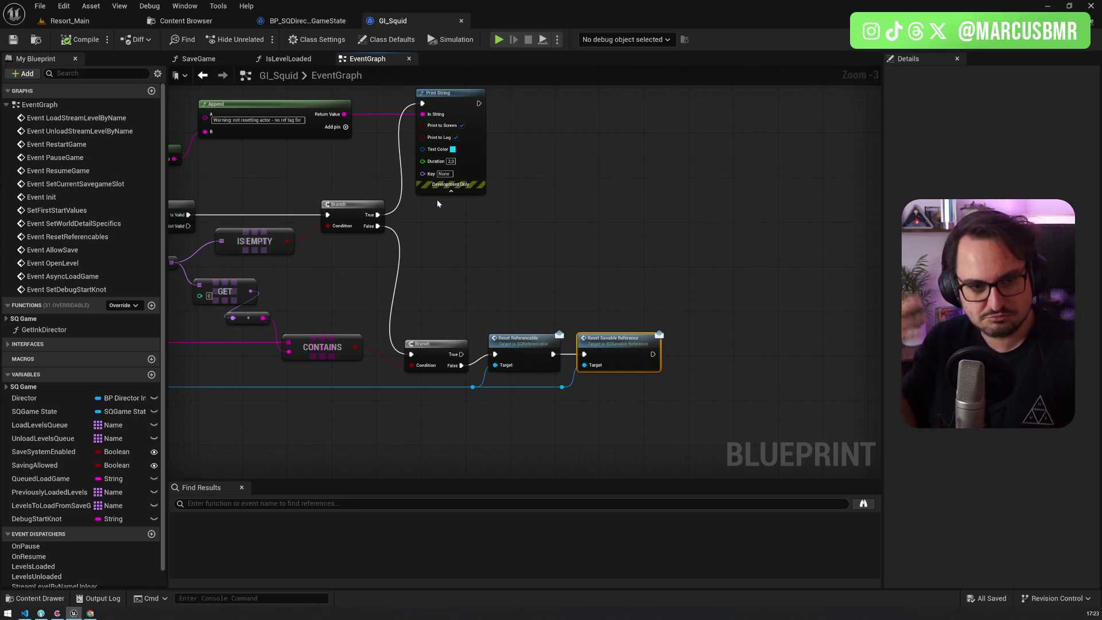
Return from Unreal to story.ink in VS Code at the _44_38_days_hub reset_game_state calls
left_click(57, 613)
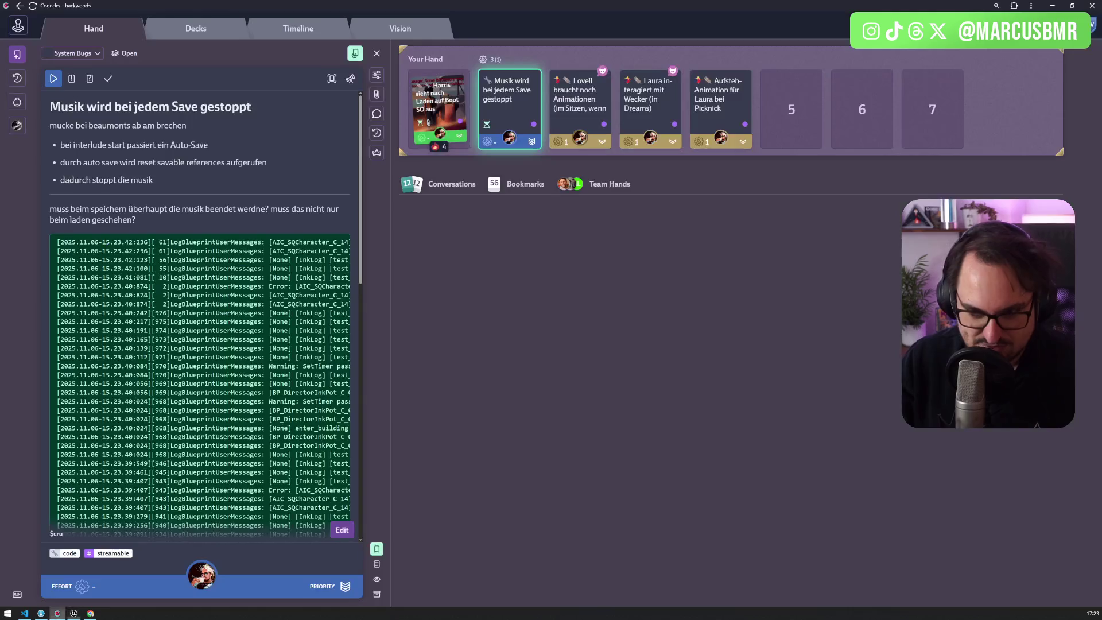
left_click(41, 613)
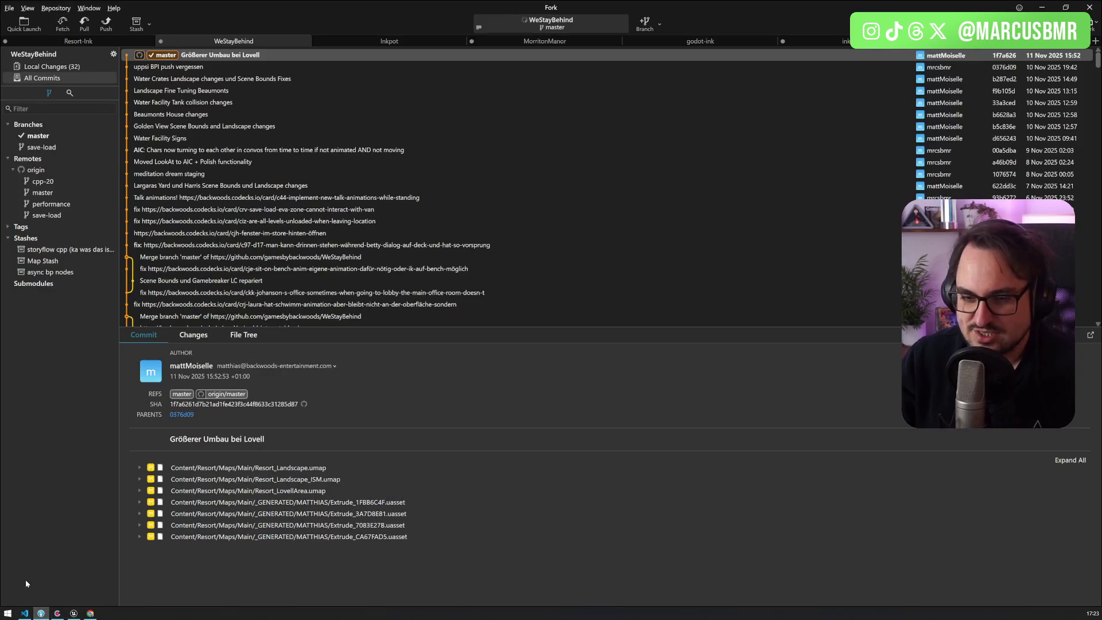
left_click(24, 613)
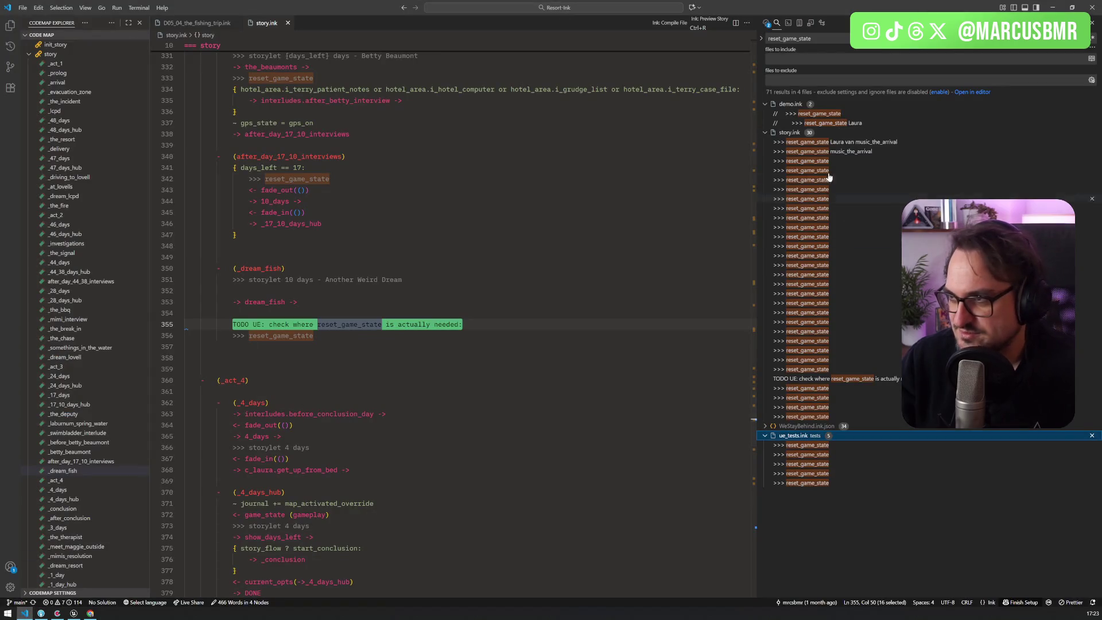
left_click(843, 228)
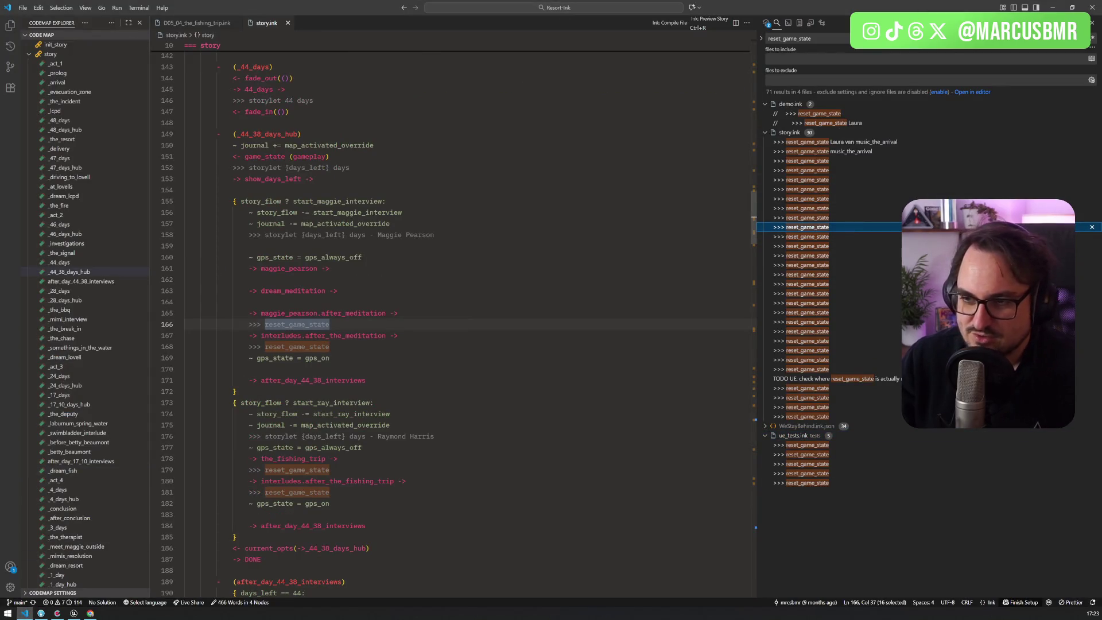
scroll(451, 322, "up", 2)
scroll(450, 322, "up", 2)
scroll(322, 220, "up", 2)
left_click(322, 186)
left_click(321, 221)
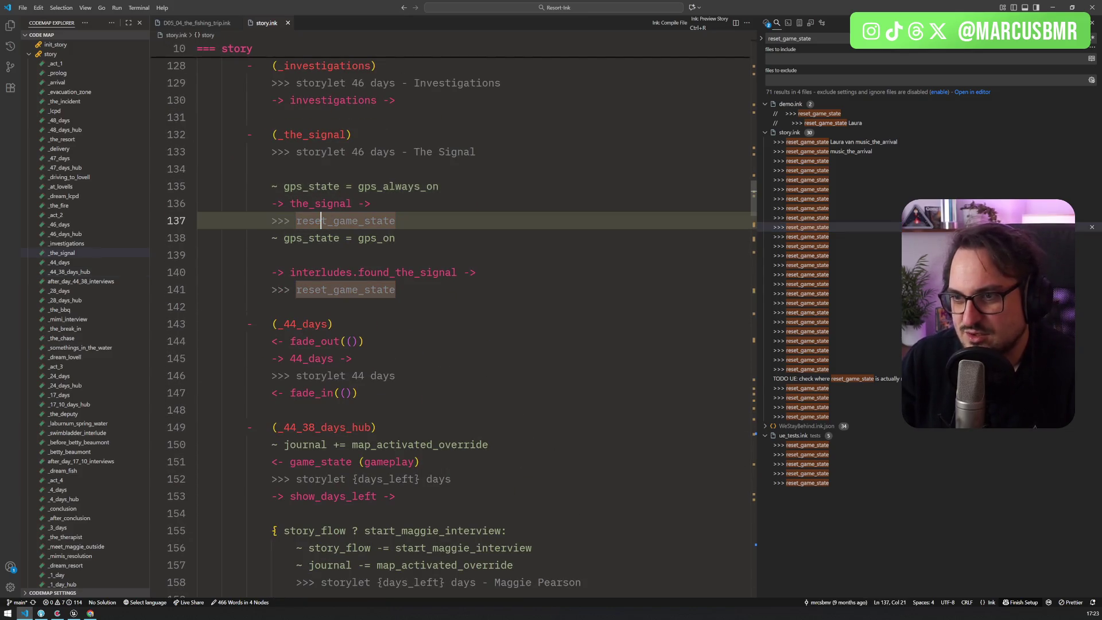
left_click(324, 272)
left_click(327, 289)
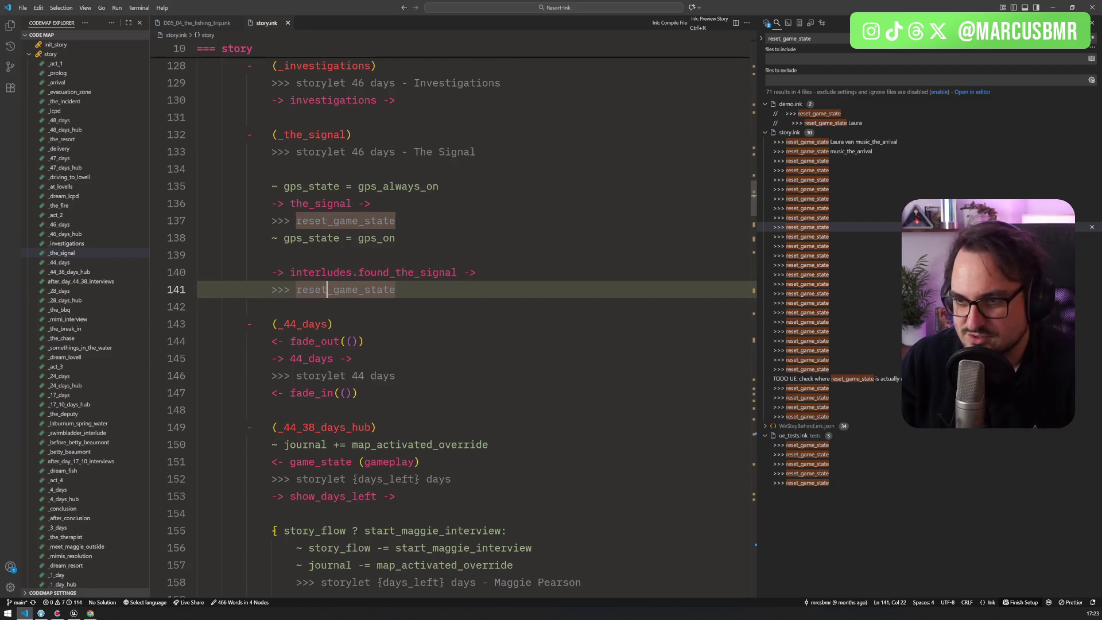
scroll(327, 290, "down", 2)
left_click(346, 371)
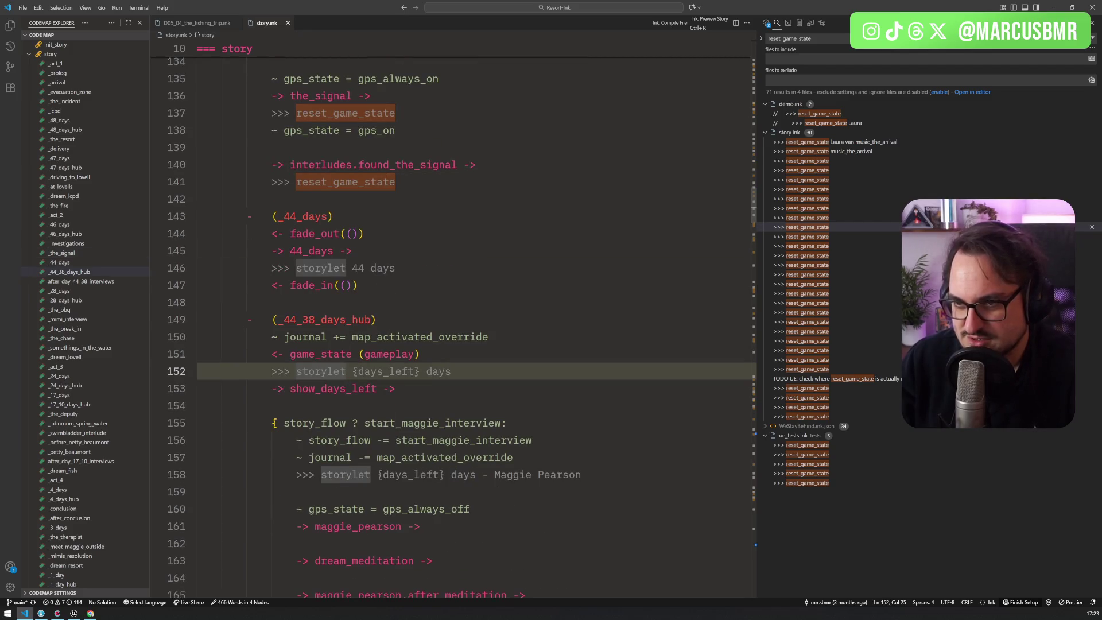
scroll(346, 371, "down", 3)
scroll(460, 327, "down", 1)
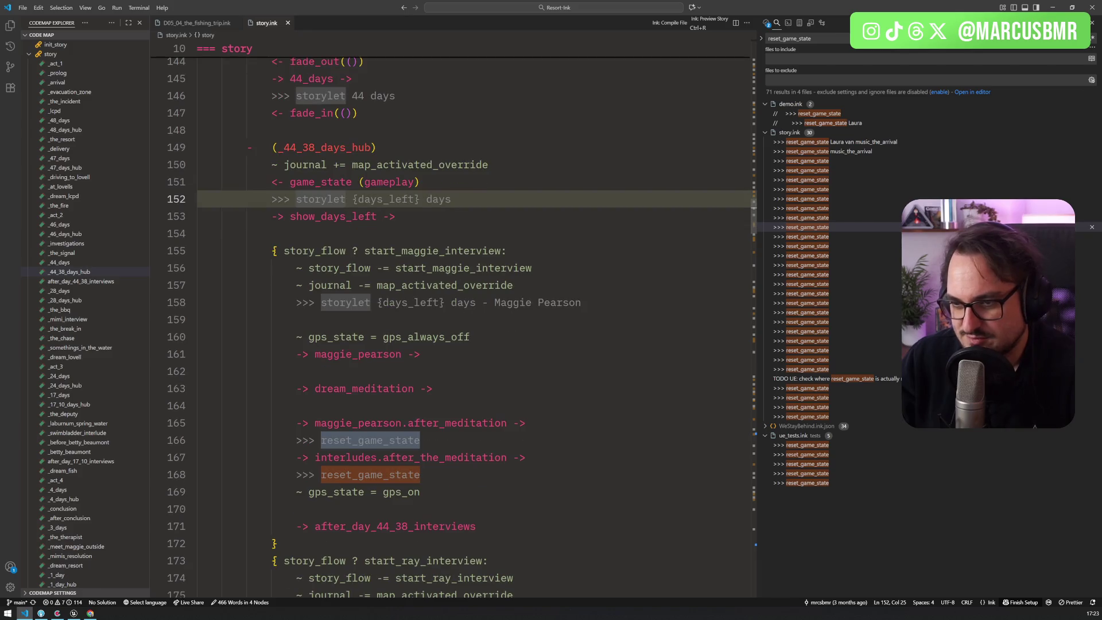
left_click(377, 440)
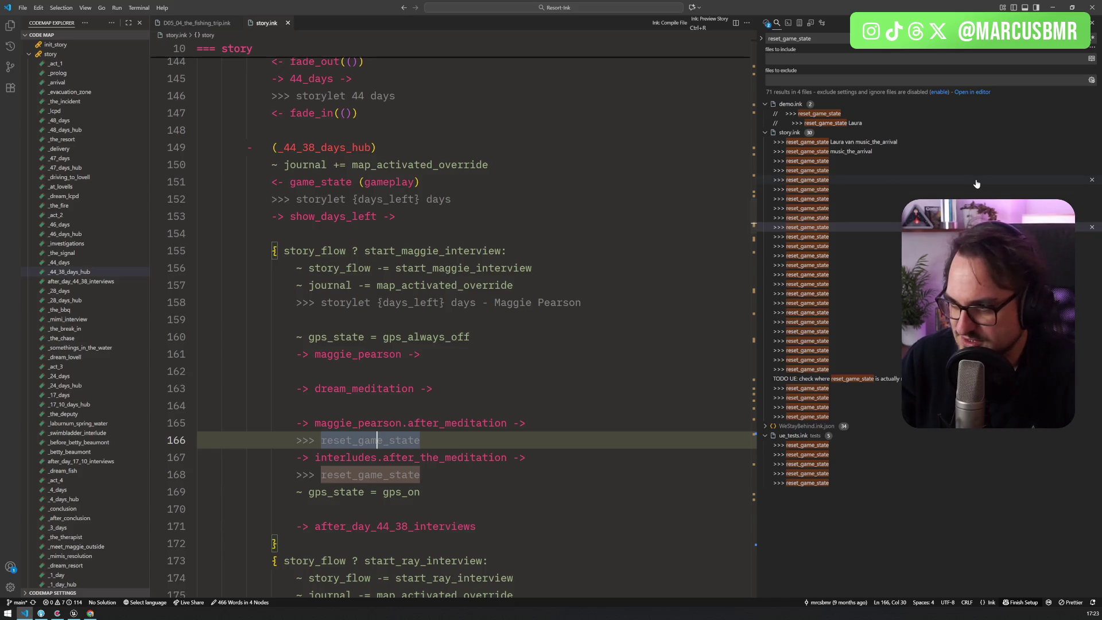
scroll(459, 327, "down", 4)
scroll(459, 327, "down", 20)
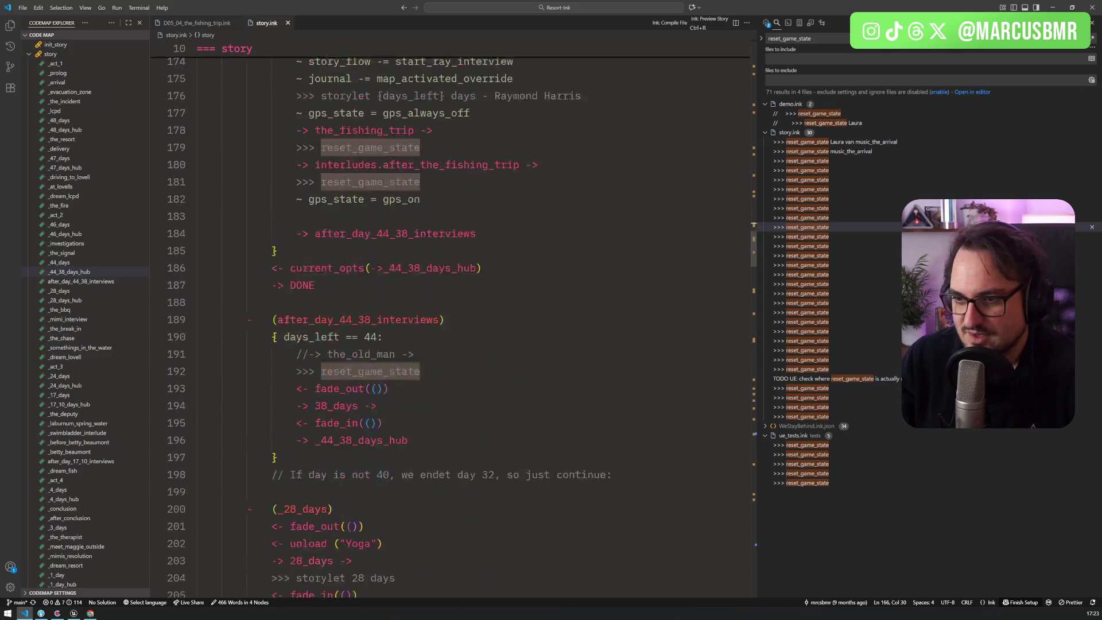
scroll(459, 327, "down", 7)
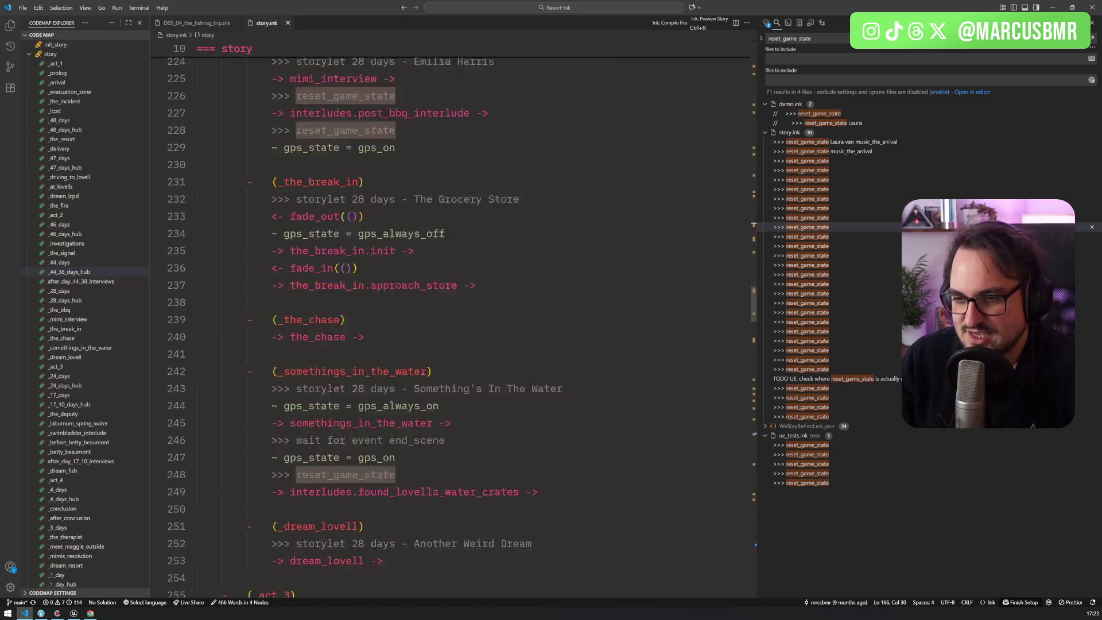
scroll(459, 327, "up", 3)
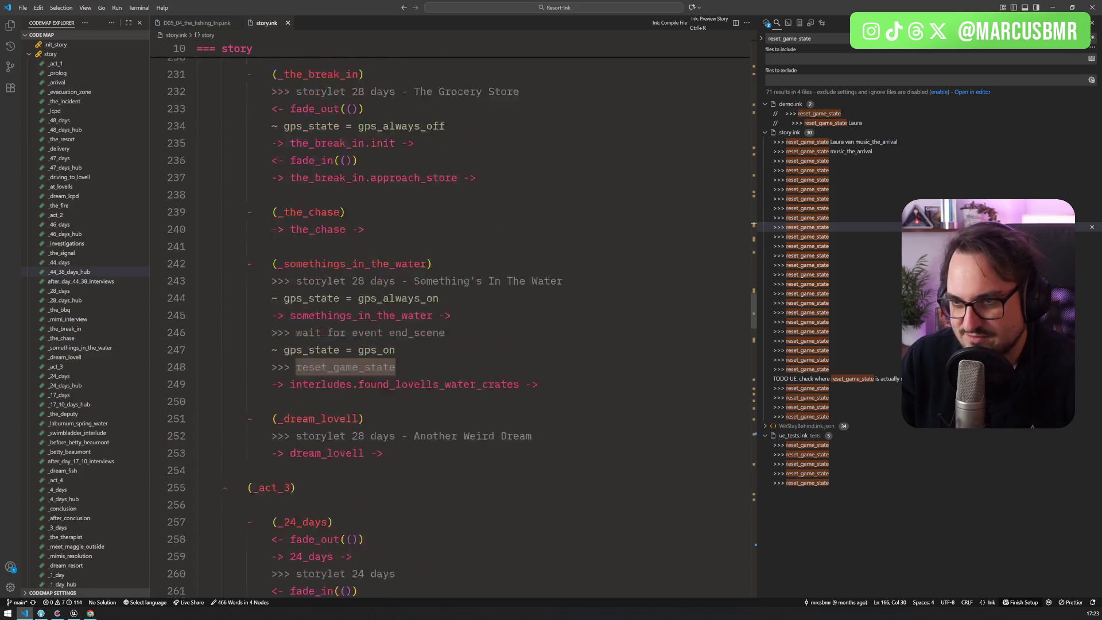
scroll(459, 327, "down", 10)
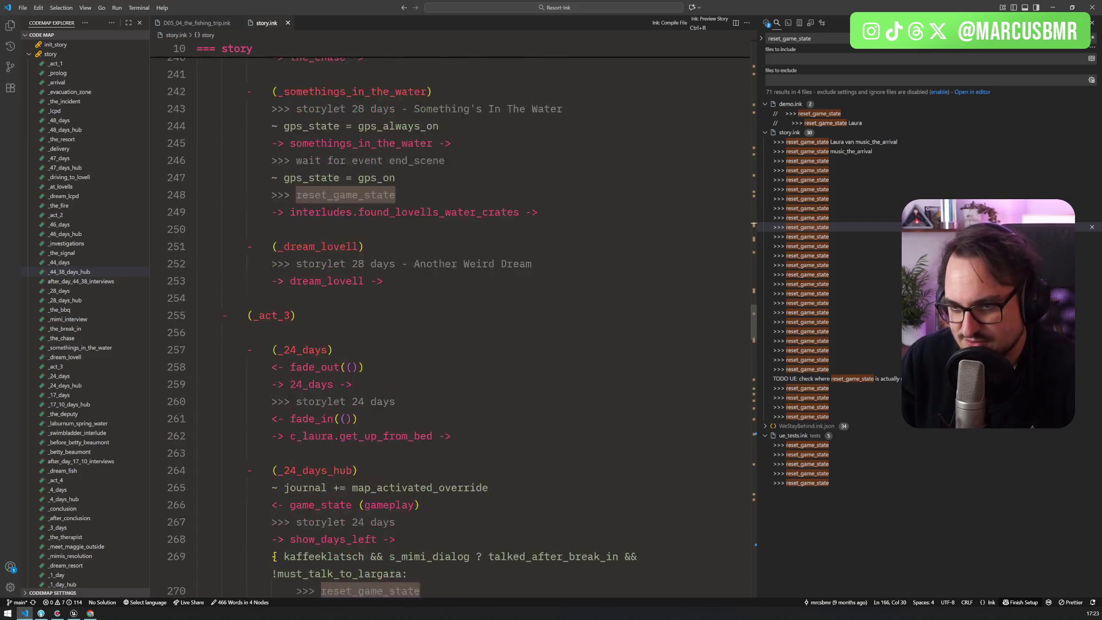
scroll(460, 327, "down", 7)
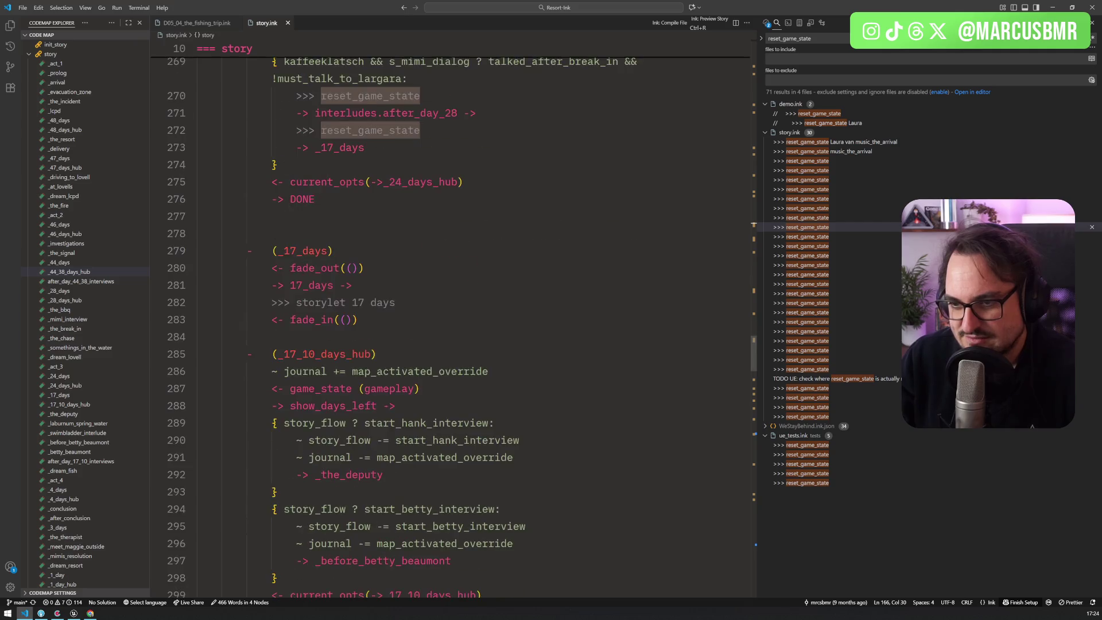
left_click(359, 389)
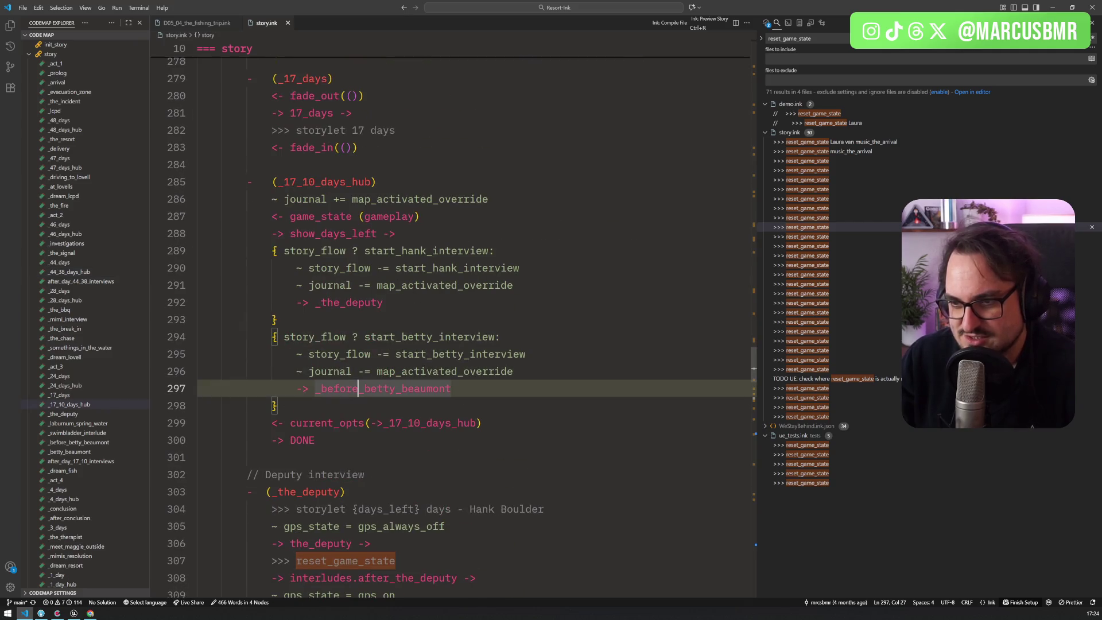
scroll(358, 388, "down", 3)
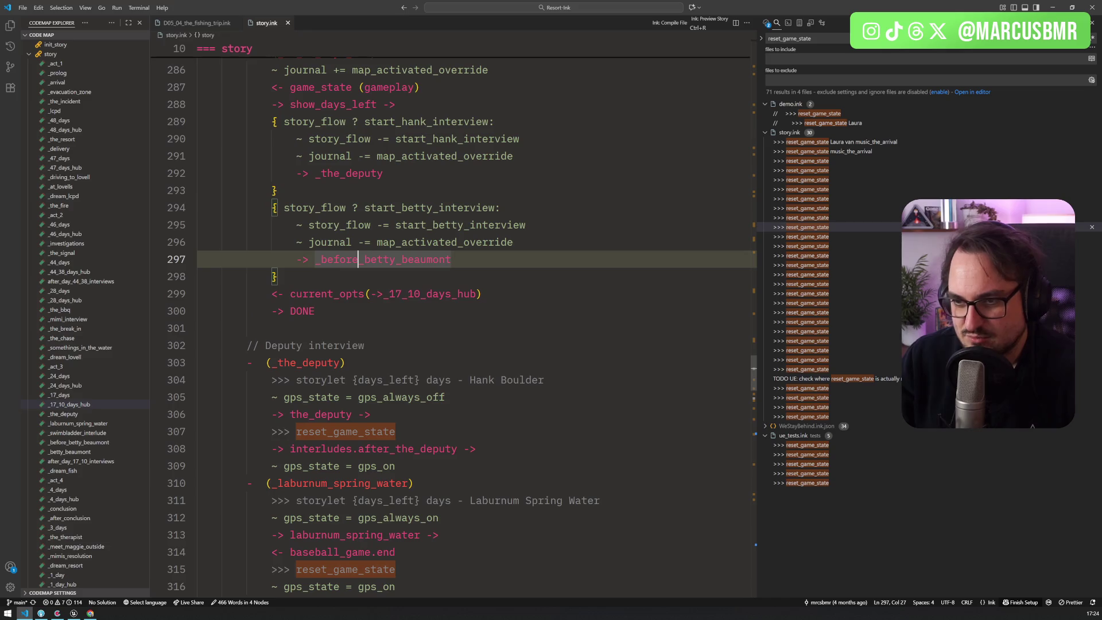
left_click(321, 414)
left_click(395, 259)
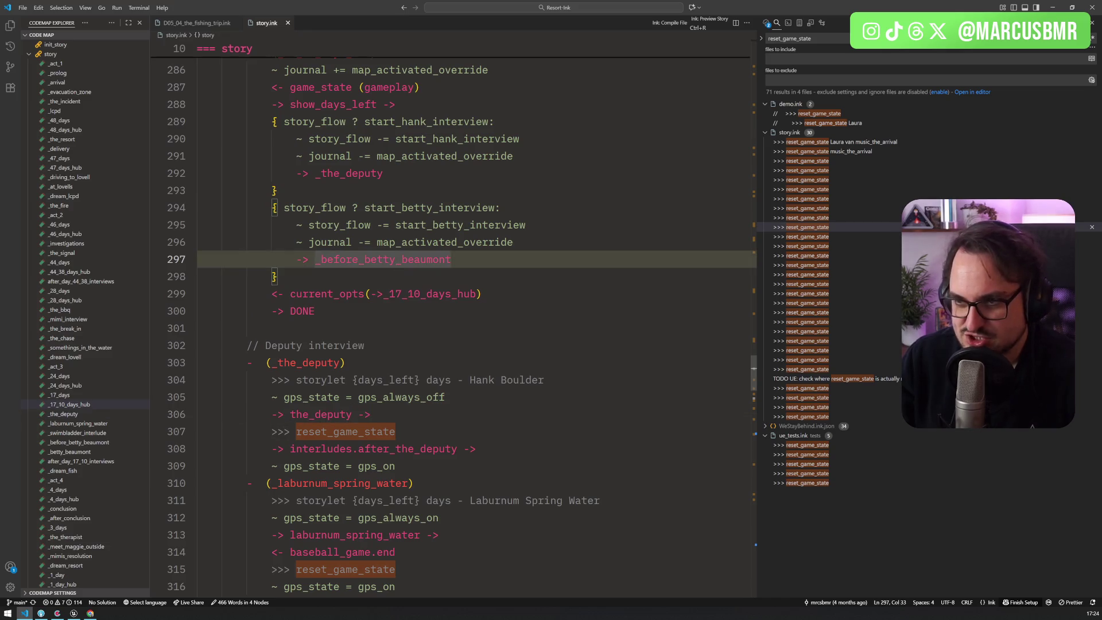
scroll(396, 259, "down", 3)
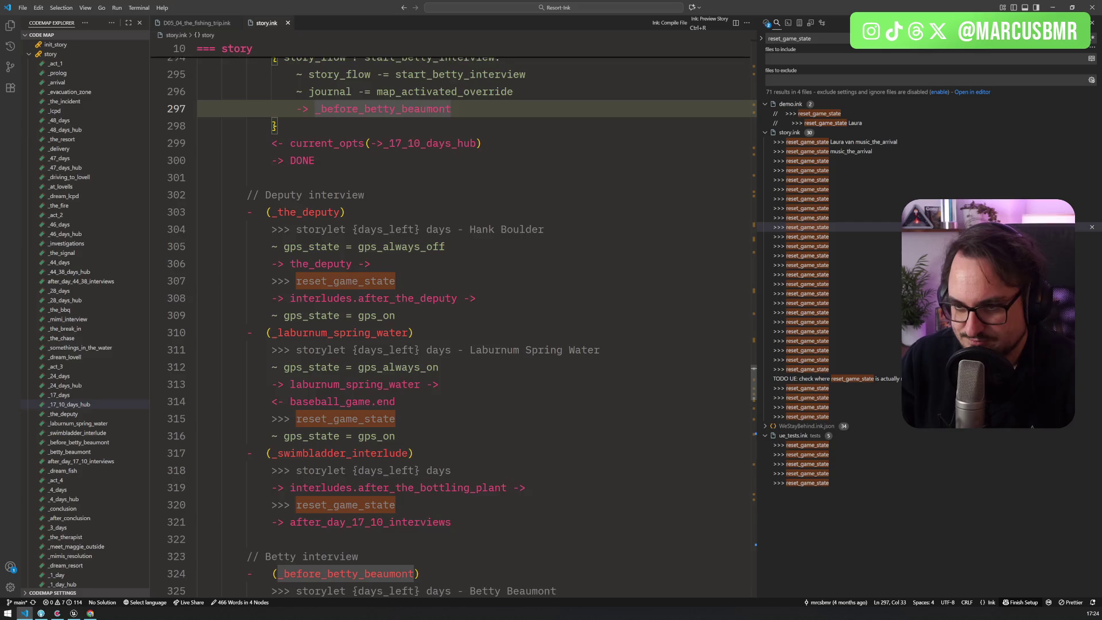
scroll(396, 259, "down", 3)
scroll(396, 259, "down", 3)
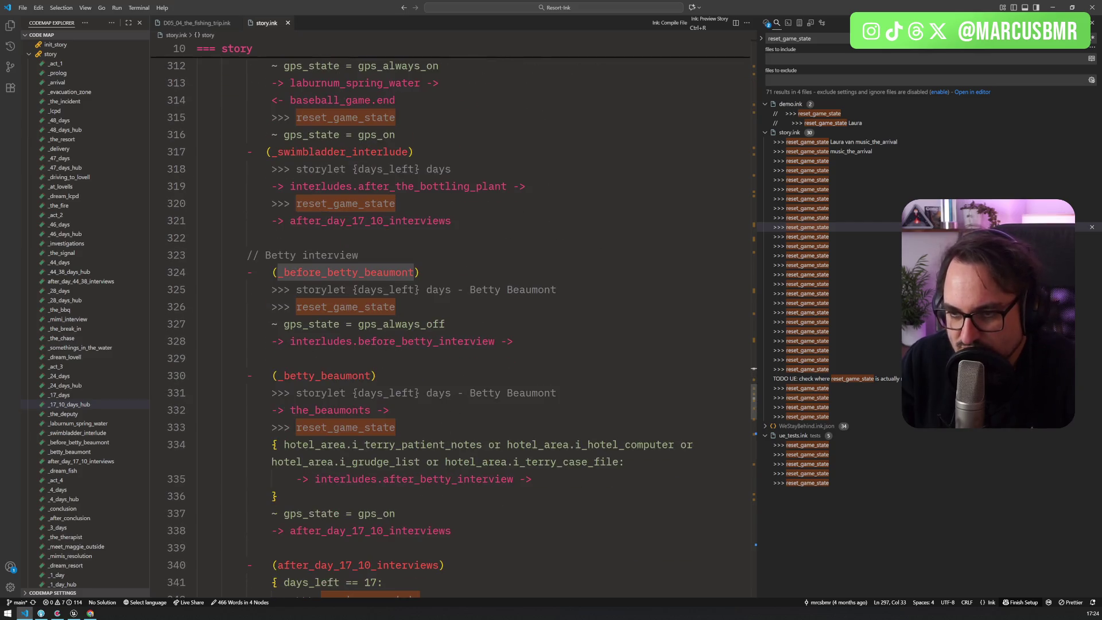
left_click(339, 306)
left_click(327, 272)
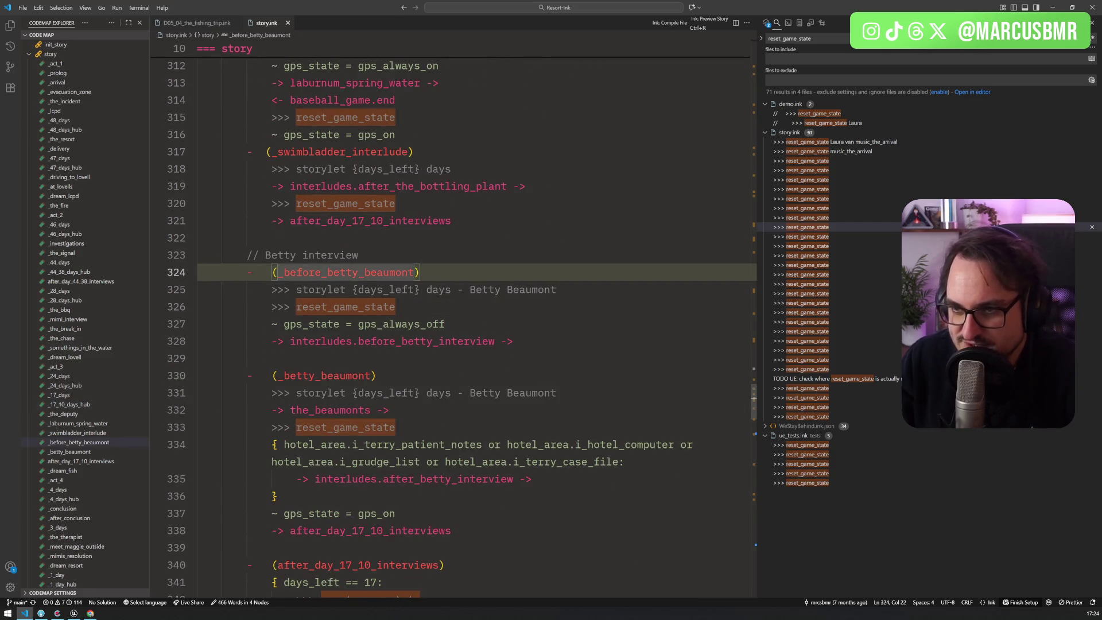
left_click(321, 341)
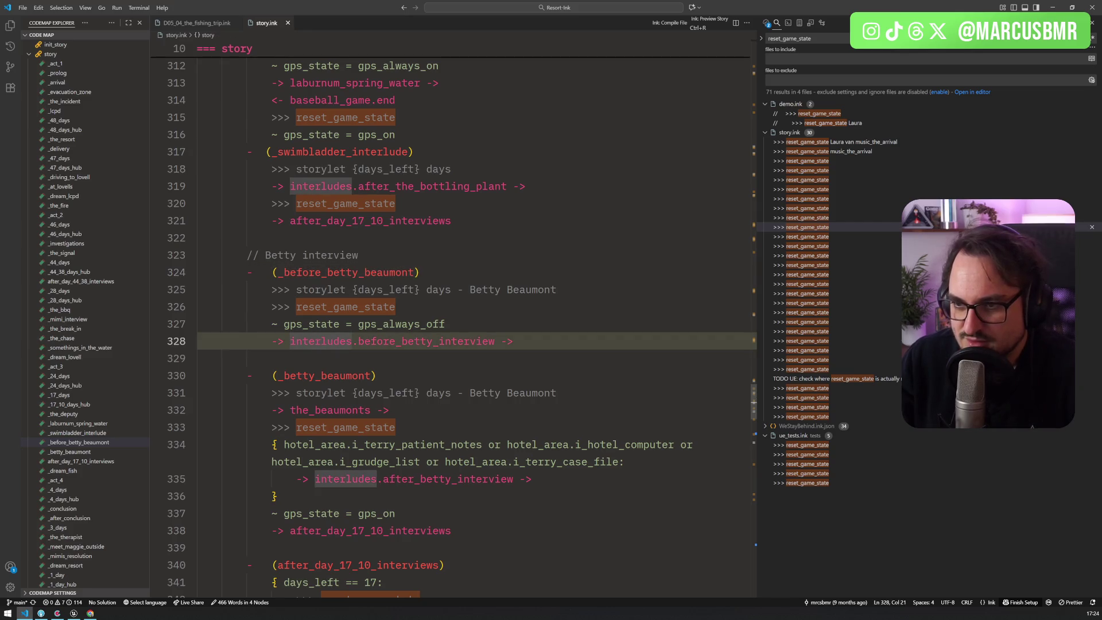
left_click(333, 306)
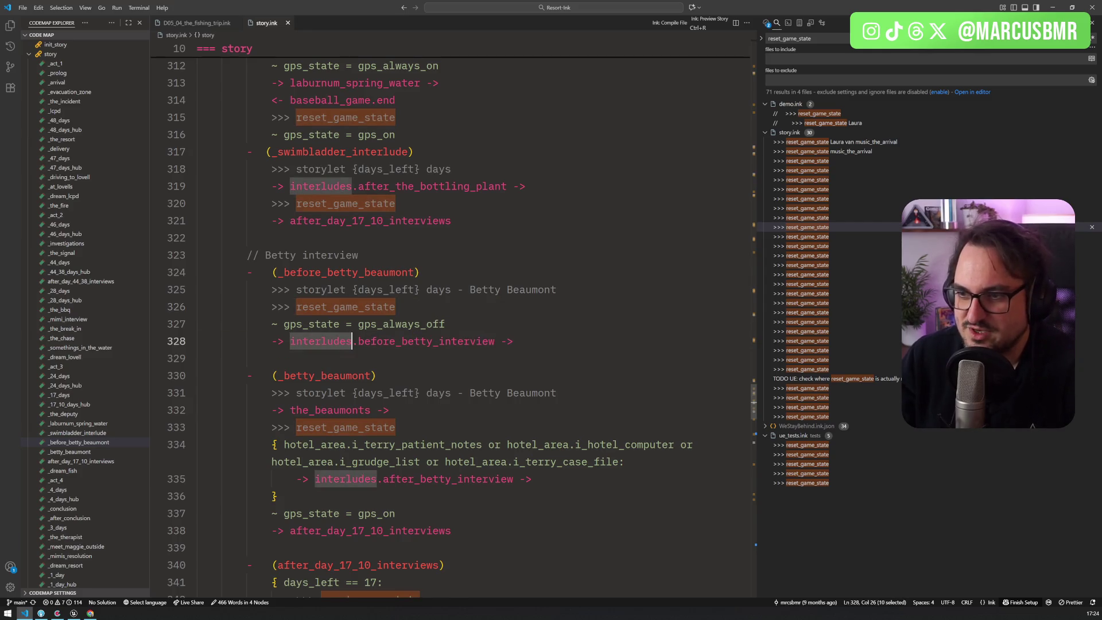
Search the project for before_betty_interview and open its definition in interludes.ink
double_click(425, 341)
key("ctrl+shift+f")
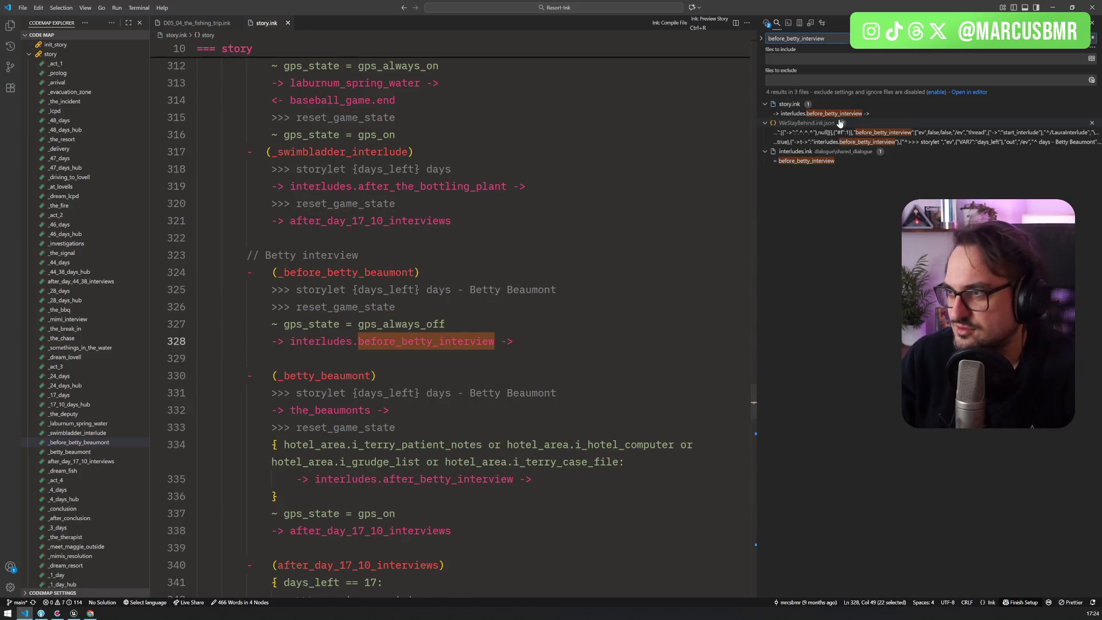
left_click(840, 115)
left_click(817, 123)
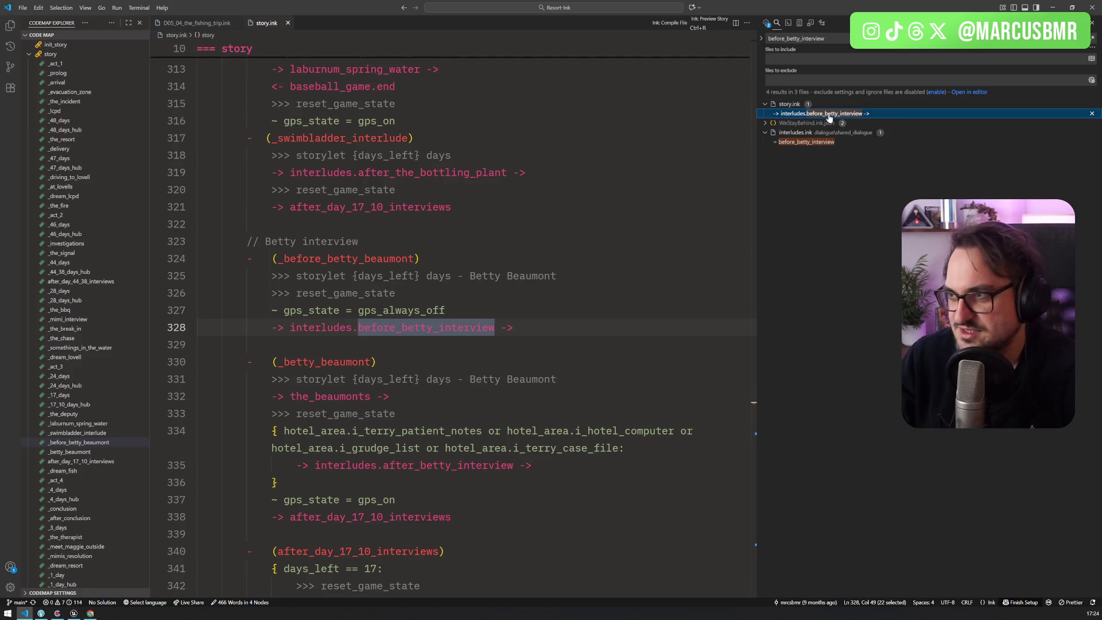
left_click(795, 143)
Look up the start_interlude definition in the functions file, then return to story.ink
double_click(317, 345)
key("ctrl+shift+f")
left_click(821, 549)
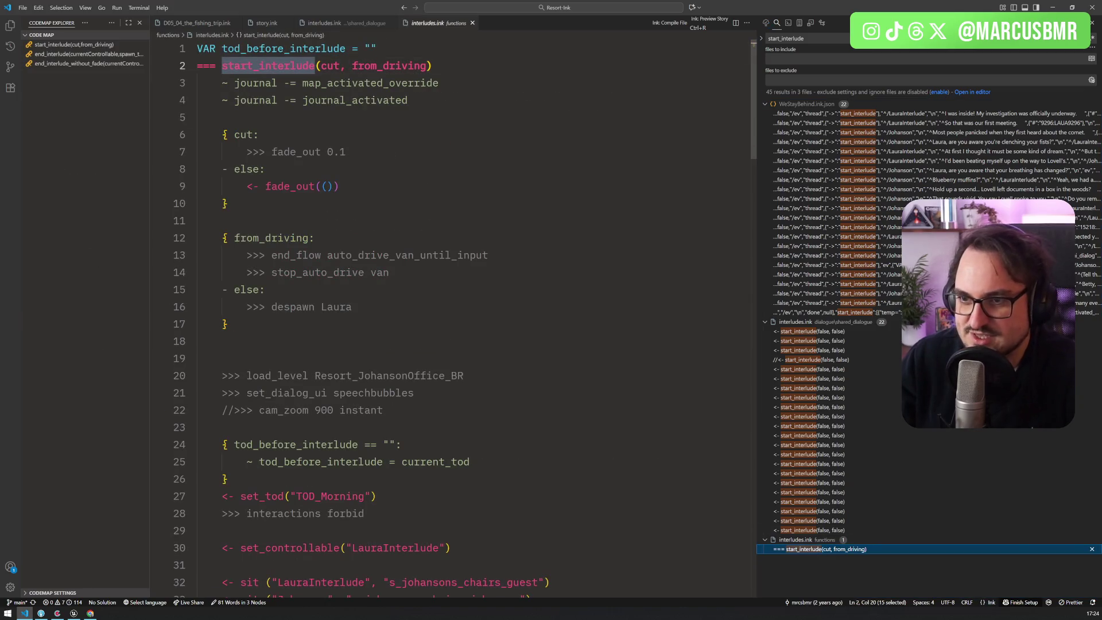
scroll(451, 320, "down", 5)
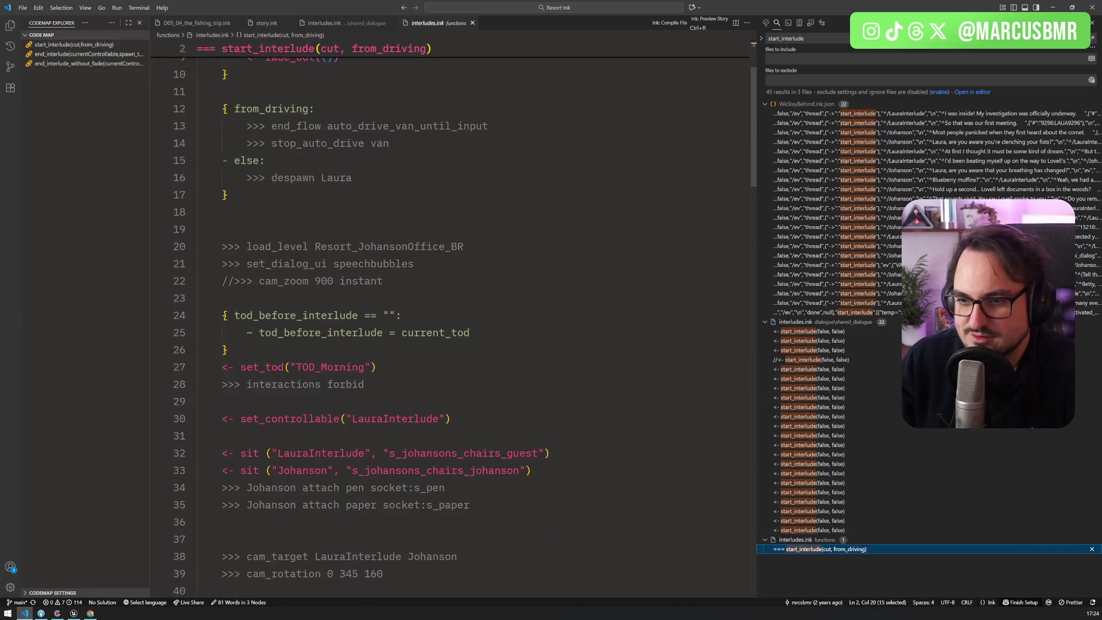
scroll(451, 321, "down", 3)
scroll(451, 320, "up", 7)
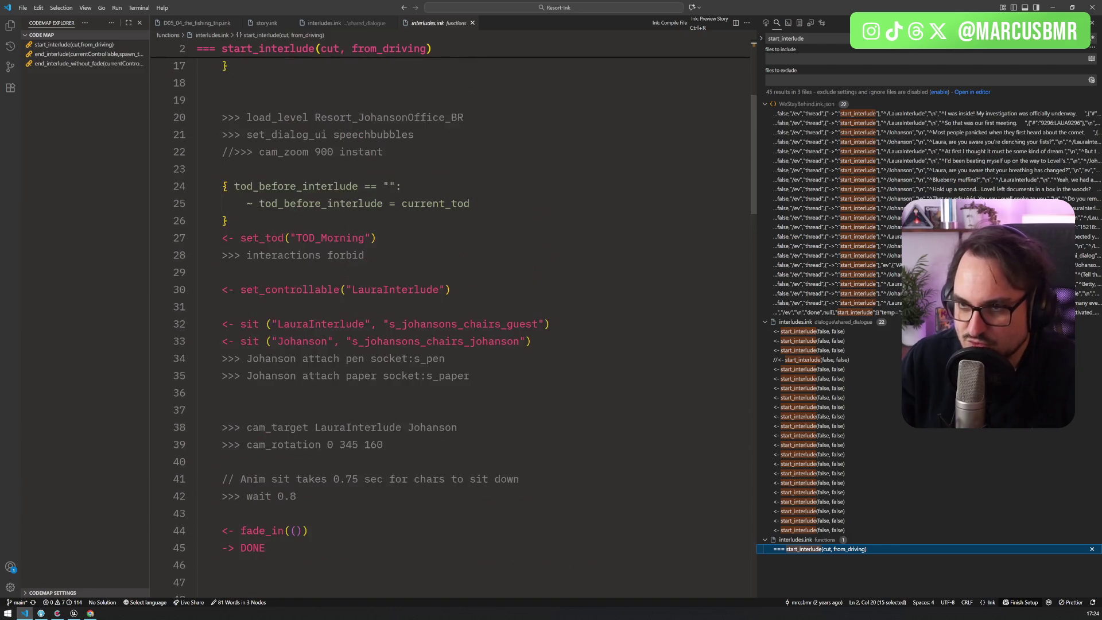
scroll(275, 41, "up", 1)
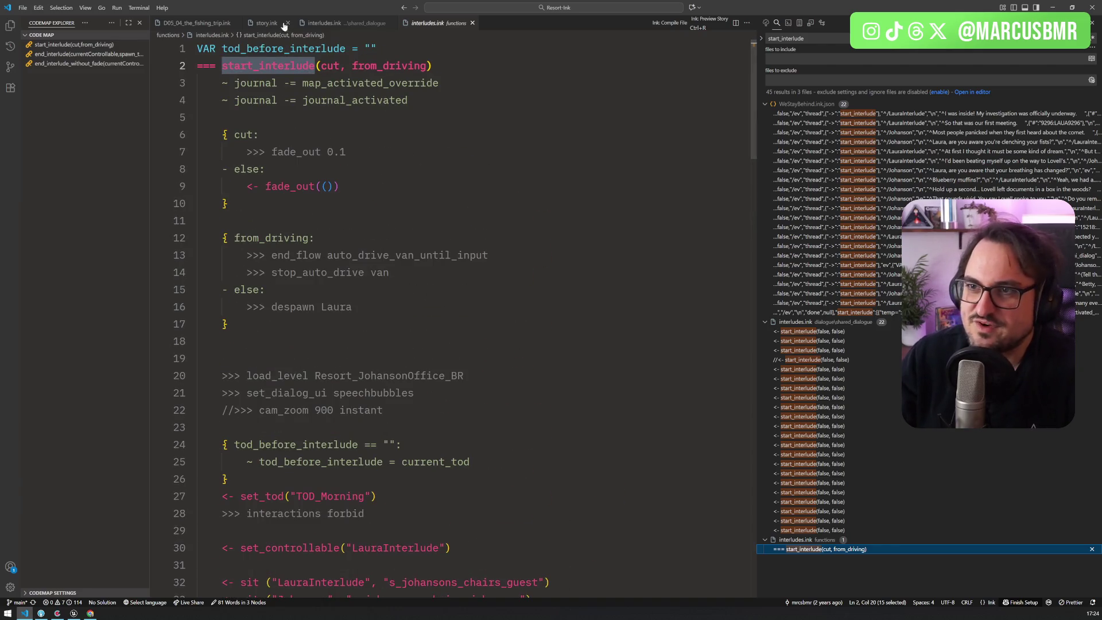
key("alt+Left")
left_click(267, 23)
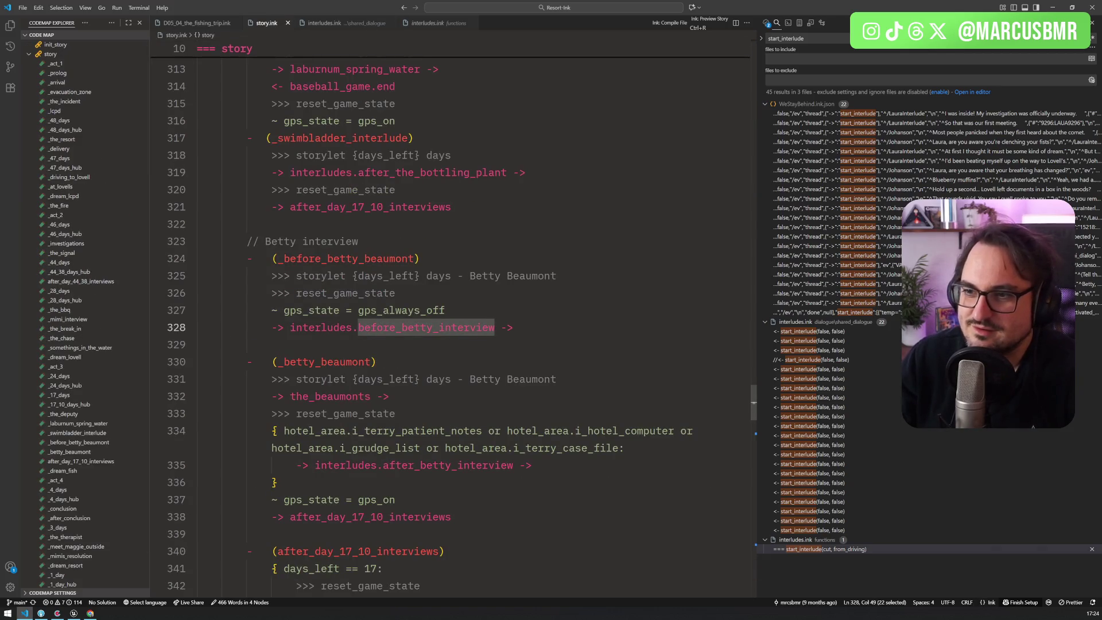
Delete the reset_game_state line under _before_betty_beaumont in story.ink
left_click_drag(402, 293, 557, 276)
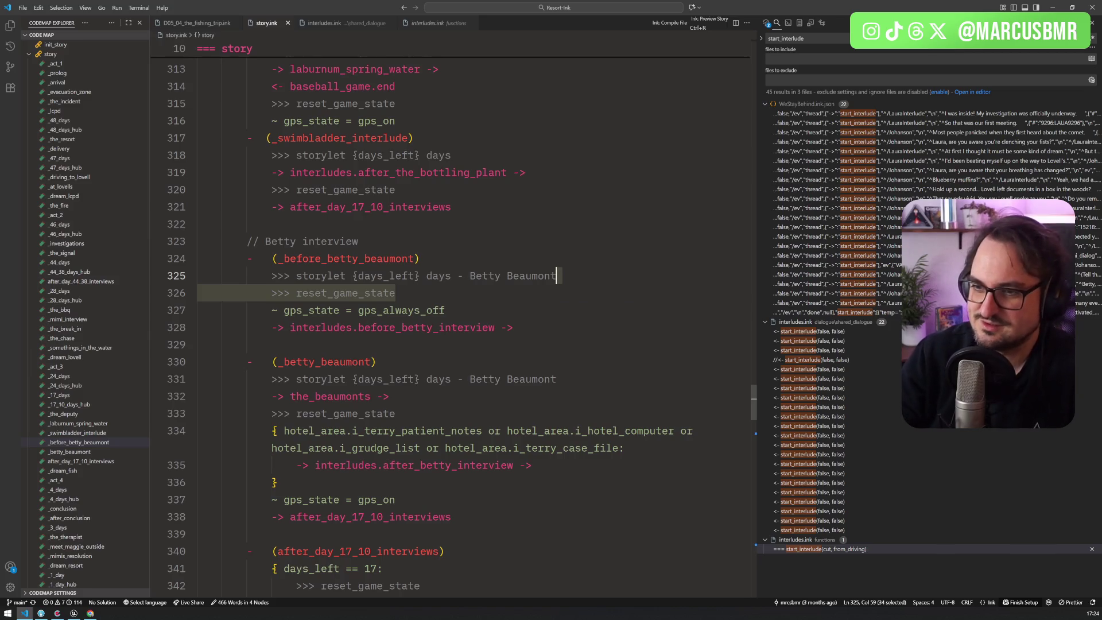
key("BackSpace")
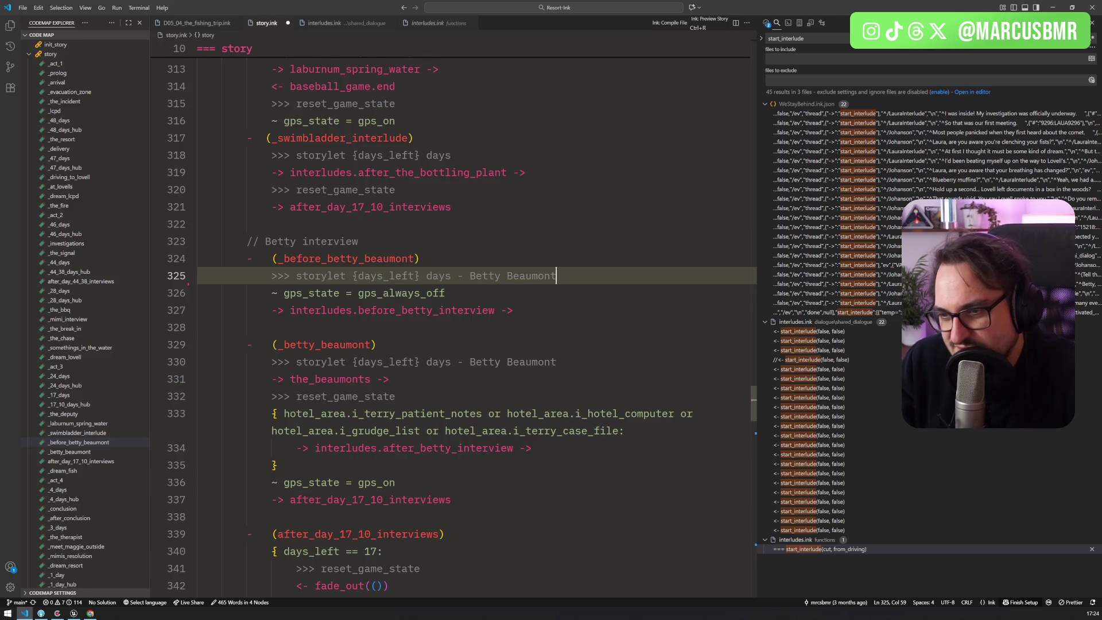
scroll(454, 322, "up", 12)
scroll(454, 321, "up", 11)
scroll(454, 322, "up", 20)
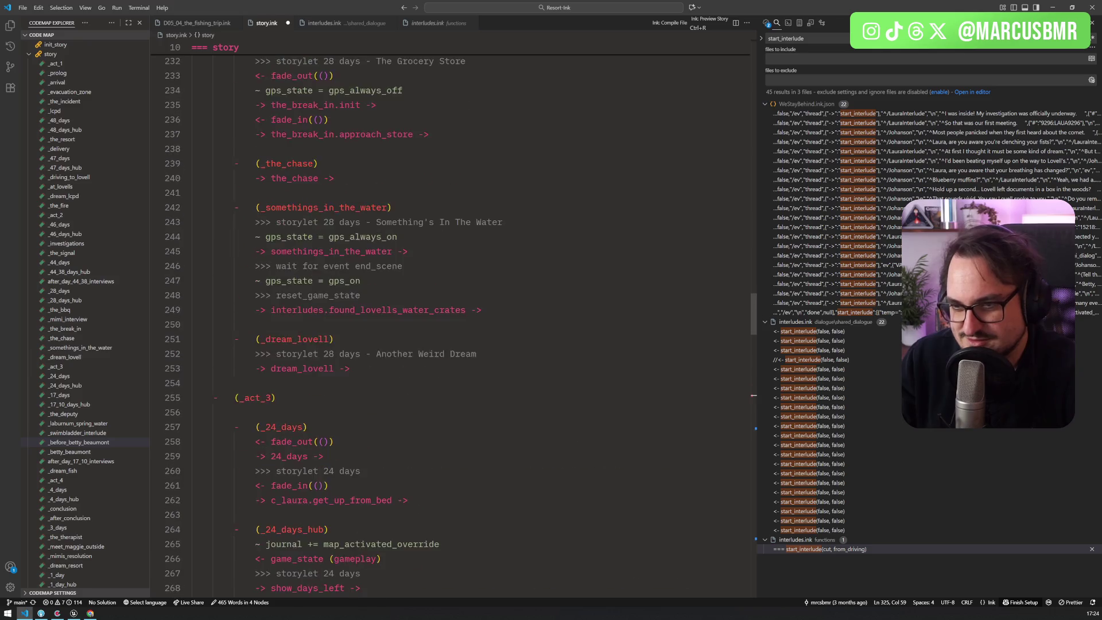
scroll(352, 331, "up", 20)
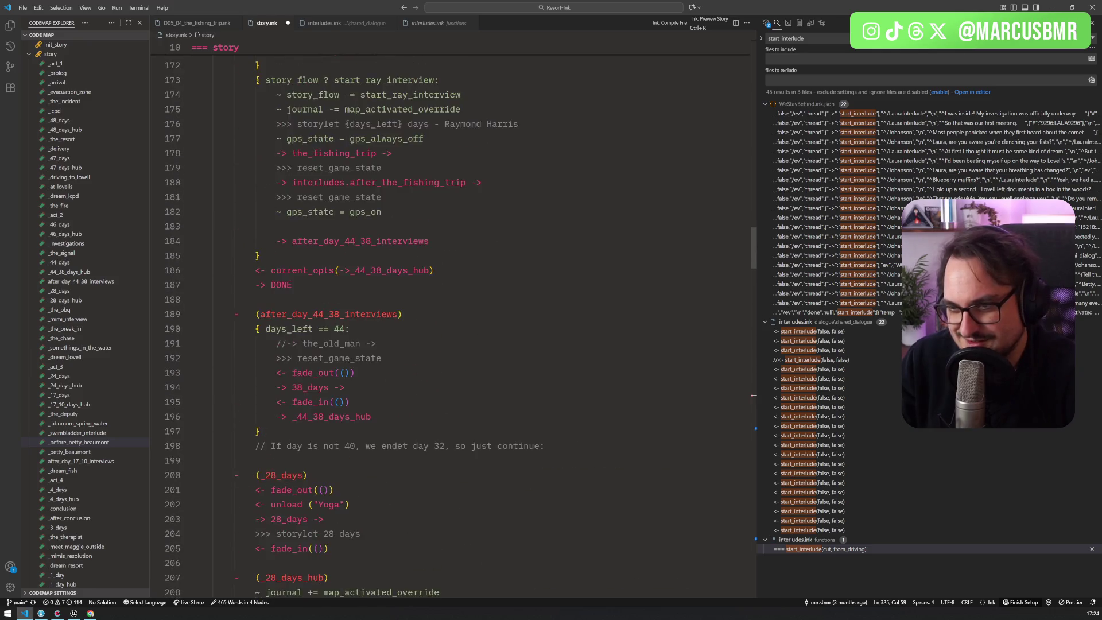
scroll(454, 322, "up", 20)
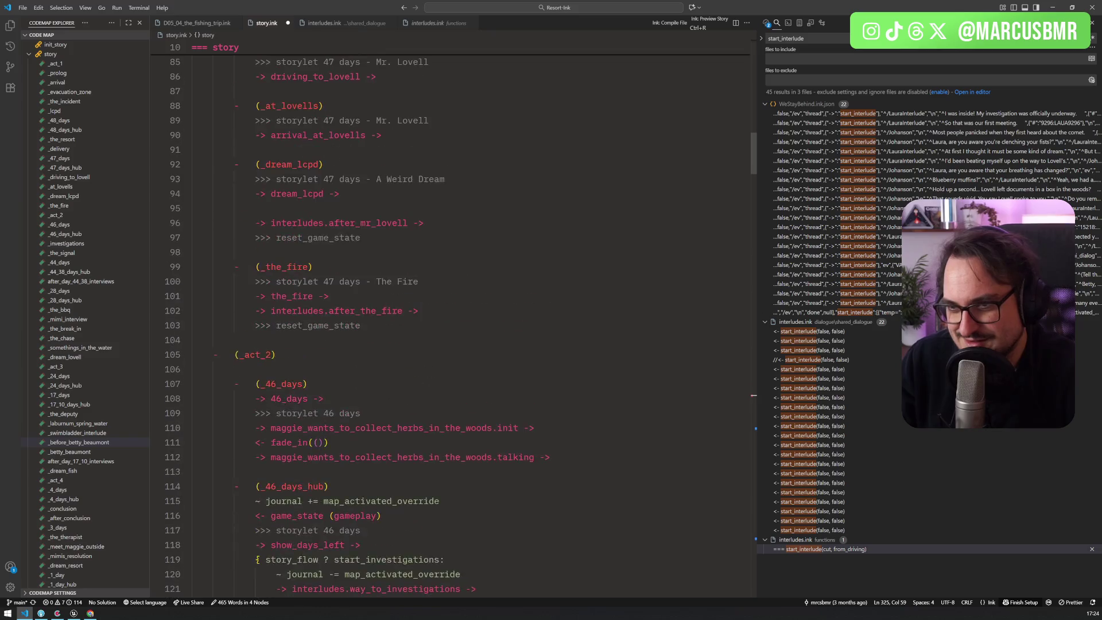
scroll(453, 322, "up", 10)
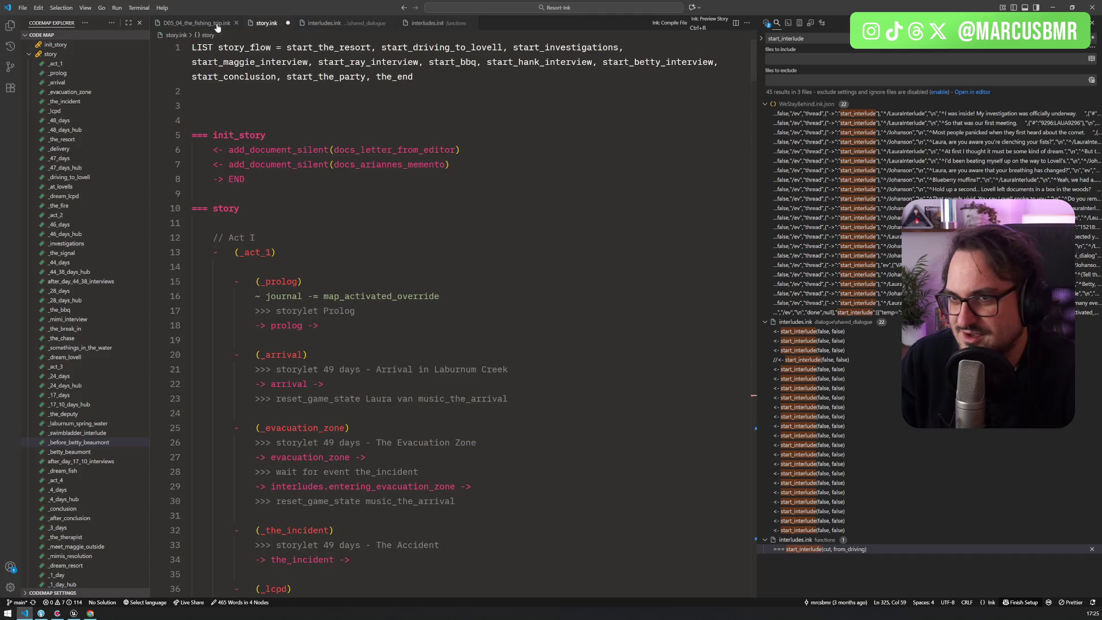
Search the workspace for reset_game_state and step through the results to the TODO note
key("ctrl+shift+f")
type("(")
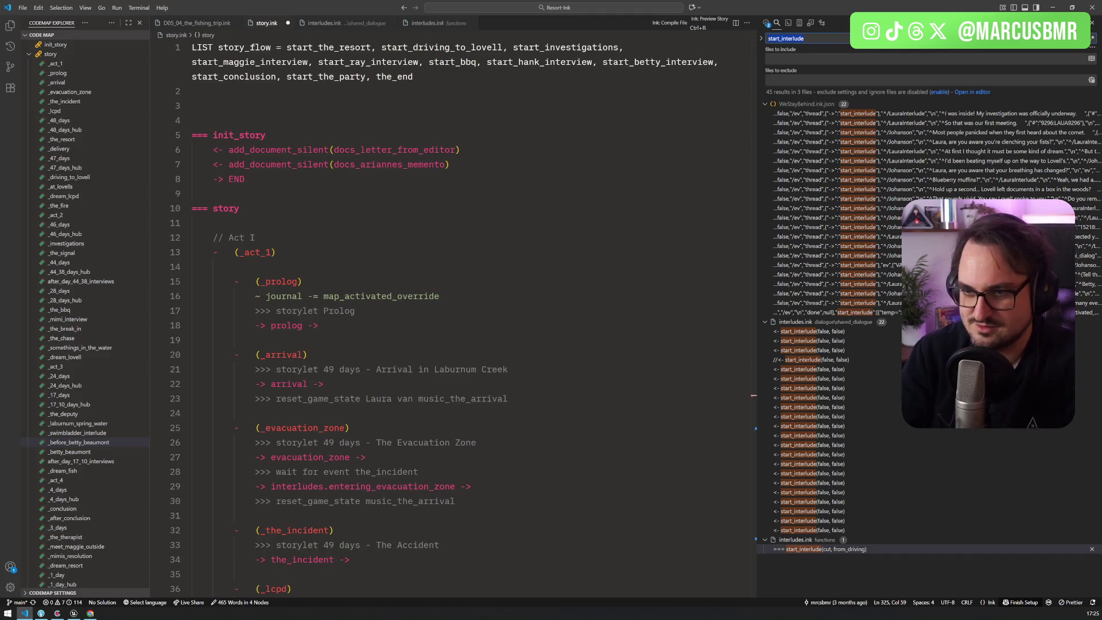
type("me_state")
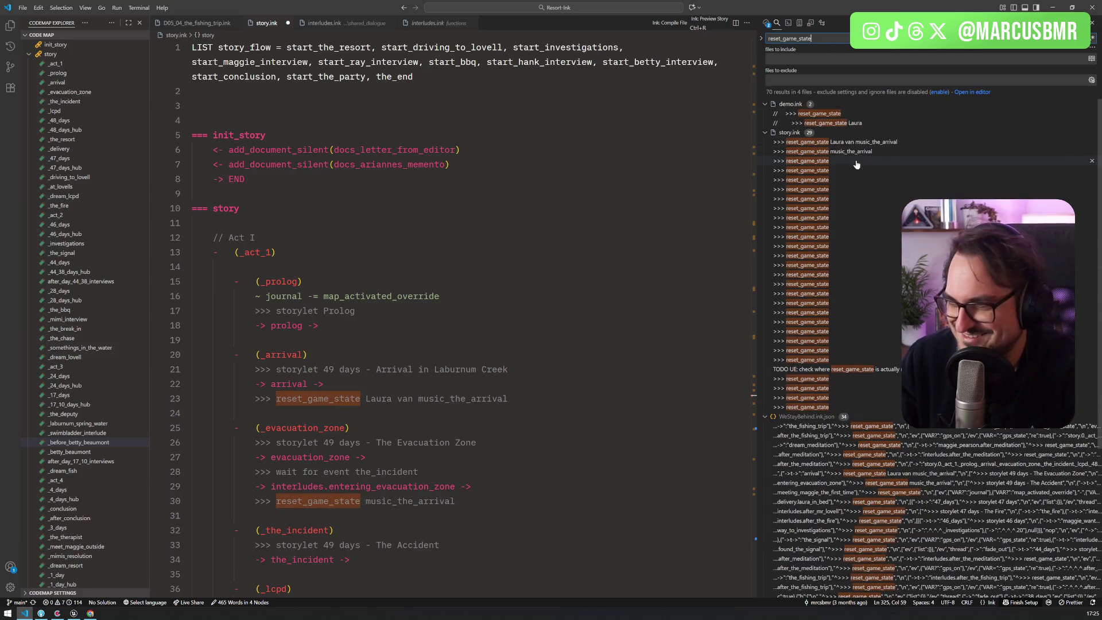
left_click(827, 181)
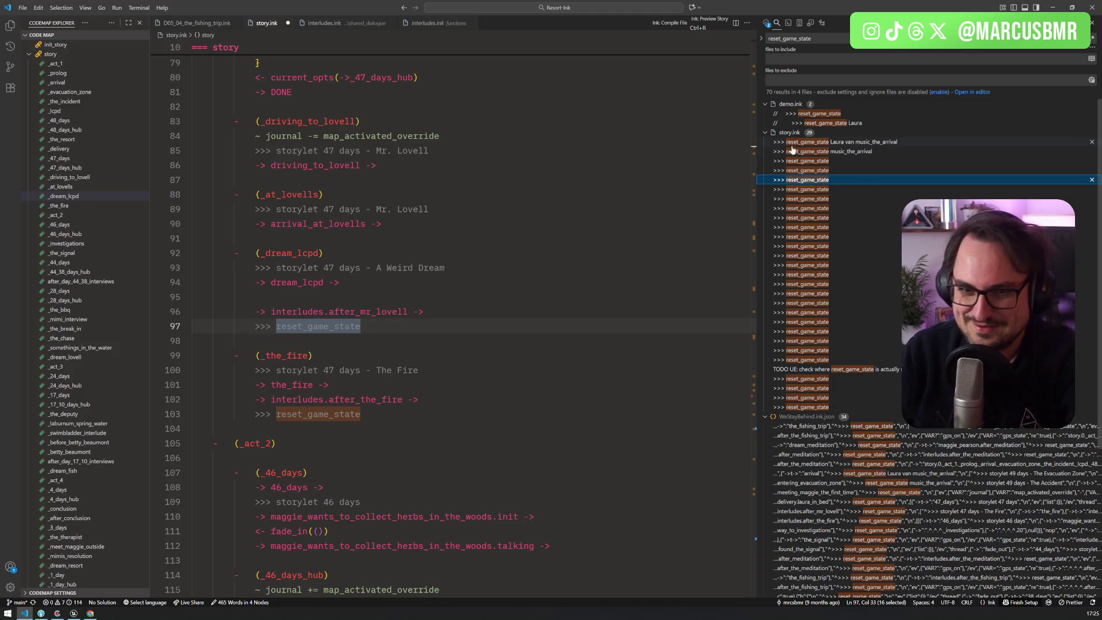
key("Up")
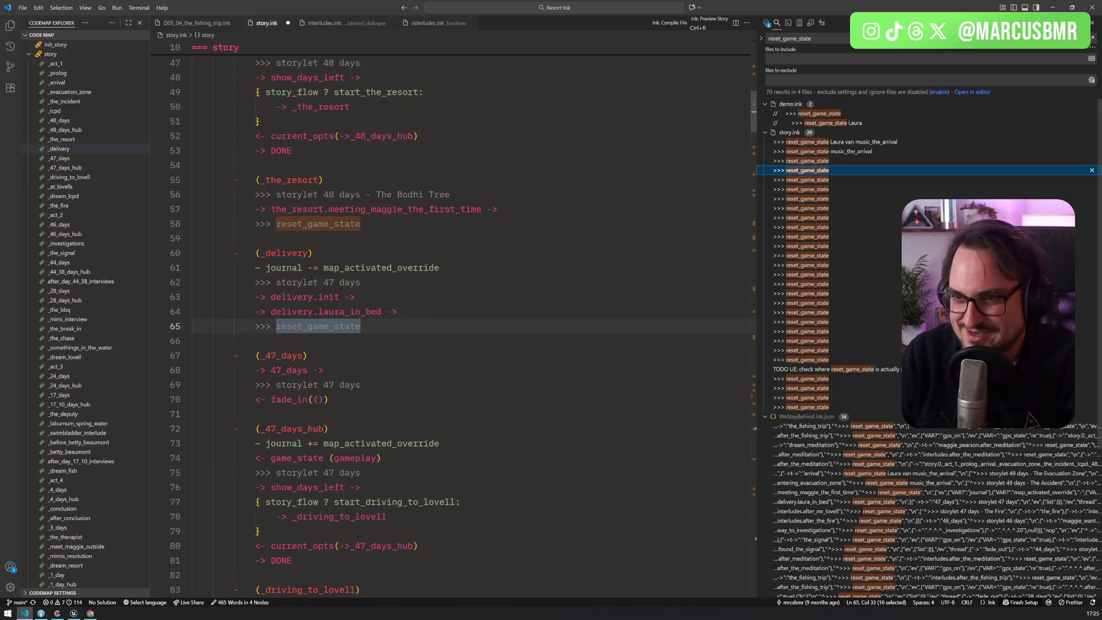
scroll(451, 321, "up", 8)
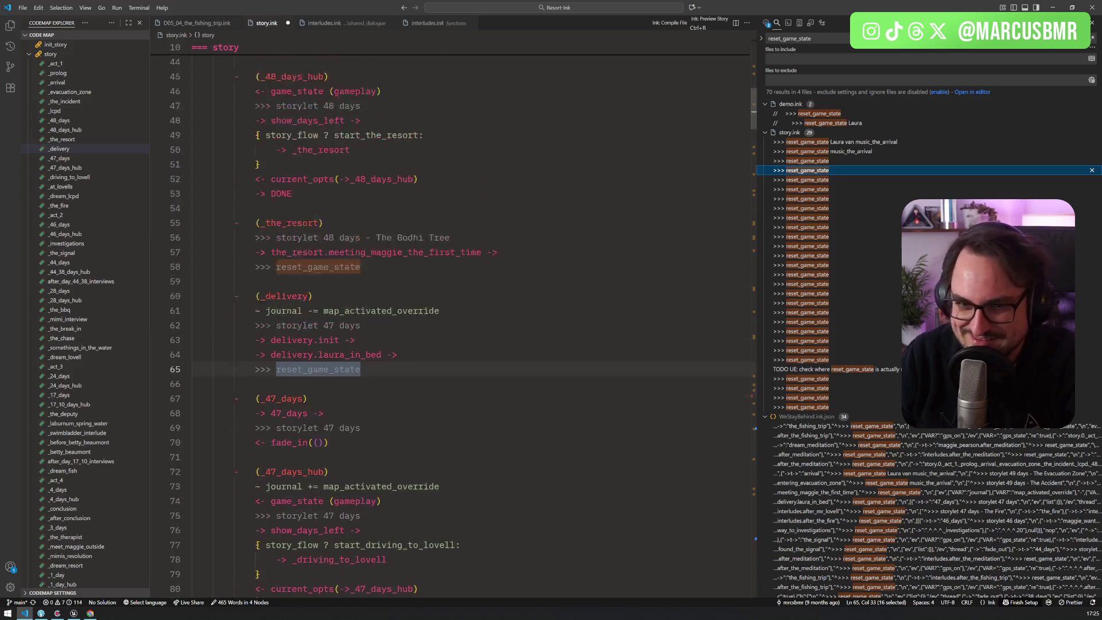
scroll(451, 321, "up", 5)
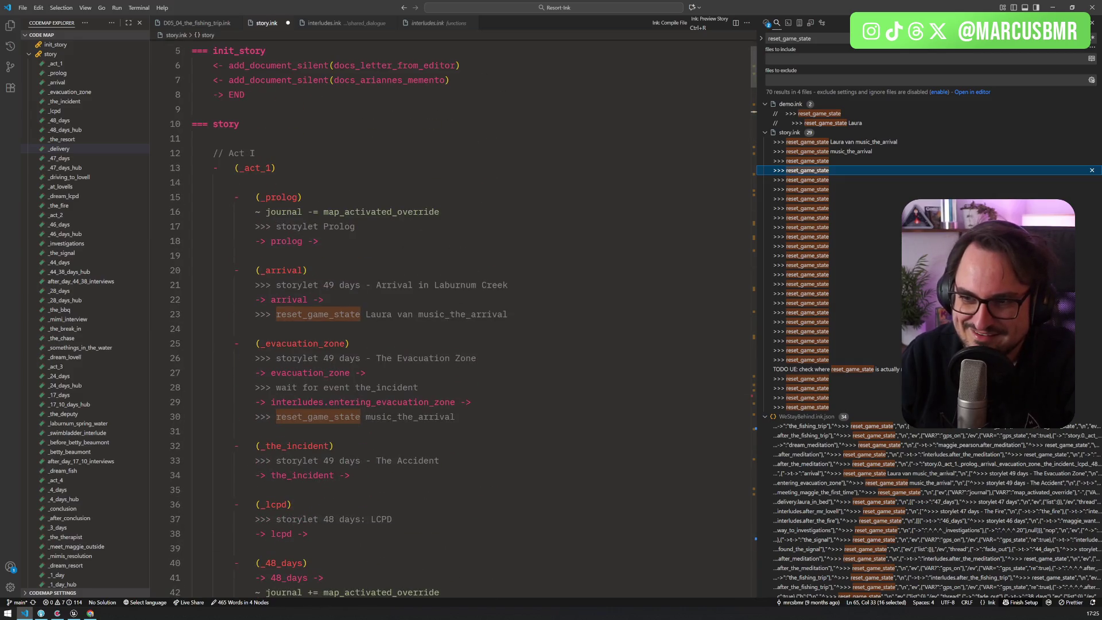
scroll(451, 322, "down", 2)
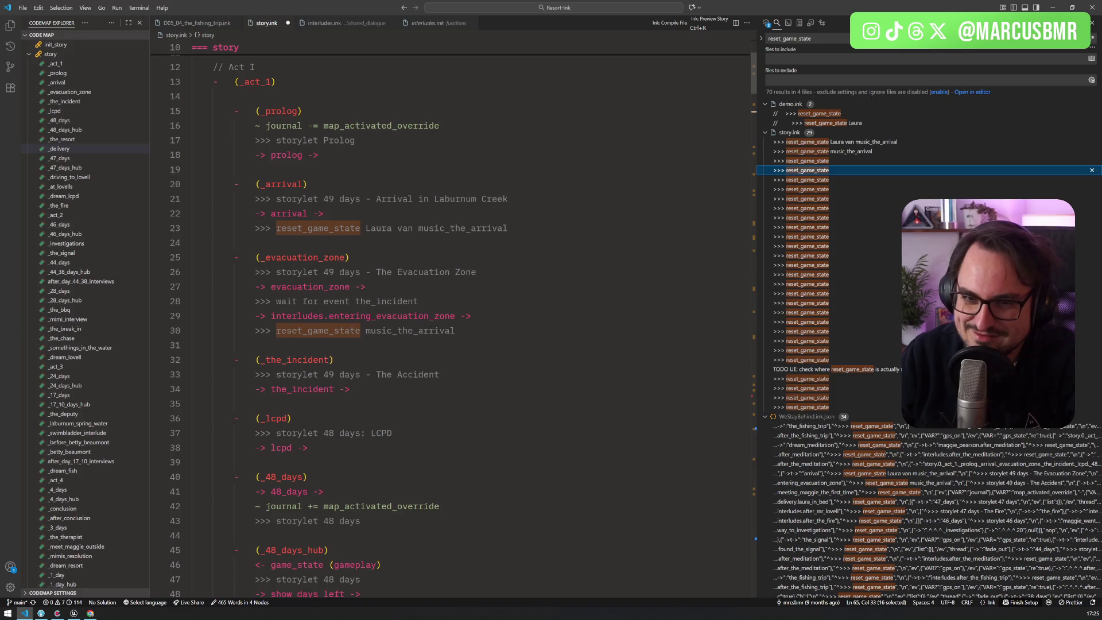
scroll(338, 326, "down", 1)
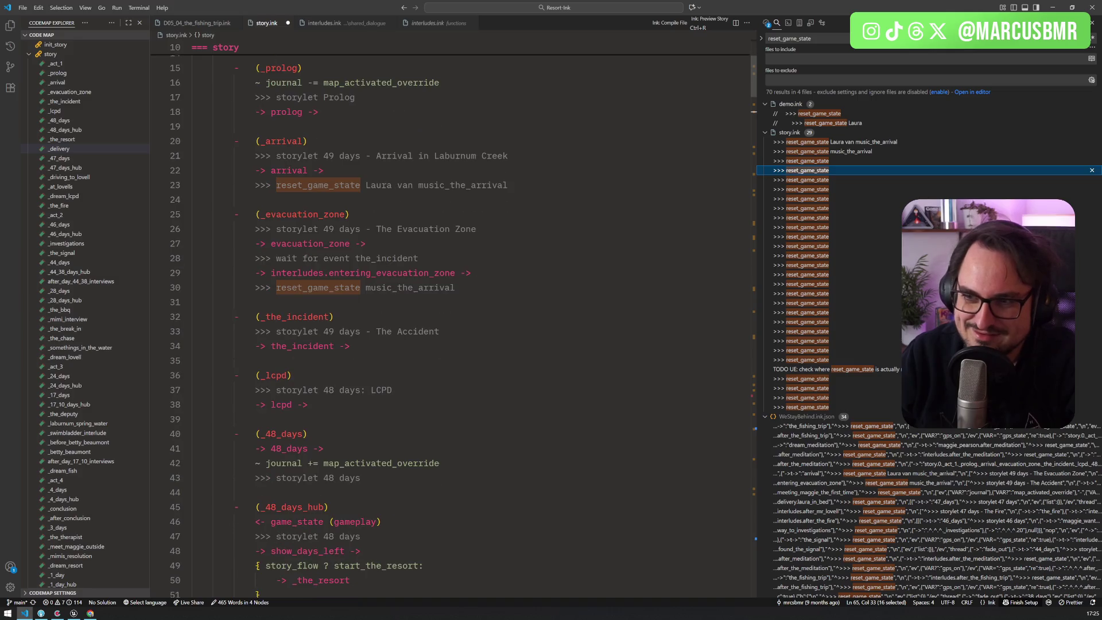
left_click(842, 371)
left_click(319, 326)
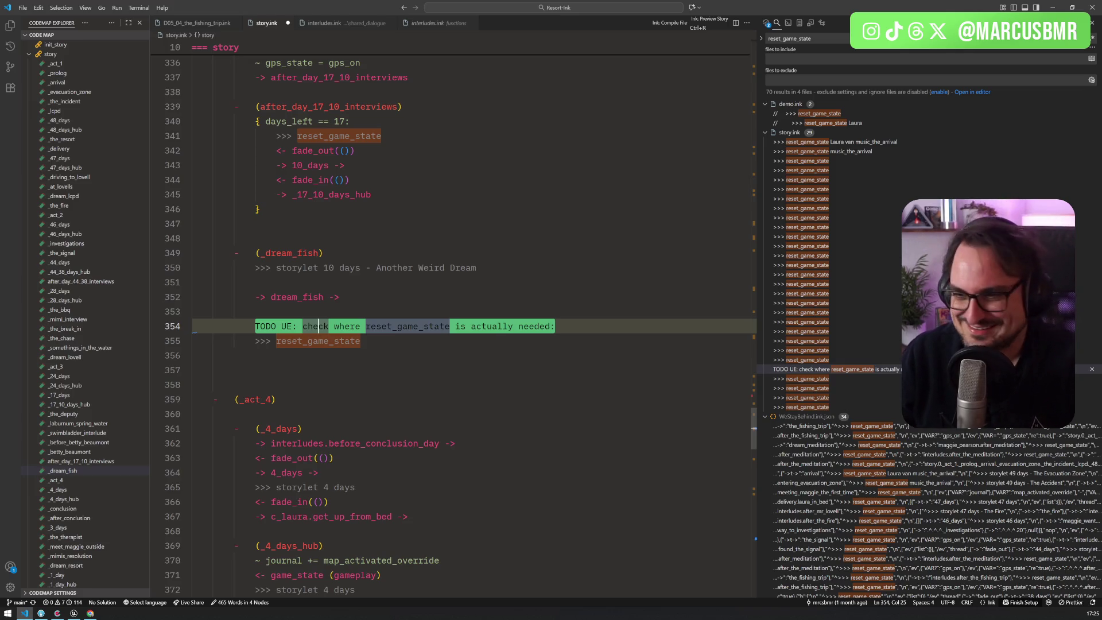
Delete the TODO note line and its leftover blank line in the _dream_fish section
key("End")
key("shift+Up")
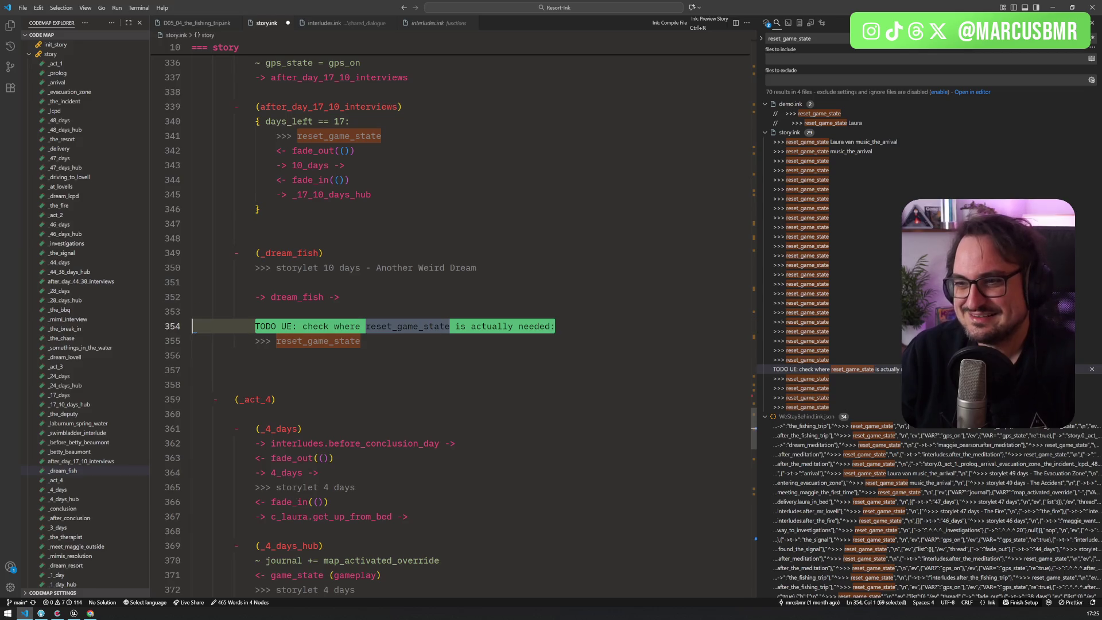
key("BackSpace")
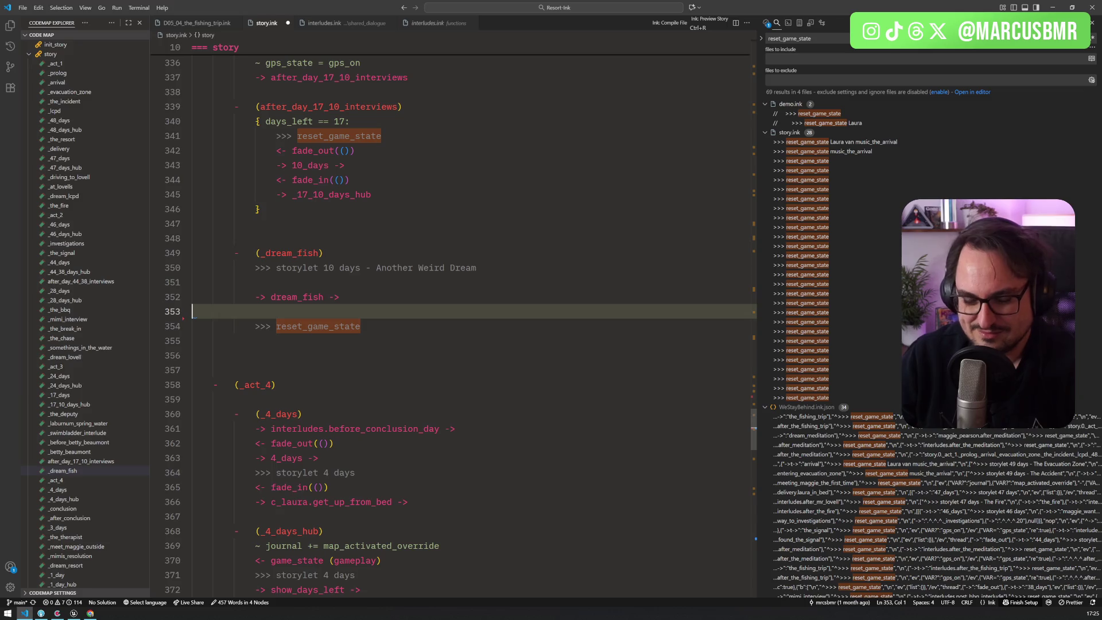
key("BackSpace")
Select the reset_game_state line after dream_fish, then scroll back to the top of story.ink
key("Down")
key("End")
key("shift+Up")
scroll(340, 303, "up", 14)
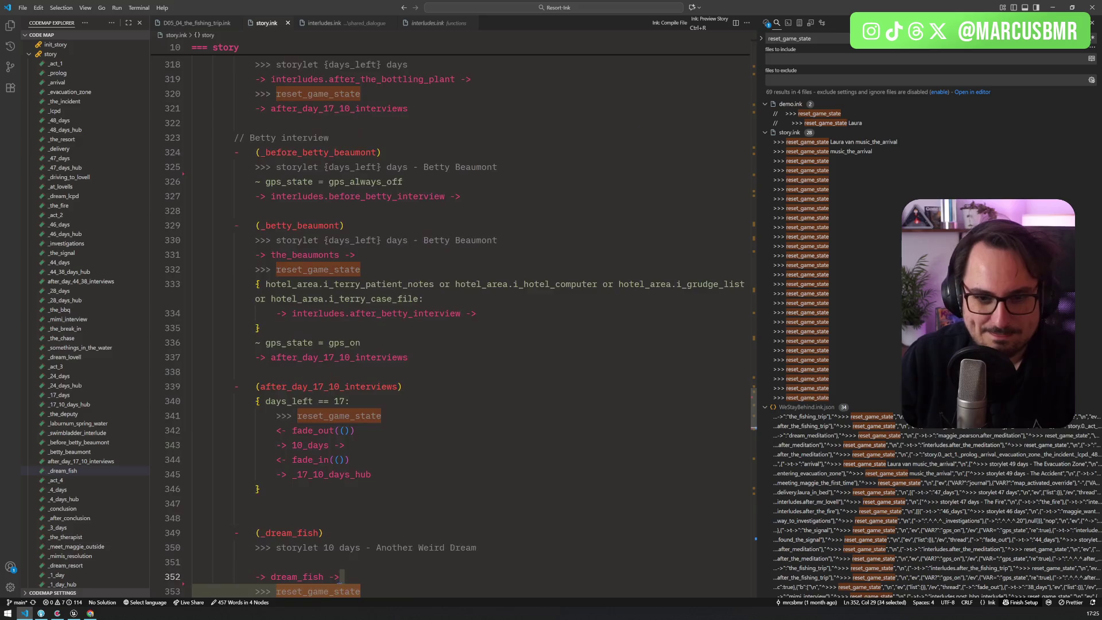
scroll(340, 303, "up", 16)
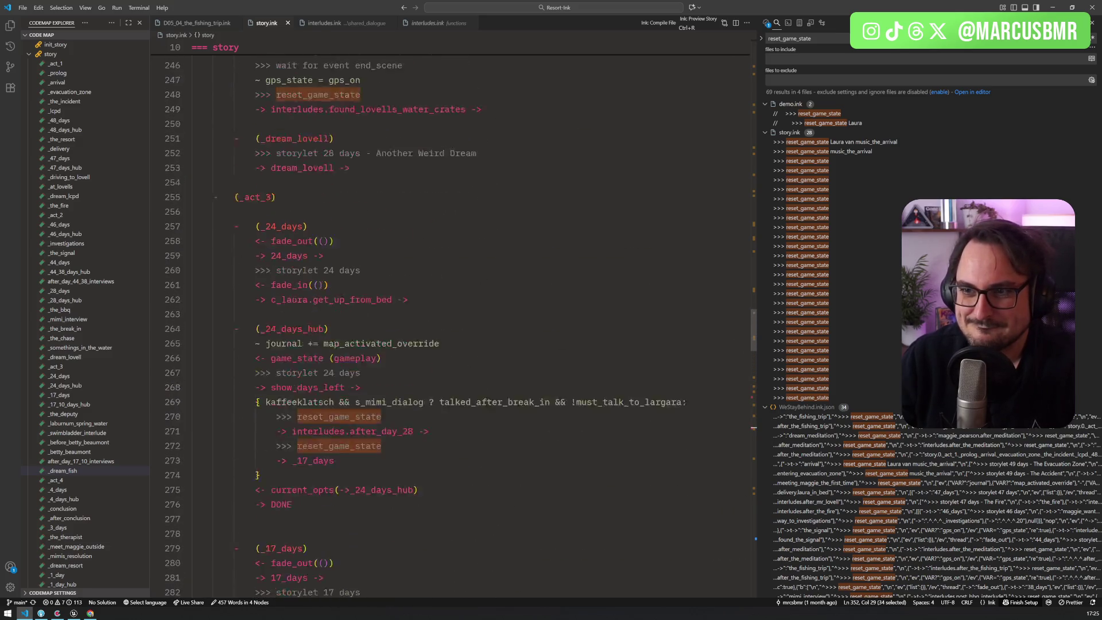
scroll(360, 124, "up", 17)
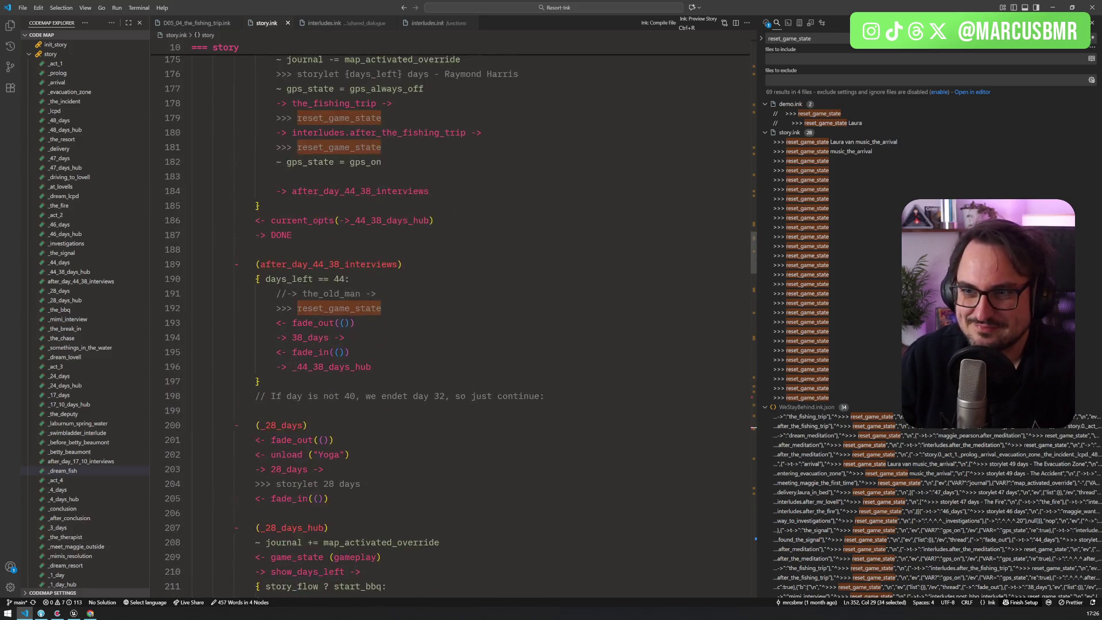
scroll(360, 124, "up", 17)
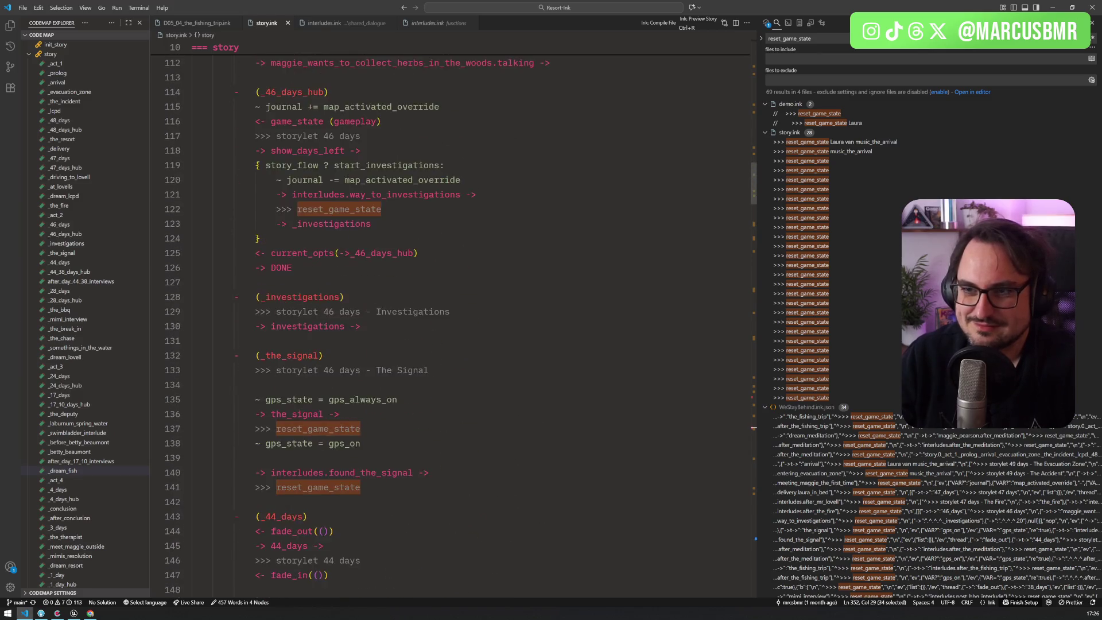
scroll(360, 124, "up", 16)
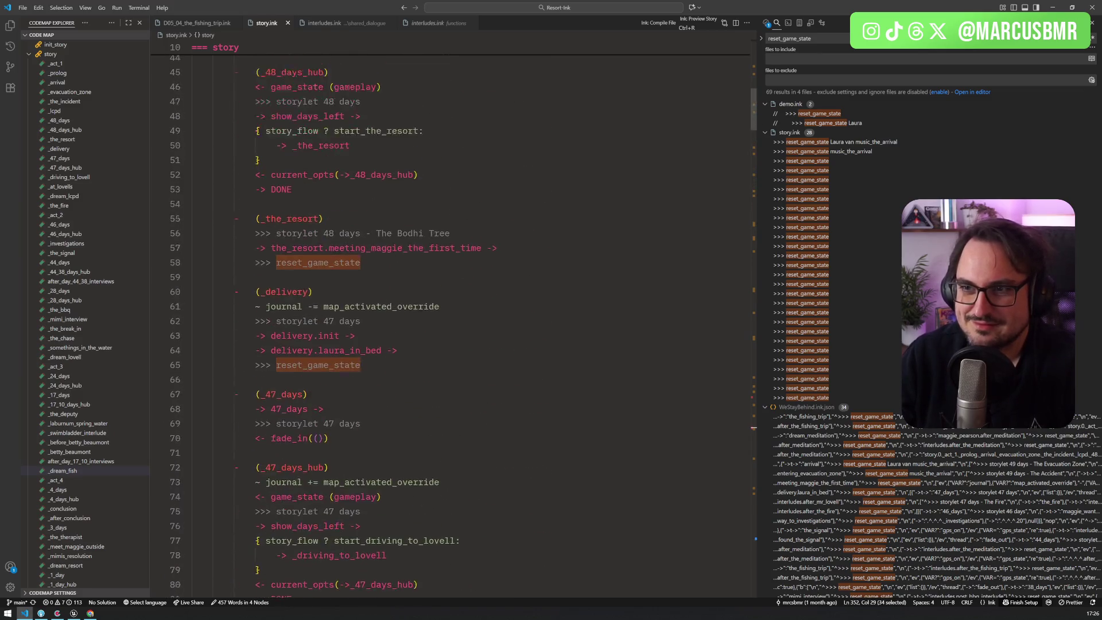
scroll(360, 124, "up", 2)
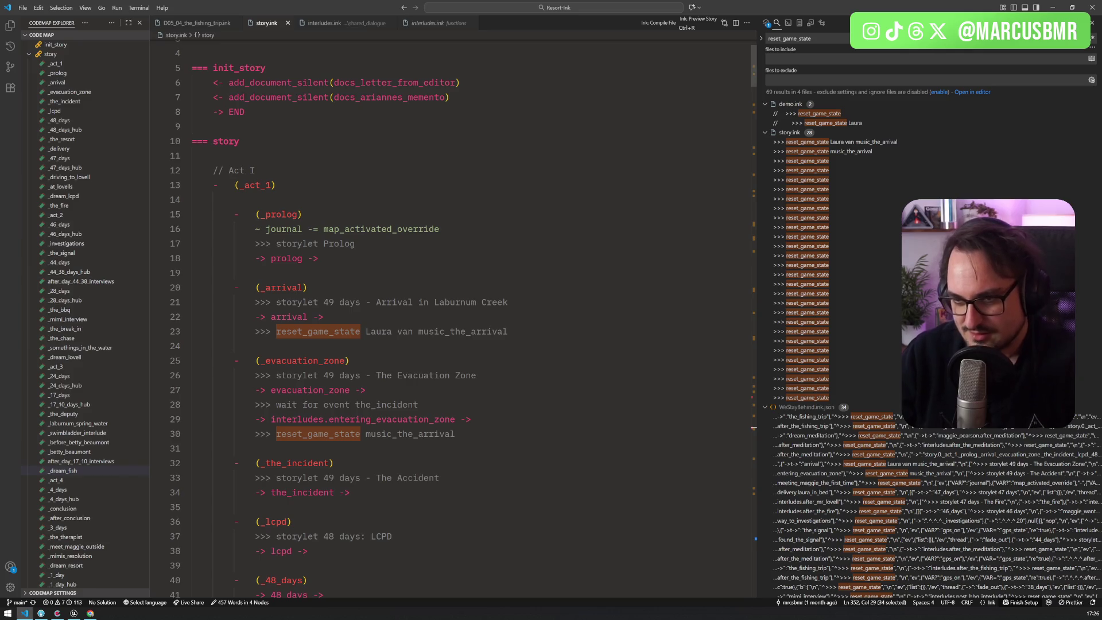
Select and copy the '>>> reset_game_state' call on line 30
scroll(360, 124, "down", 3)
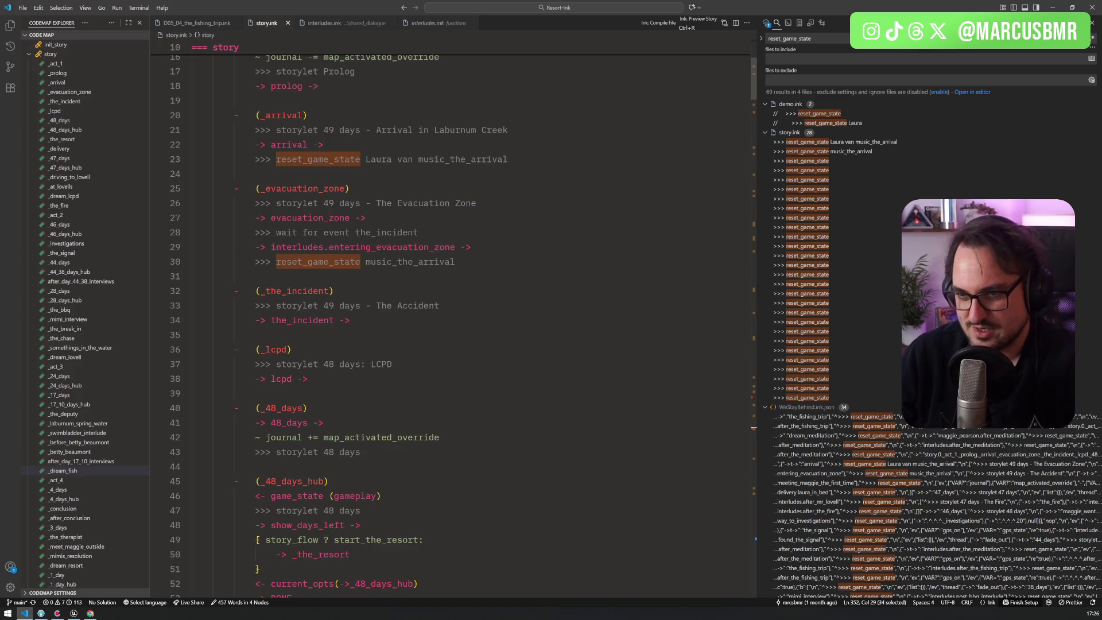
left_click(350, 320)
double_click(410, 262)
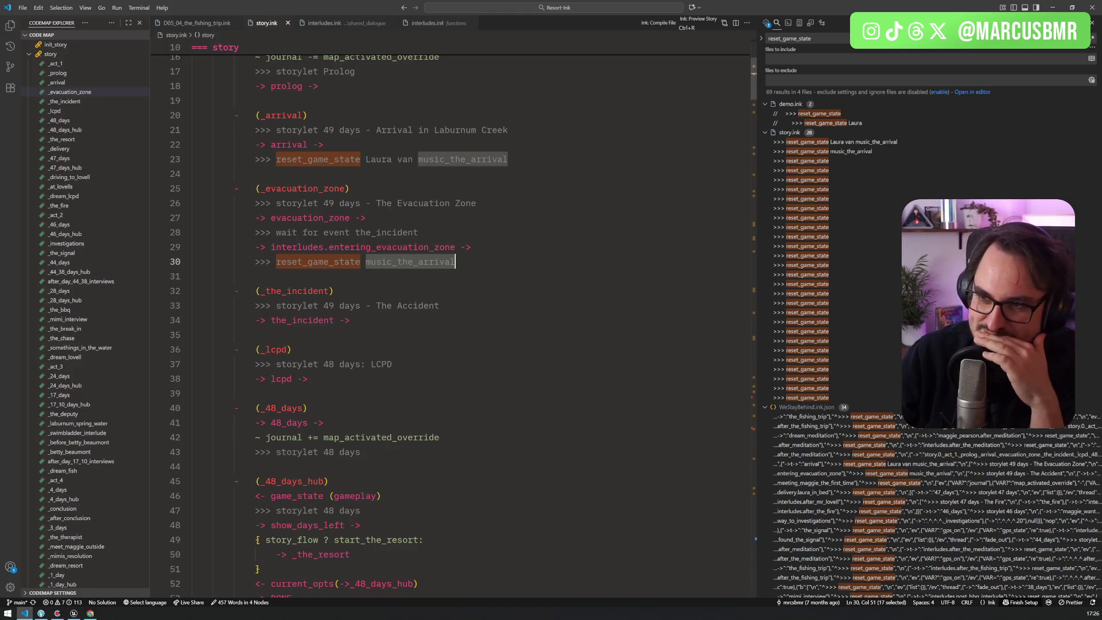
left_click(508, 160)
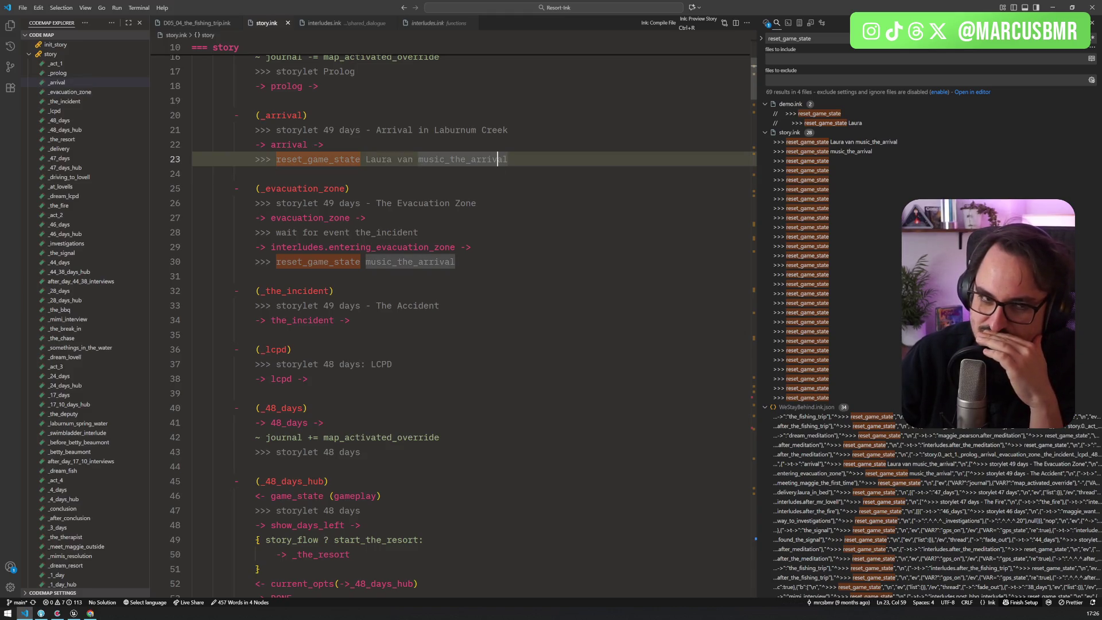
left_click(456, 262)
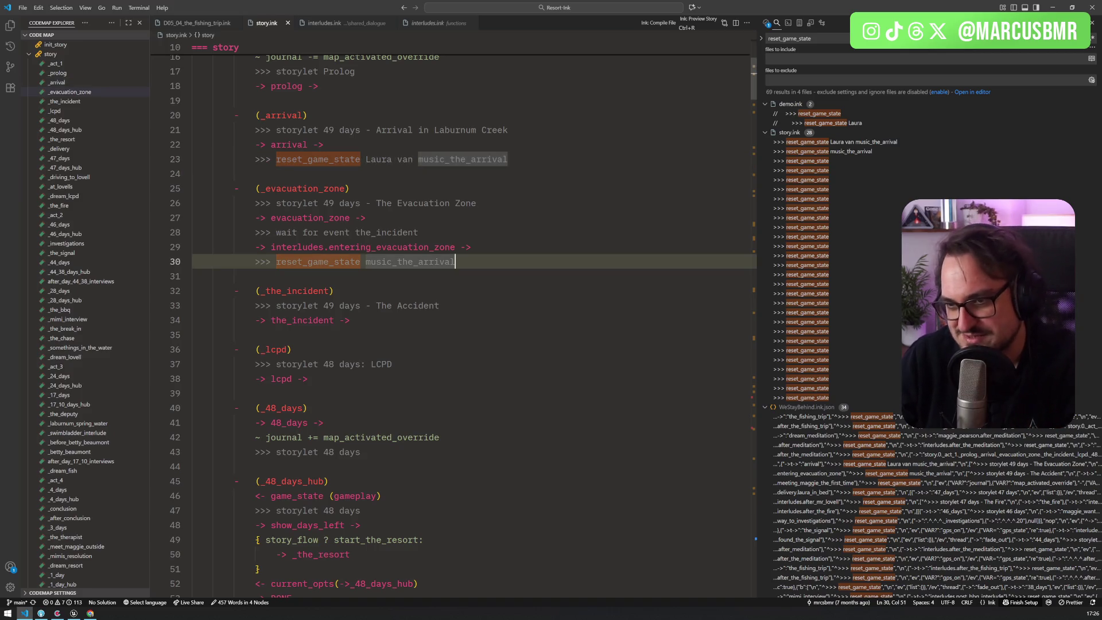
scroll(459, 321, "down", 3)
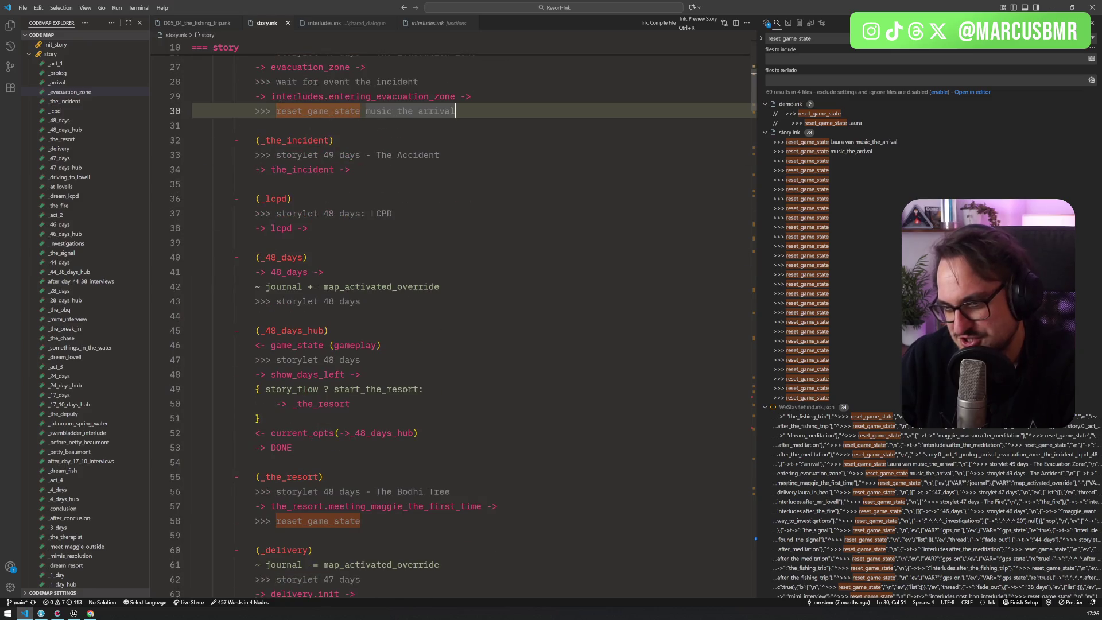
scroll(459, 321, "down", 5)
scroll(459, 321, "up", 4)
scroll(459, 321, "down", 3)
scroll(459, 321, "up", 7)
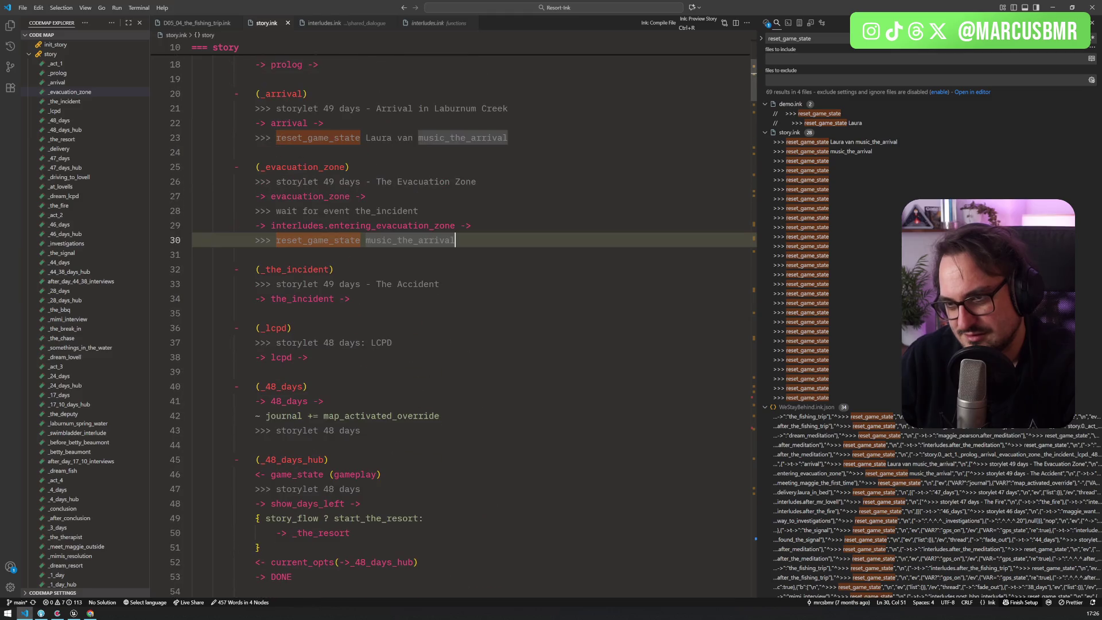
key("shift+Home")
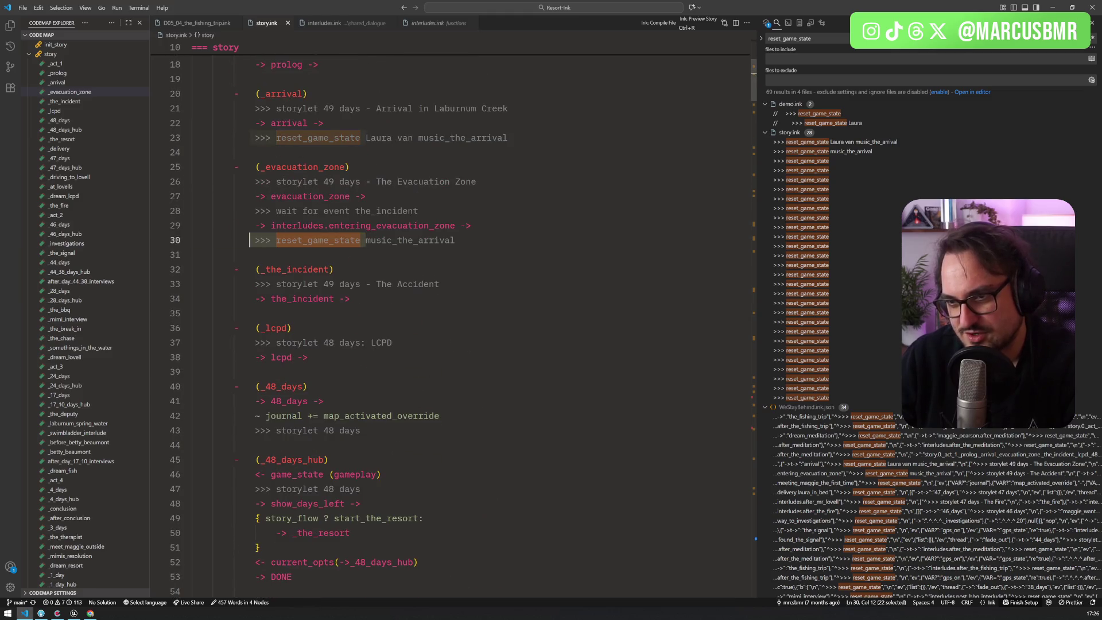
Paste the reset_game_state call on a new line 35 after the _the_incident jump
left_click(349, 299)
key("ctrl+Left")
key("ctrl+Left")
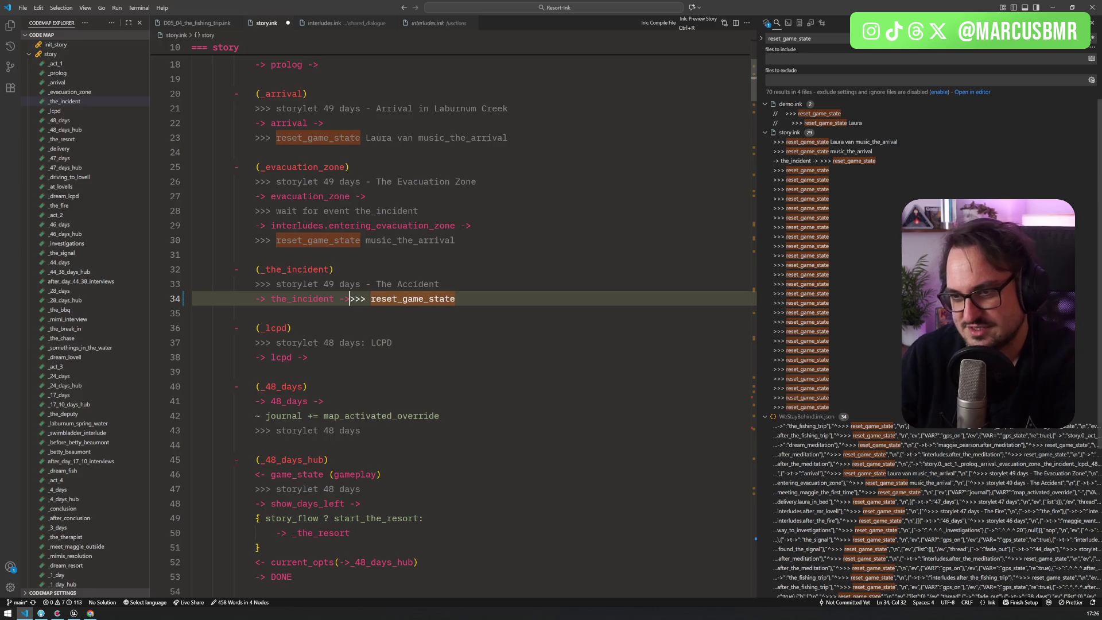
key("Return")
key("End")
key("shift+Up")
key("ctrl+c")
left_click(307, 372)
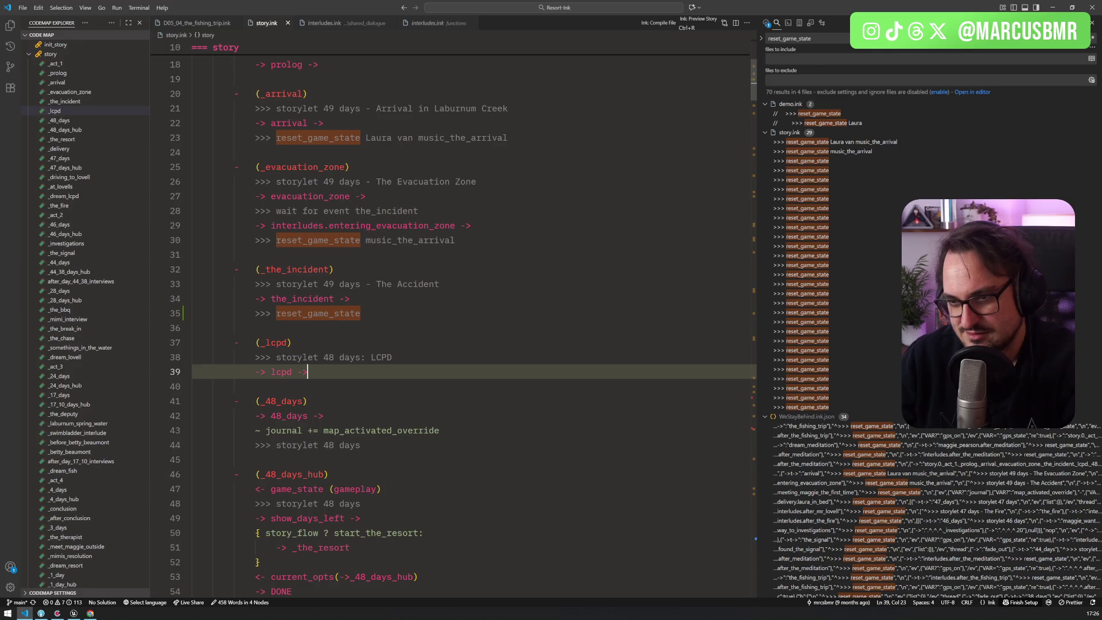
left_click(290, 402)
left_click(297, 415)
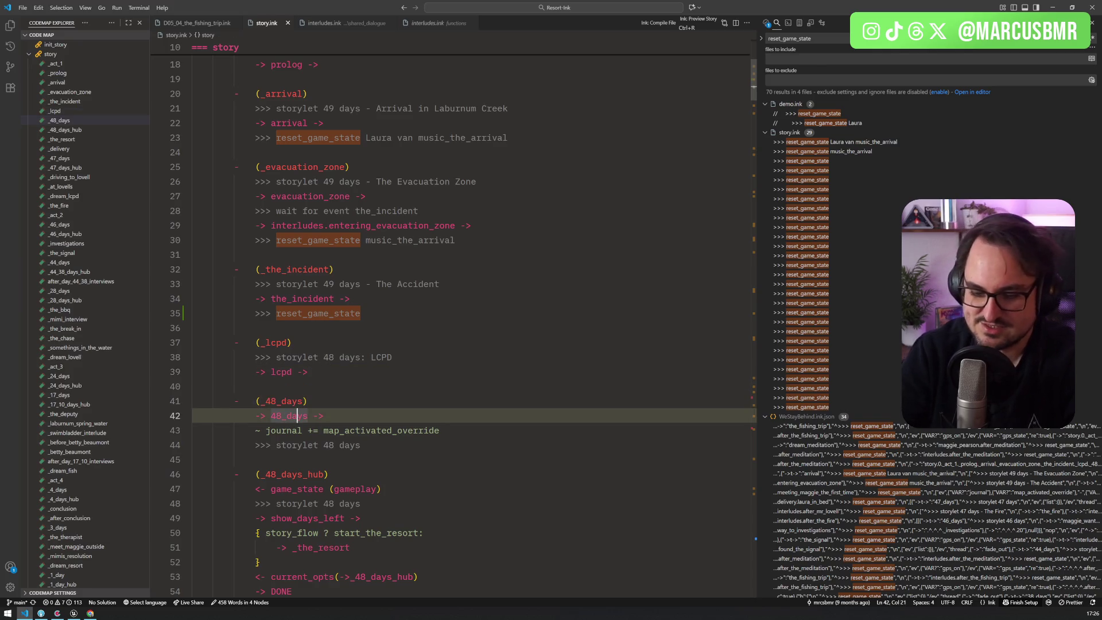
key("ctrl+shift+f")
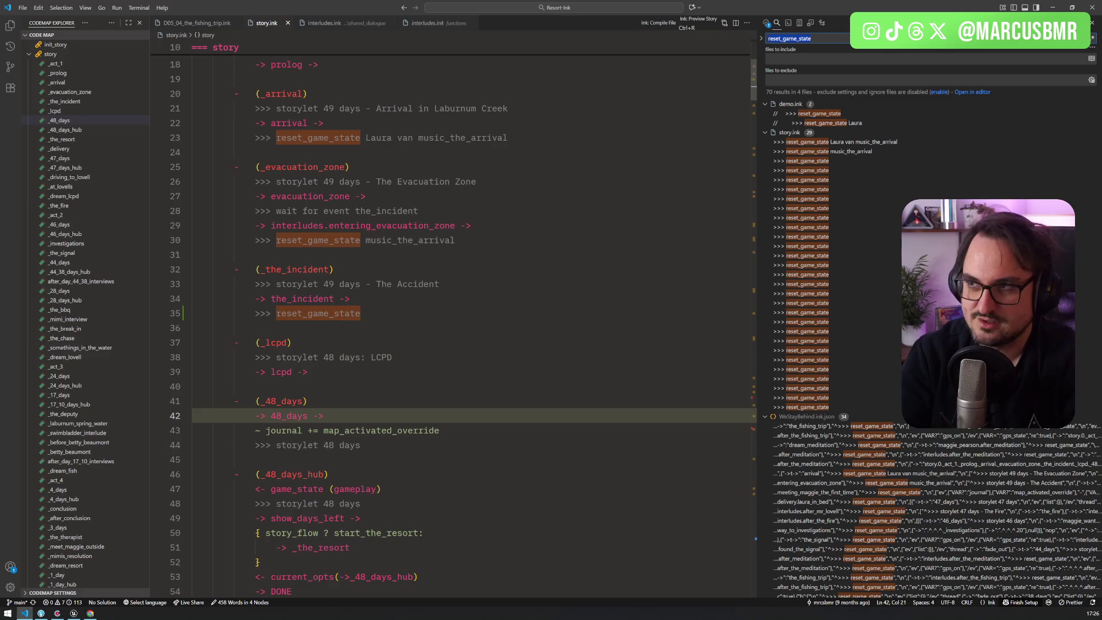
Check D02_00_48_days.ink, then paste '>>> reset_game_state' below '-> lcpd ->' in story.ink
key("ctrl+p")
type("48_days")
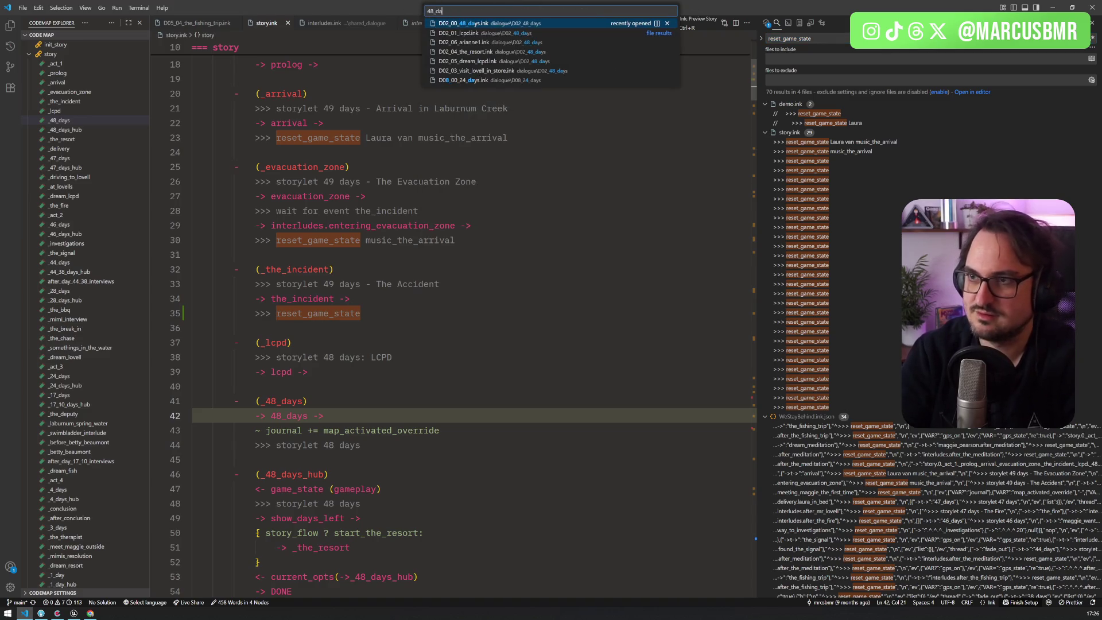
key("Return")
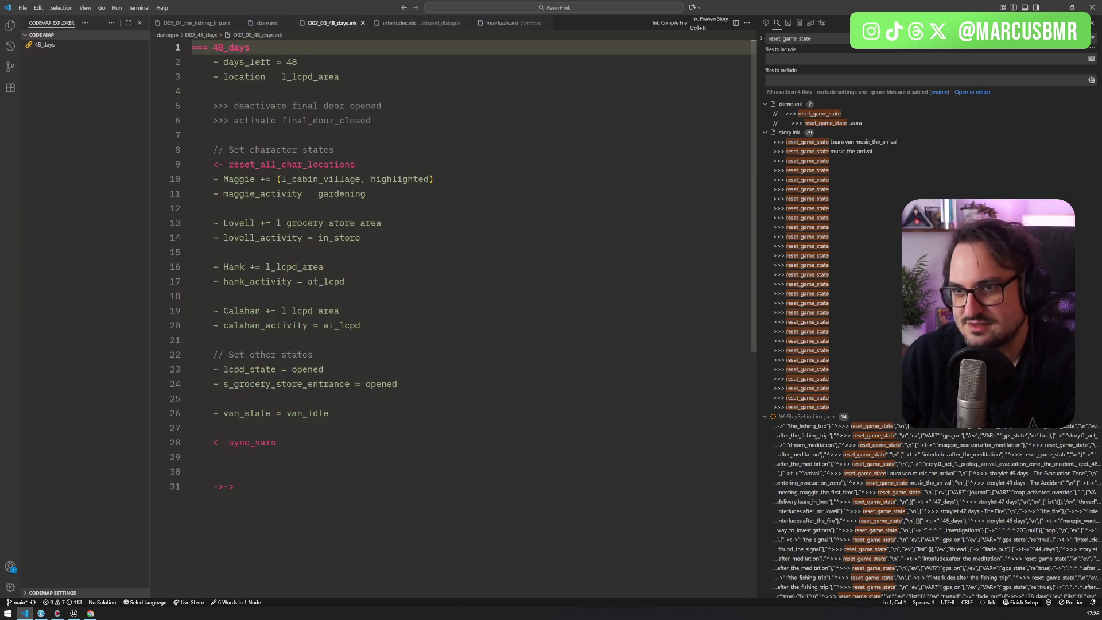
key("ctrl+Tab")
left_click(365, 313)
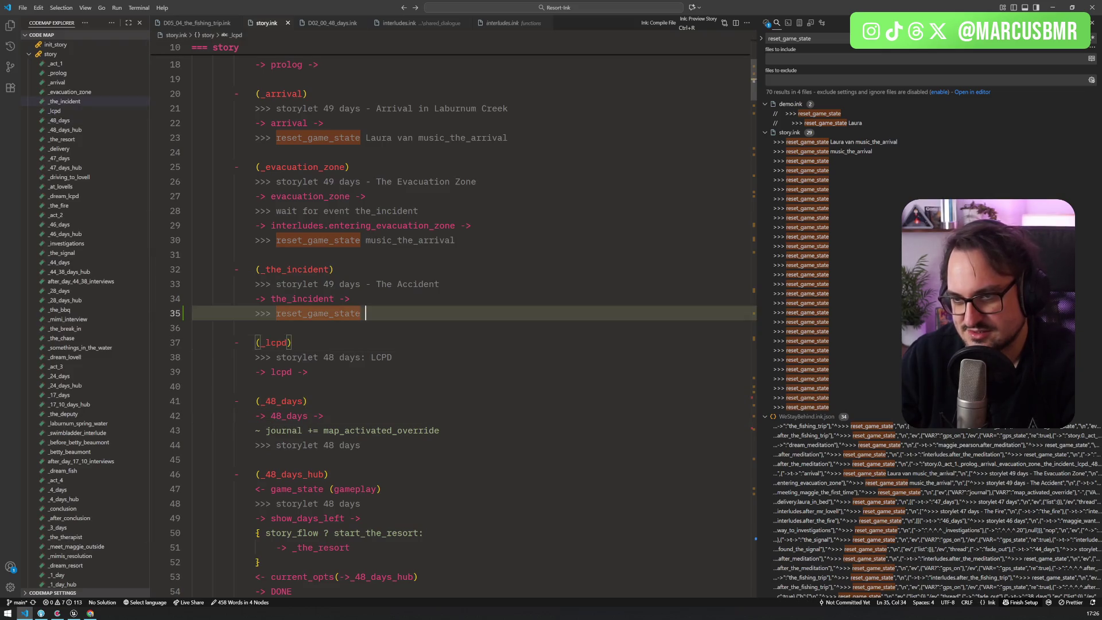
key("Down")
key("Down")
key("Down")
key("Up")
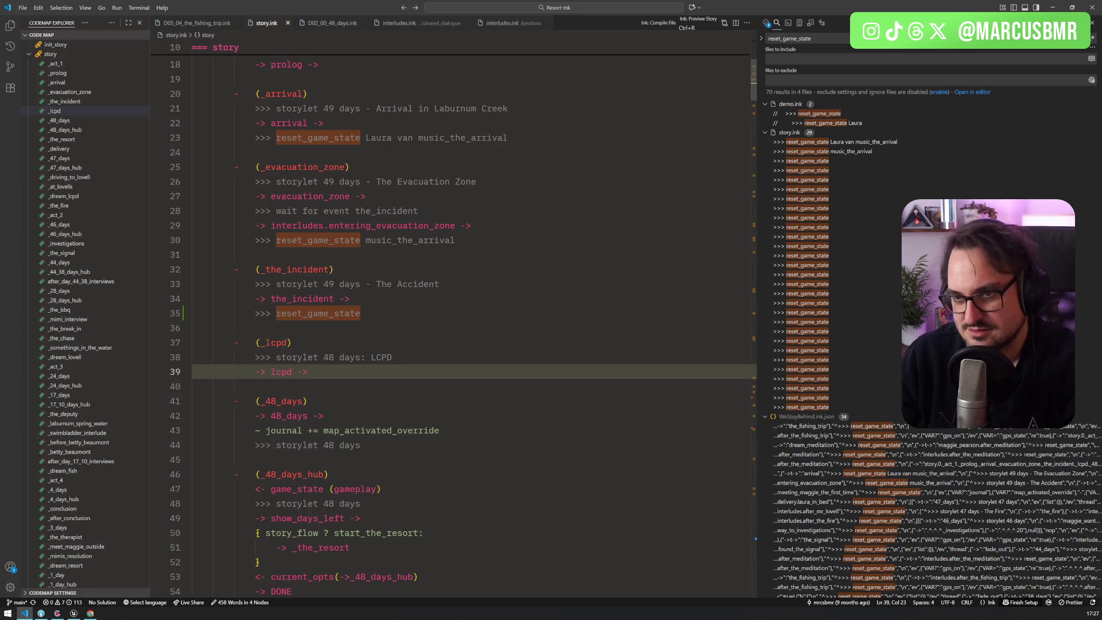
scroll(453, 321, "down", 4)
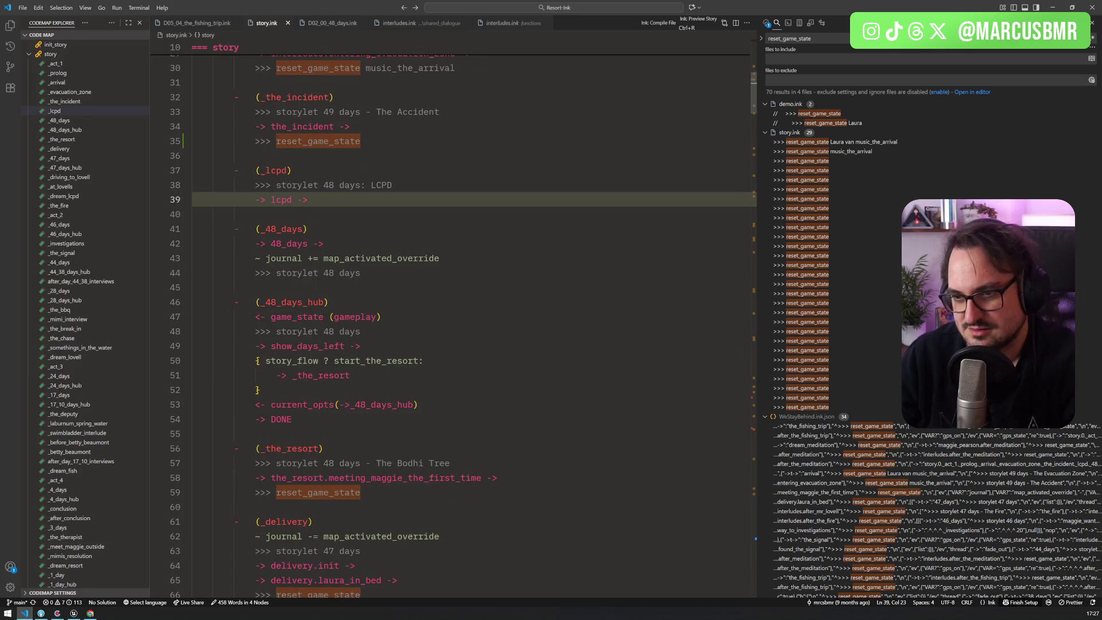
key("Return")
key("ctrl+v")
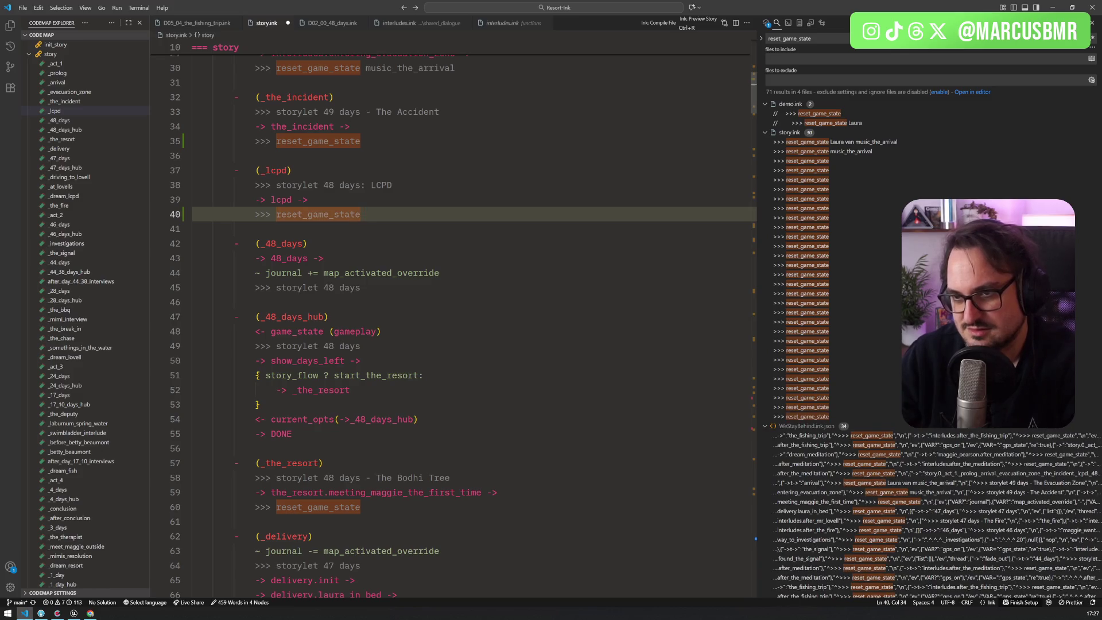
Review the _delivery section's reset_game_state call, then switch back to Unreal's GI_Squid blueprint
scroll(453, 322, "down", 2)
scroll(454, 322, "down", 5)
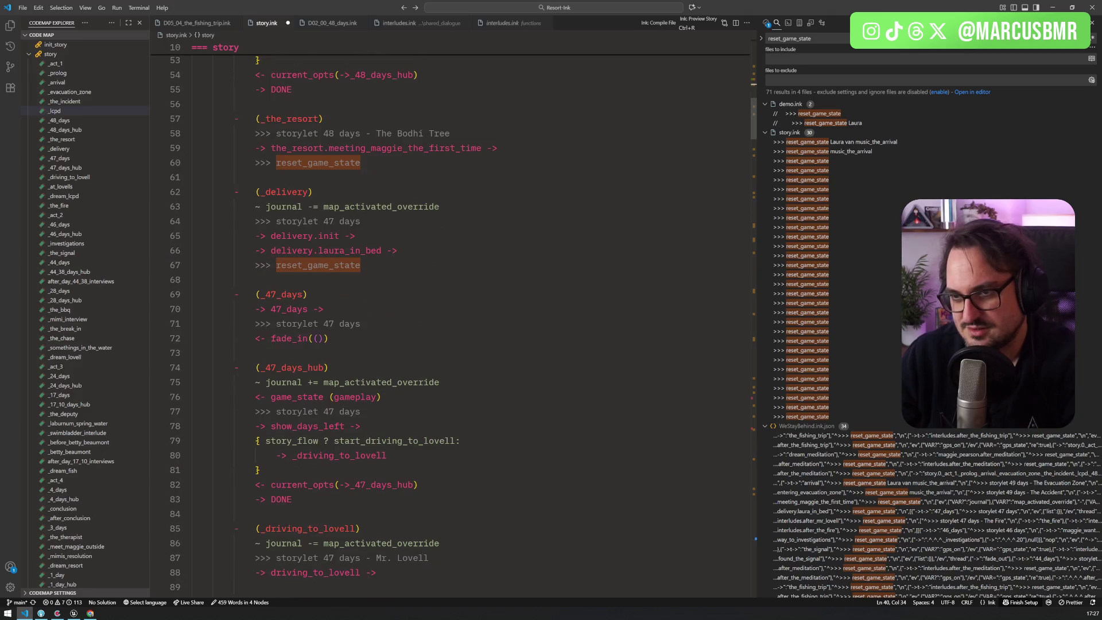
scroll(326, 326, "down", 1)
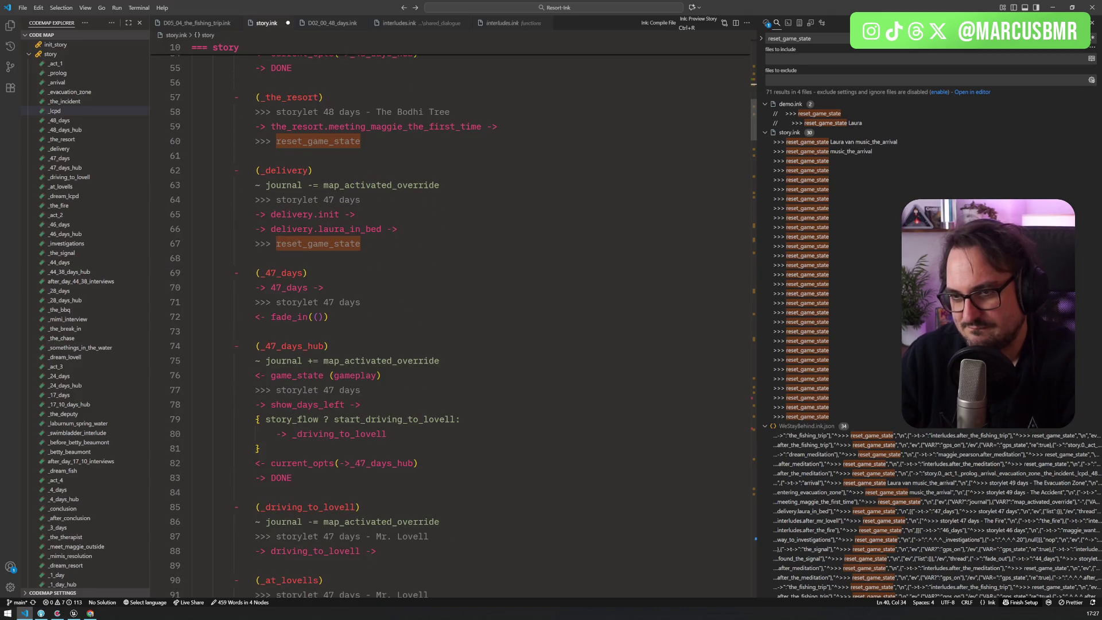
left_click(297, 243)
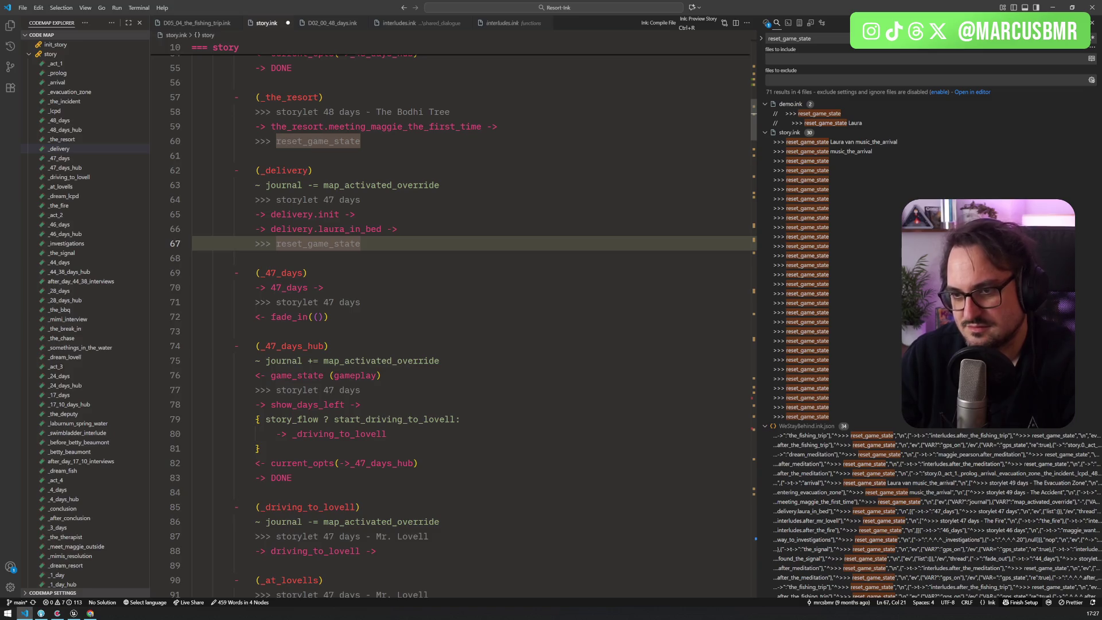
scroll(464, 326, "down", 2)
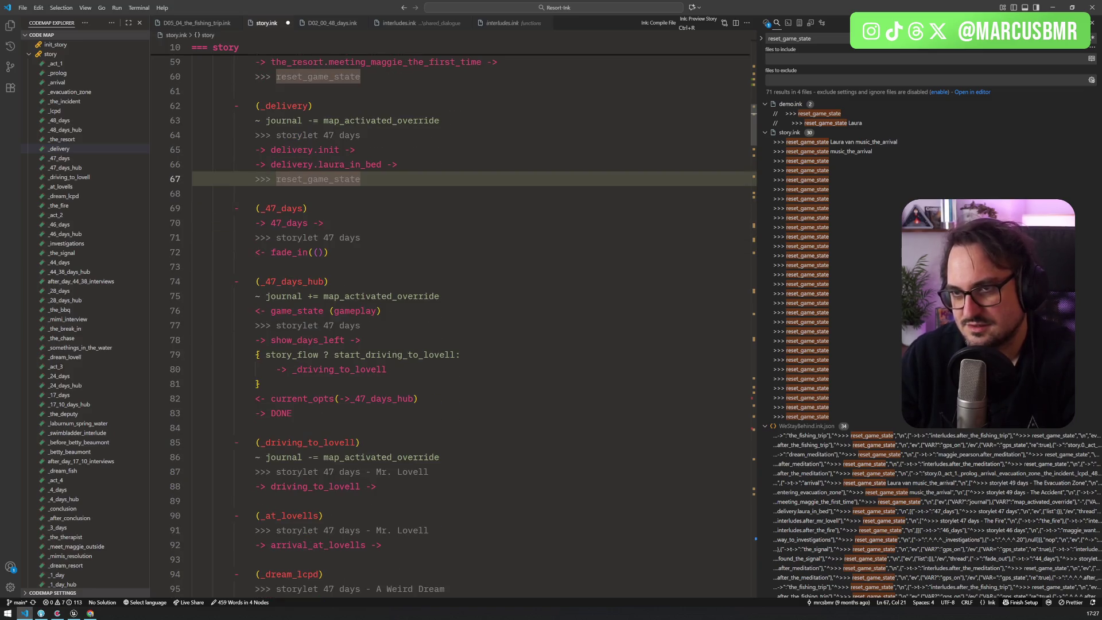
scroll(464, 326, "up", 2)
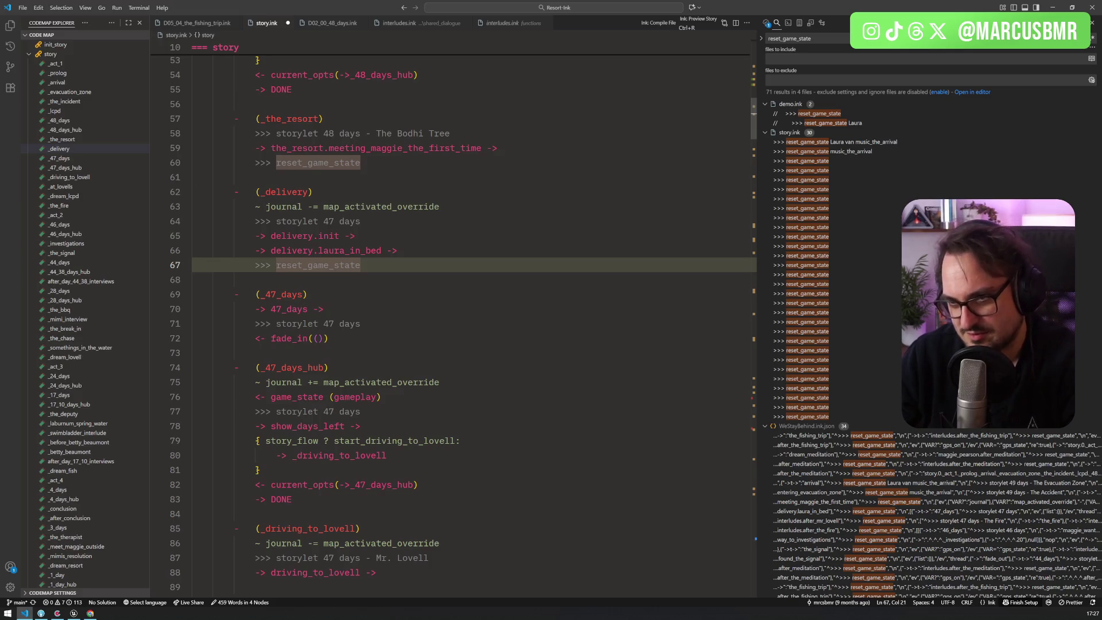
scroll(464, 326, "down", 4)
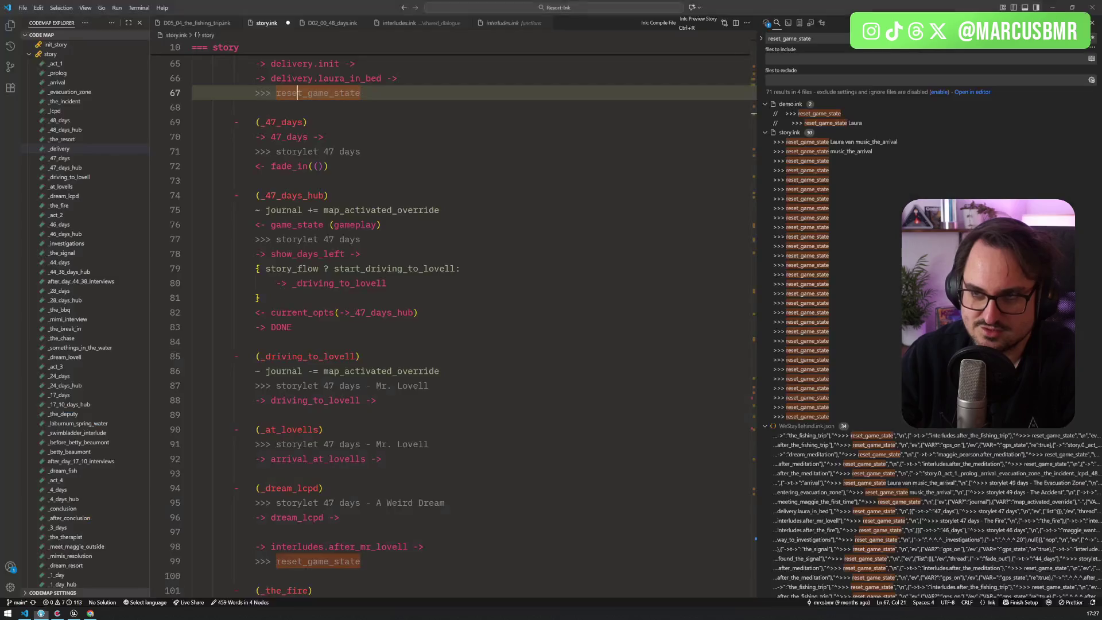
left_click(348, 239)
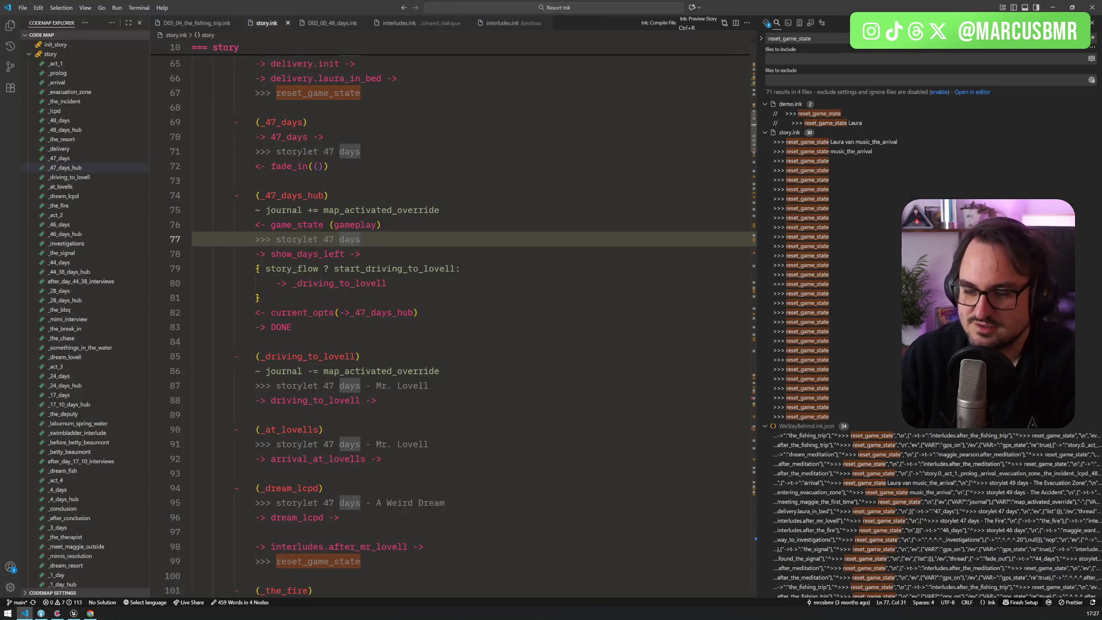
scroll(454, 321, "up", 4)
key("alt+Tab")
key("alt+Tab")
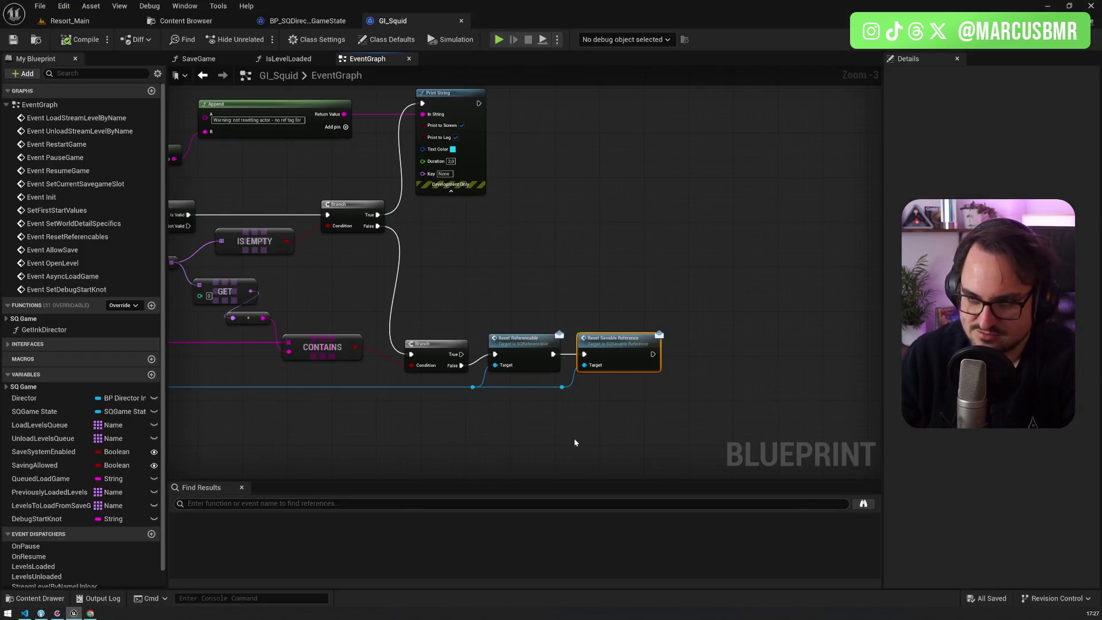
In Resort_Main, set BP_DirectorInkPot's Start Knot to test_story_47_days
left_click(75, 21)
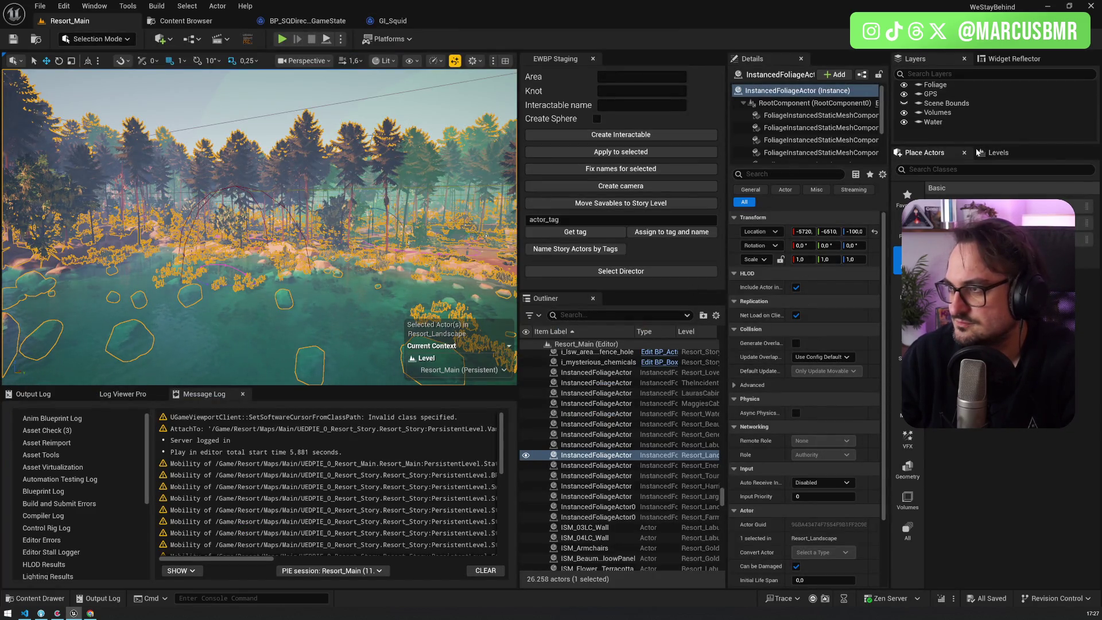
left_click(621, 271)
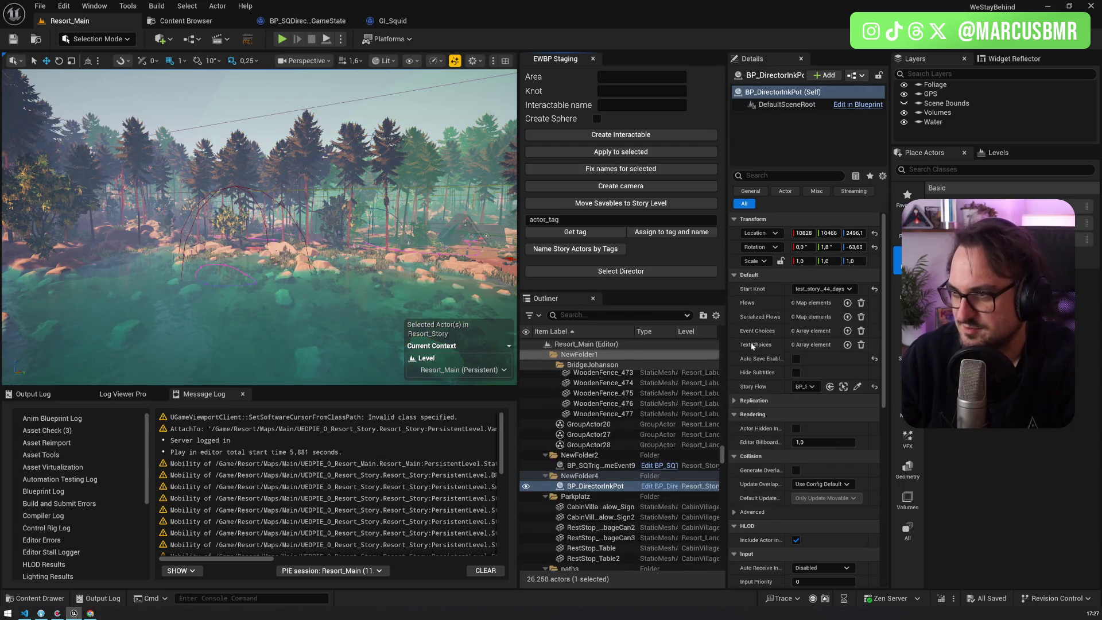
left_click(822, 289)
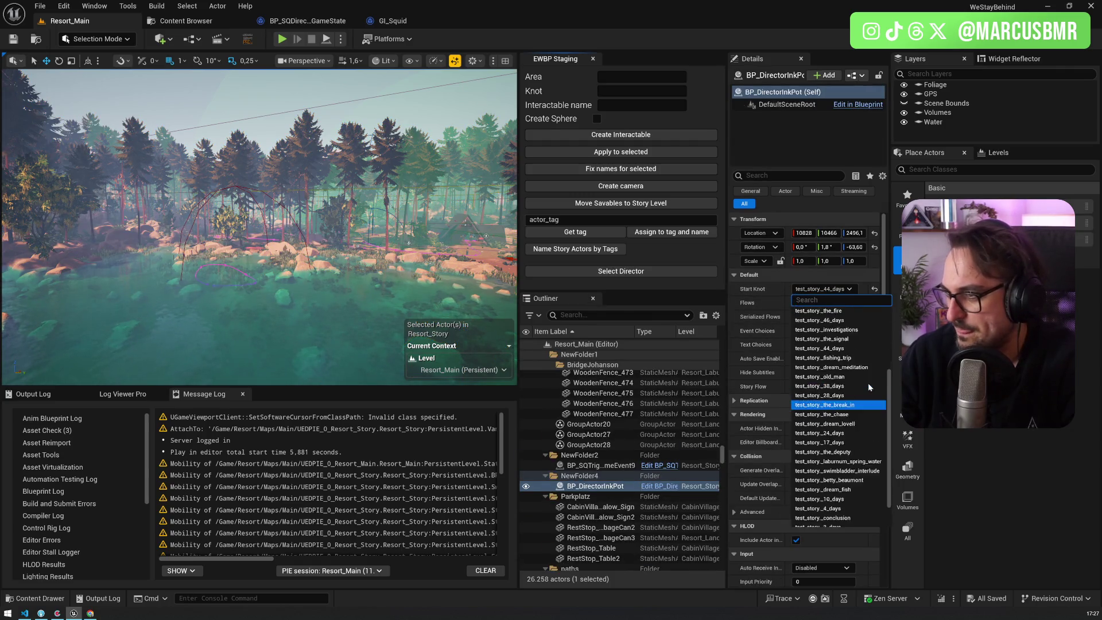
scroll(832, 344, "up", 3)
left_click(804, 314)
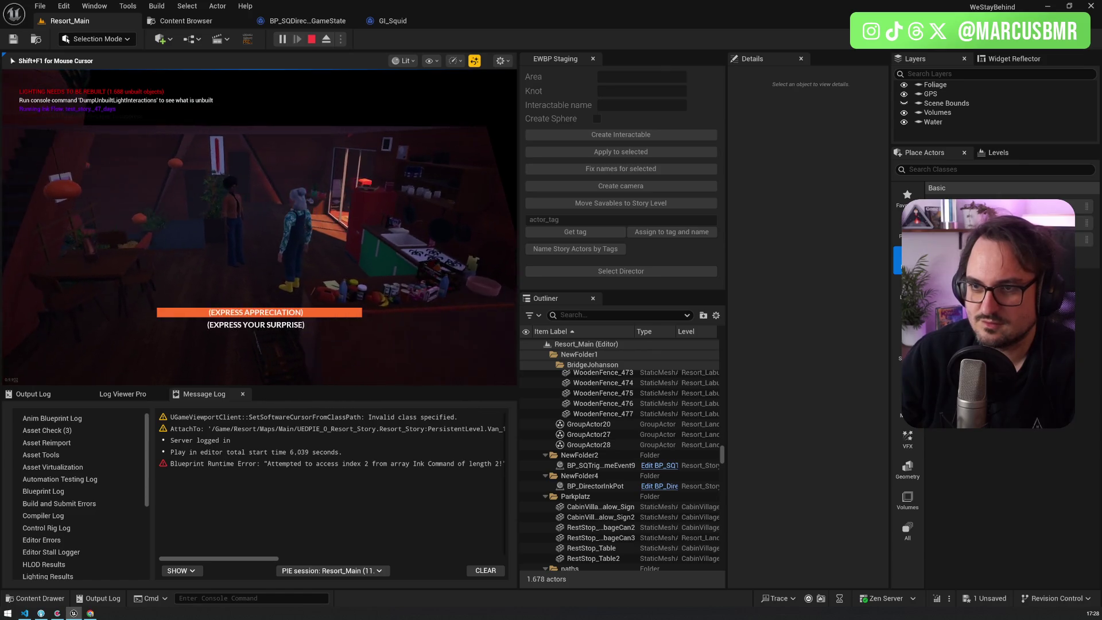
Choose (EXPRESS APPRECIATION) in Maggie's kitchen scene and dismiss the park map
key("Return")
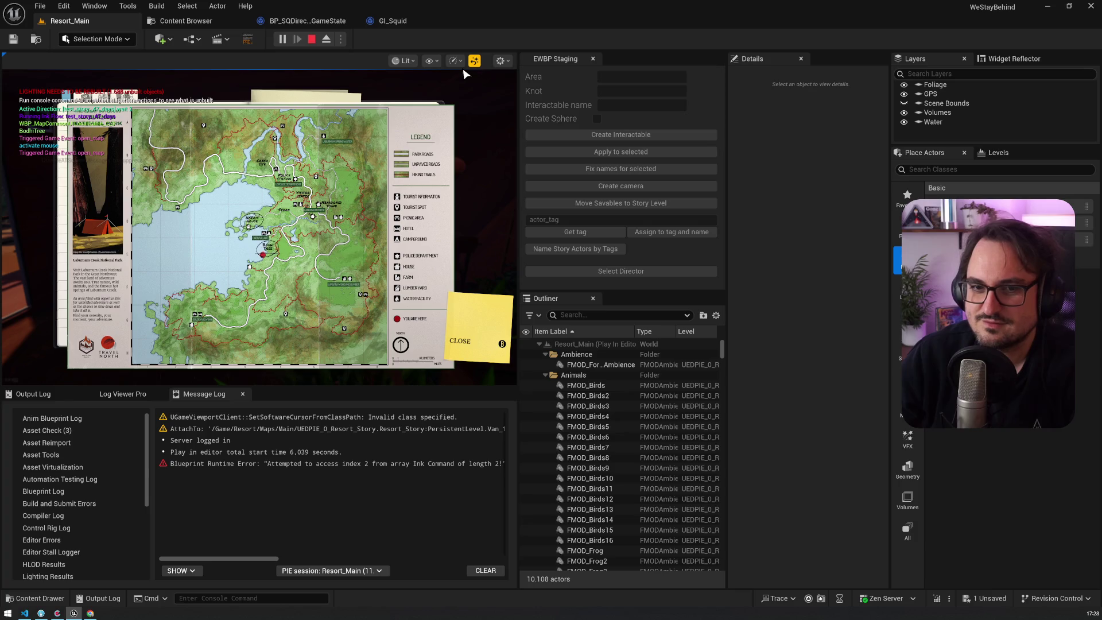
key("Escape")
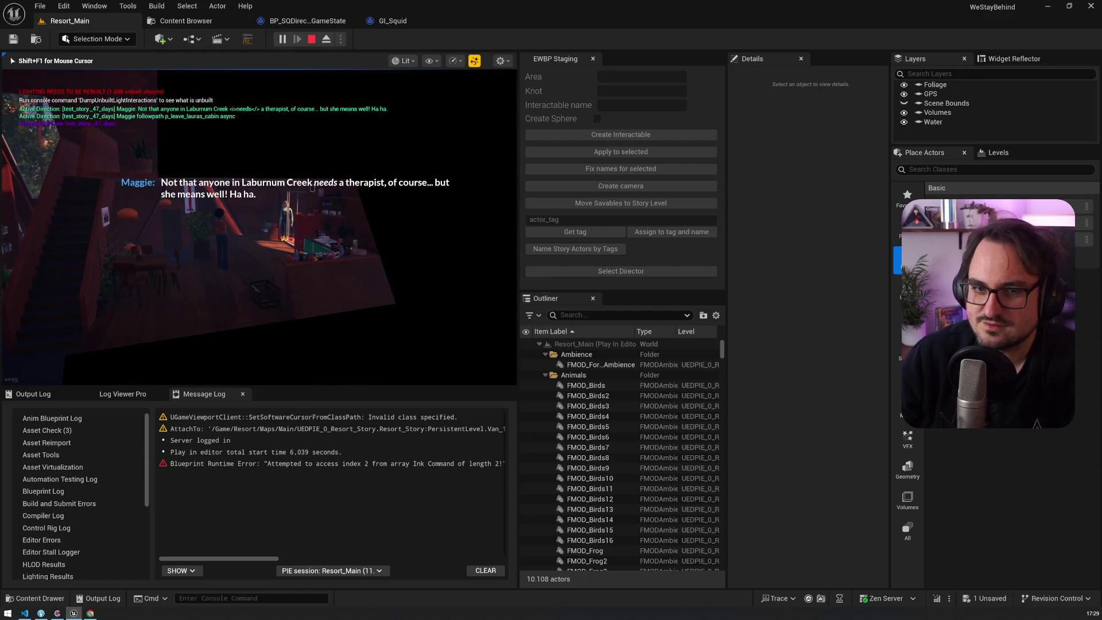
Advance the dialogue, then travel via the park map to the therapist and the cabin village
key("m")
key("Escape")
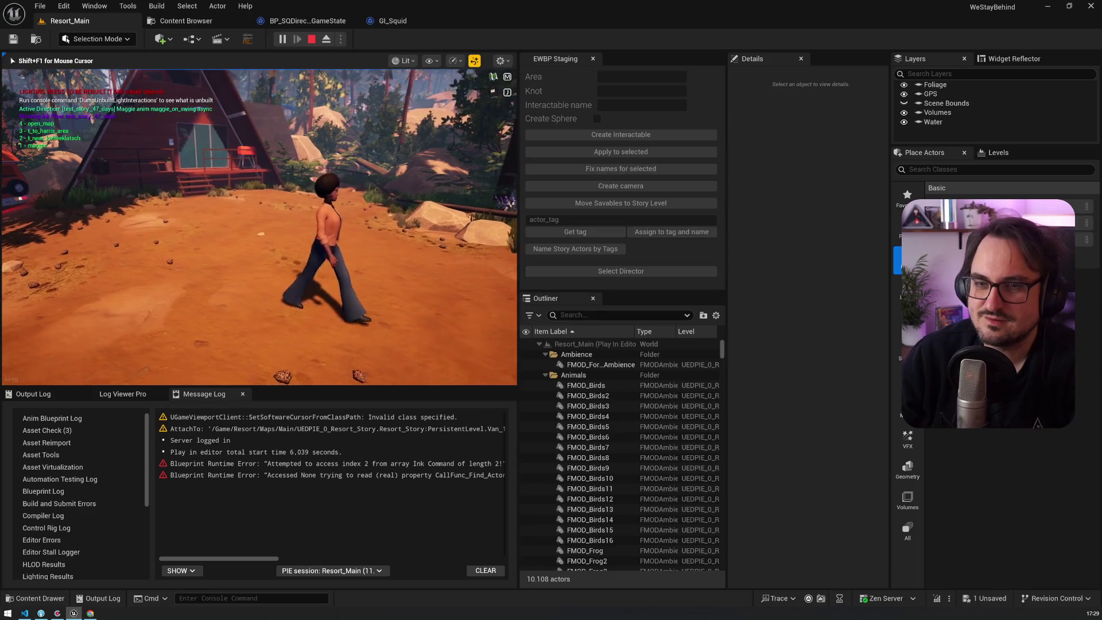
key("4")
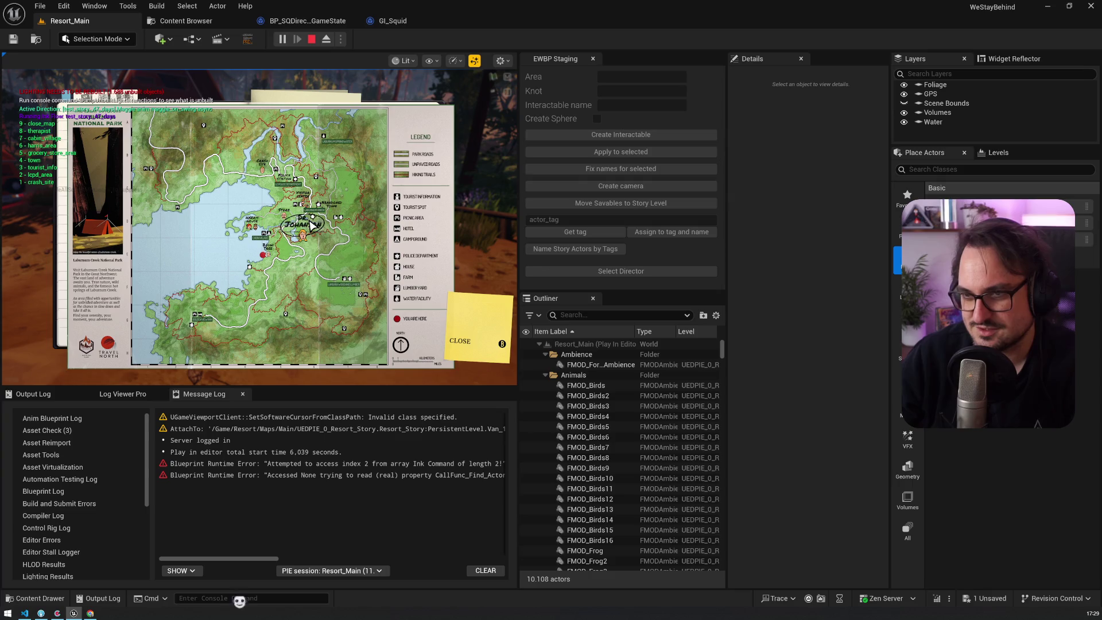
left_click(312, 225)
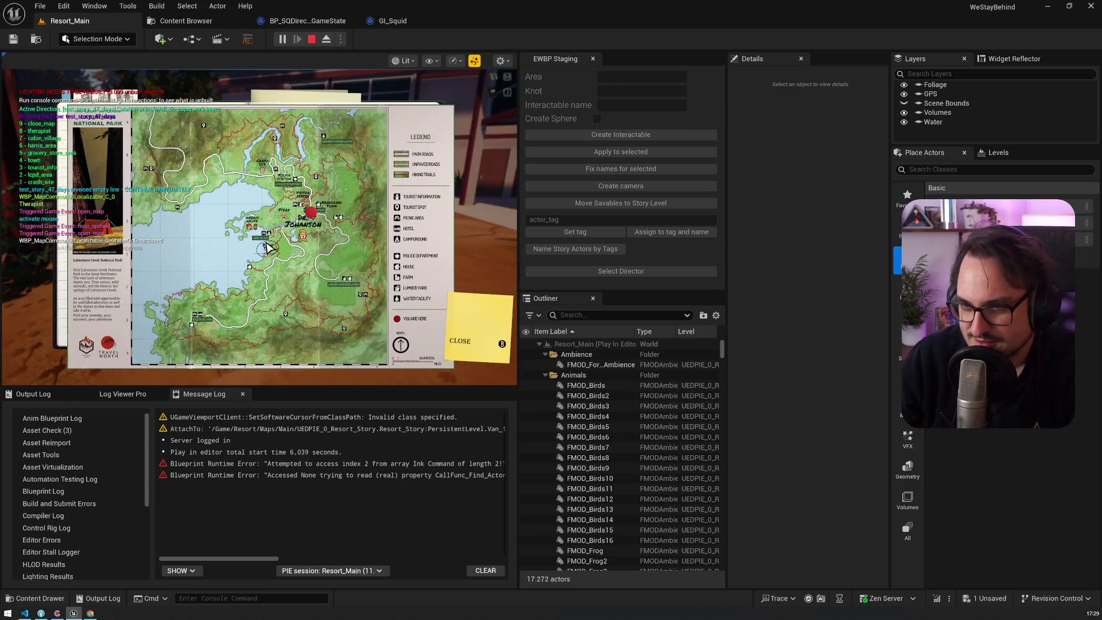
left_click(267, 248)
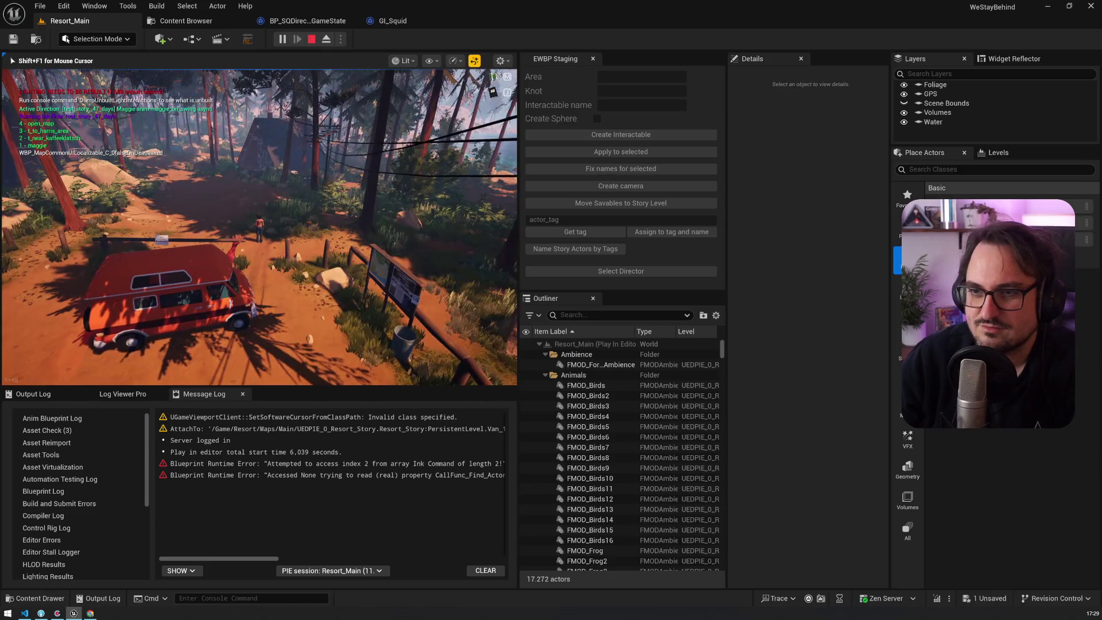
key("Escape")
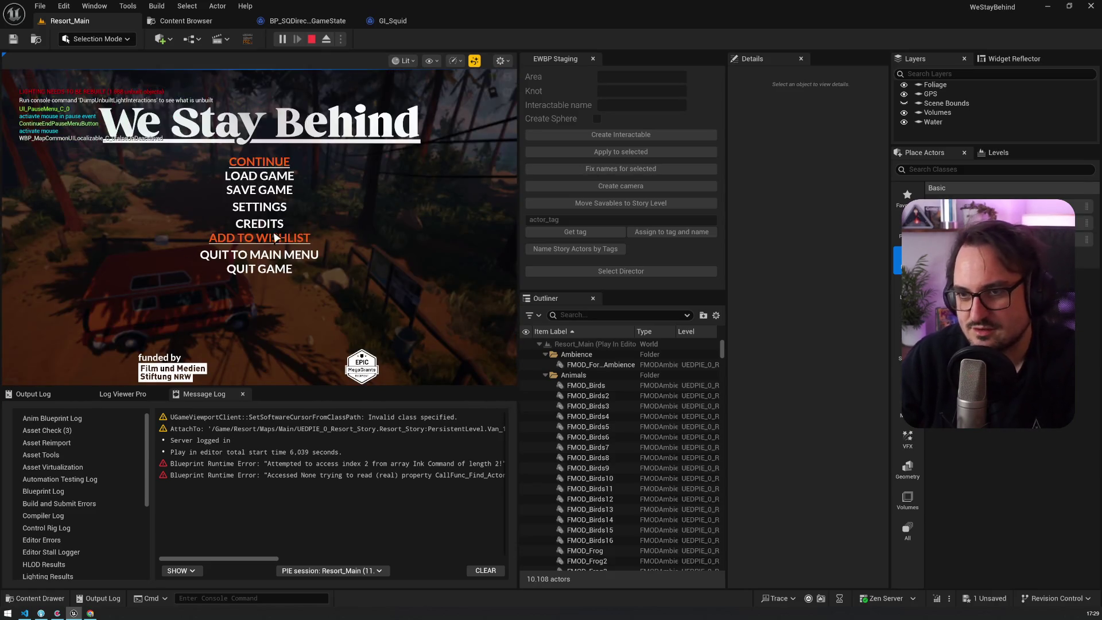
left_click(273, 215)
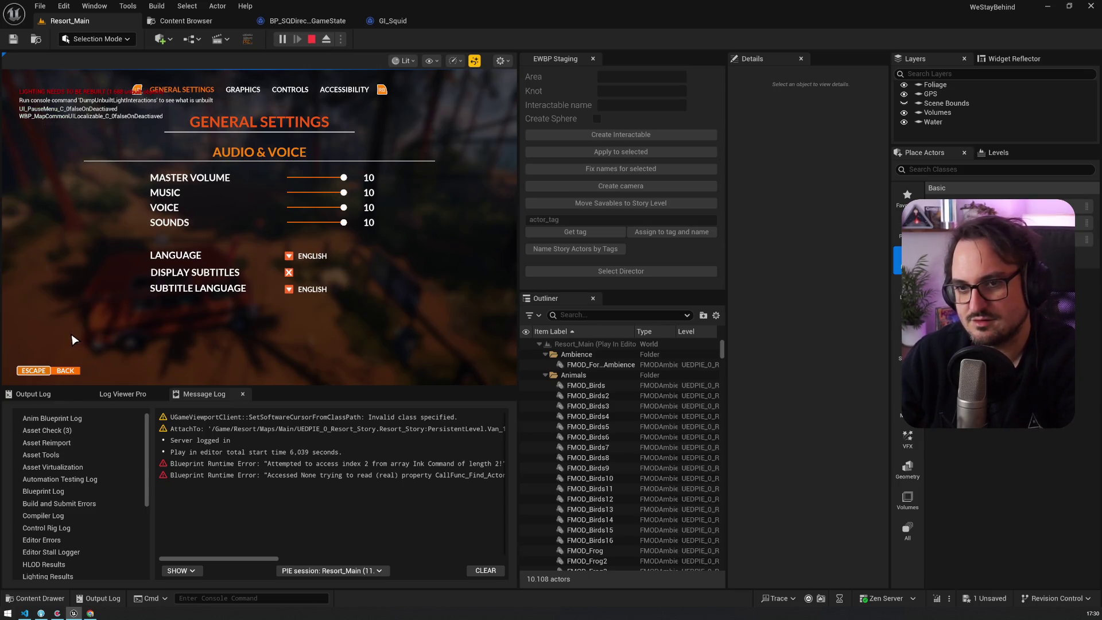
left_click(66, 370)
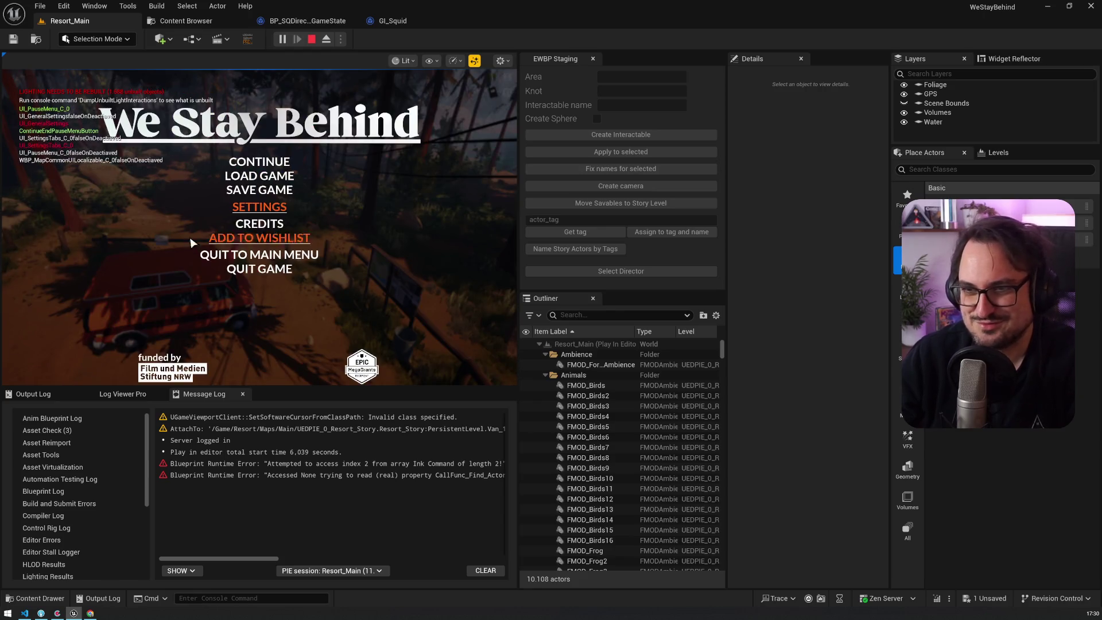
left_click(247, 164)
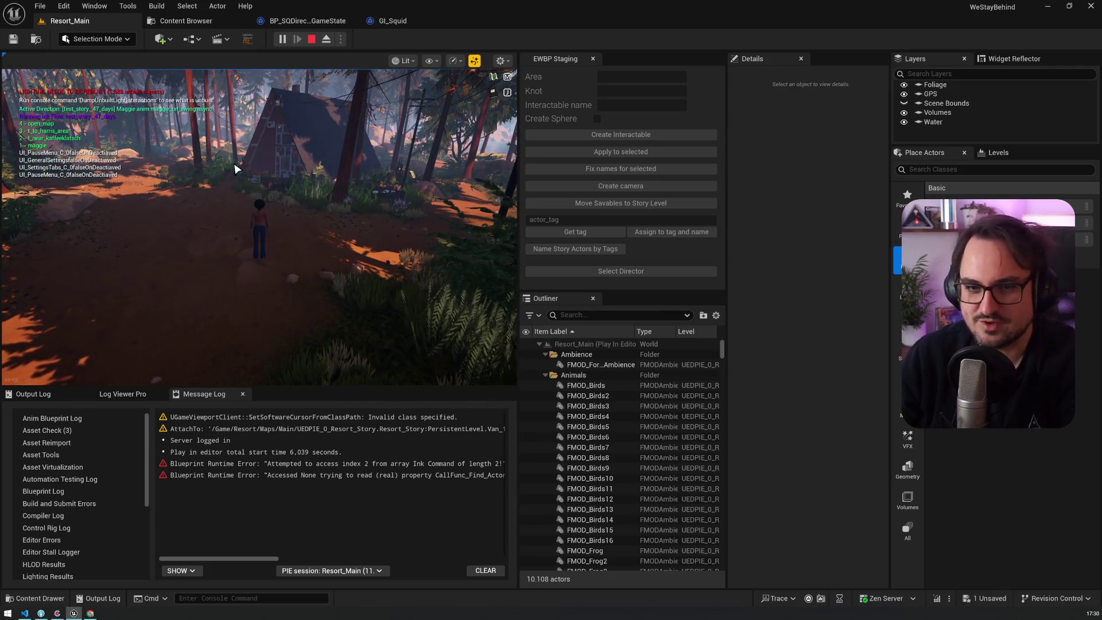
Open cabin_village.ink at its init section with the music_meeting_maggie cue, then return to the game
left_click(24, 613)
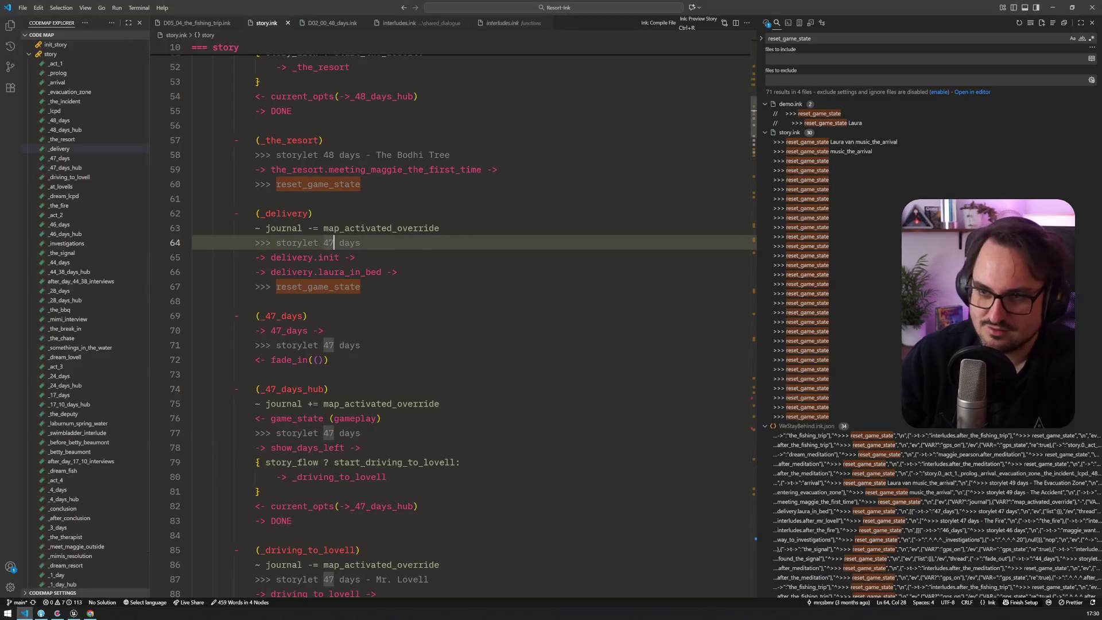
key("ctrl+p")
type("cabin")
key("Return")
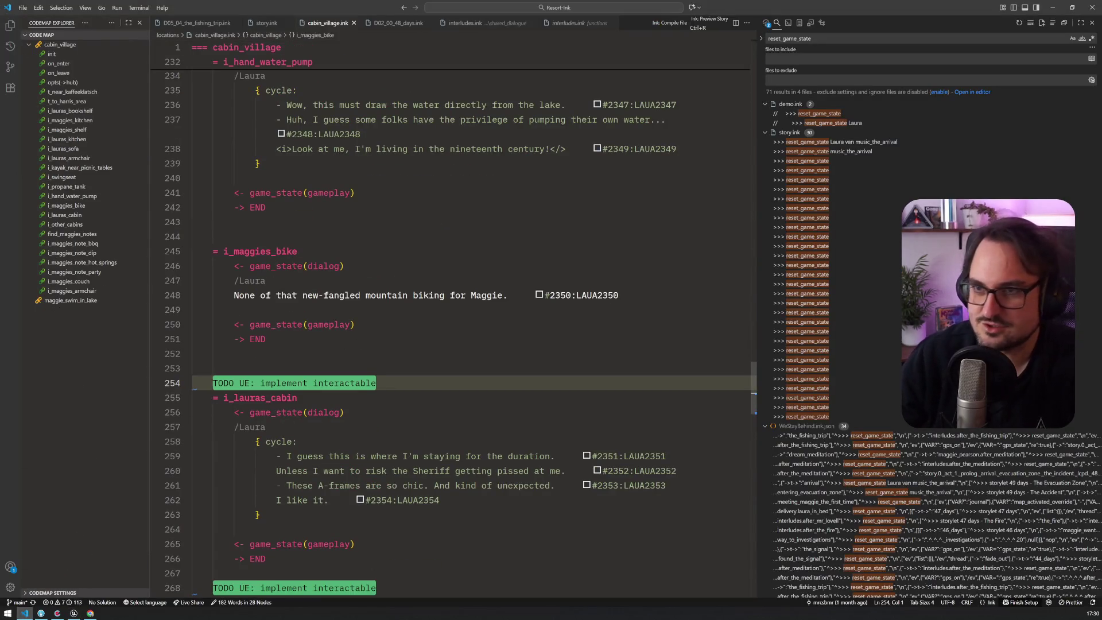
scroll(453, 316, "up", 15)
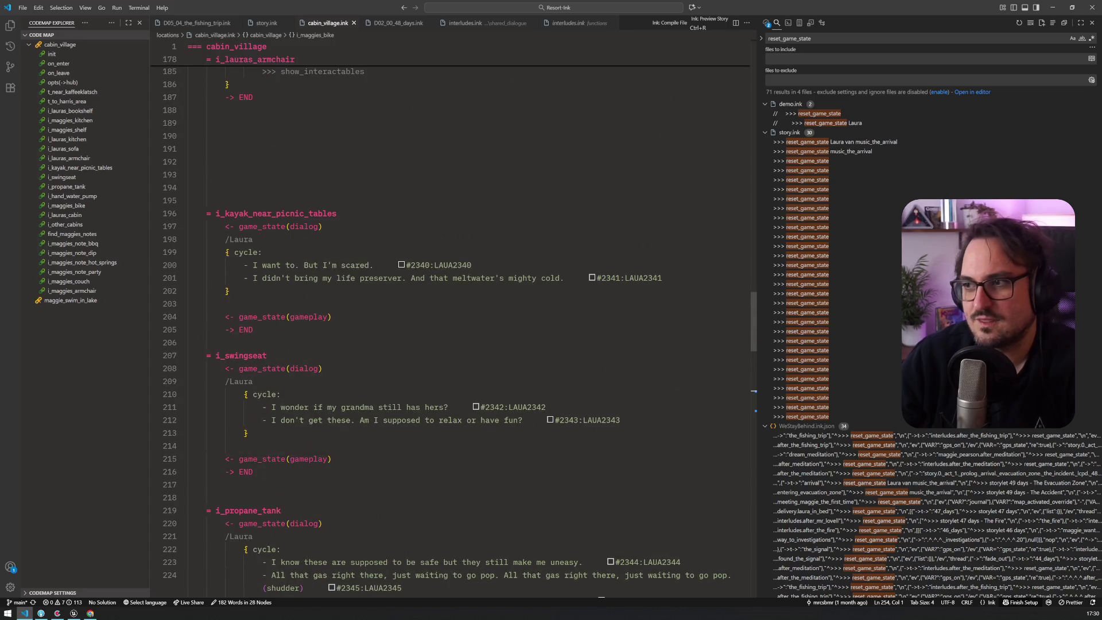
left_click_drag(754, 322, 754, 69)
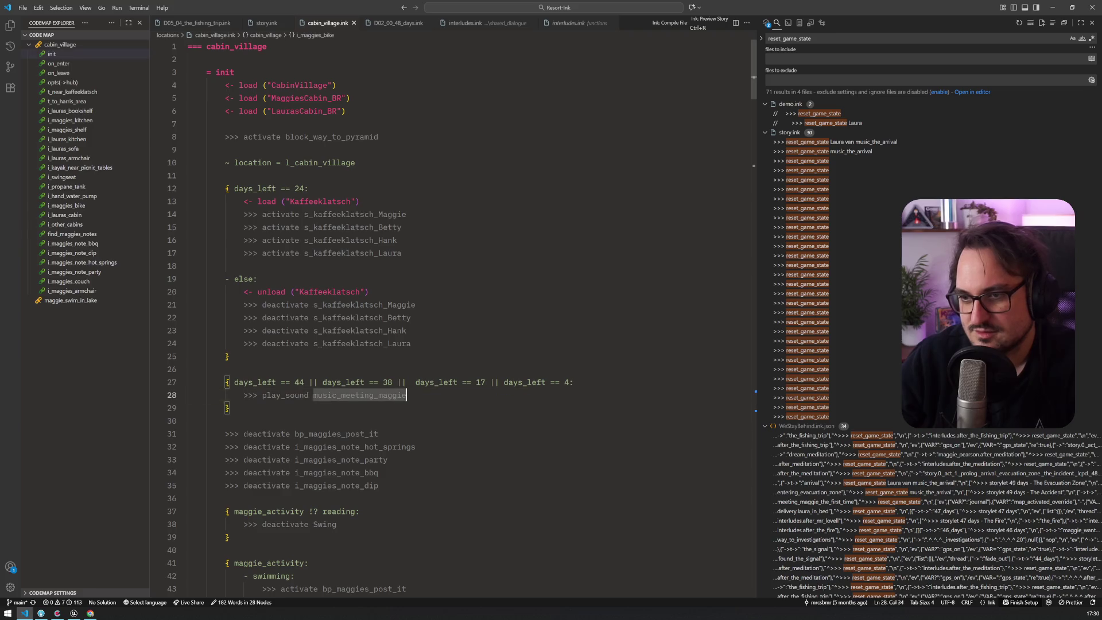
key("alt+Tab")
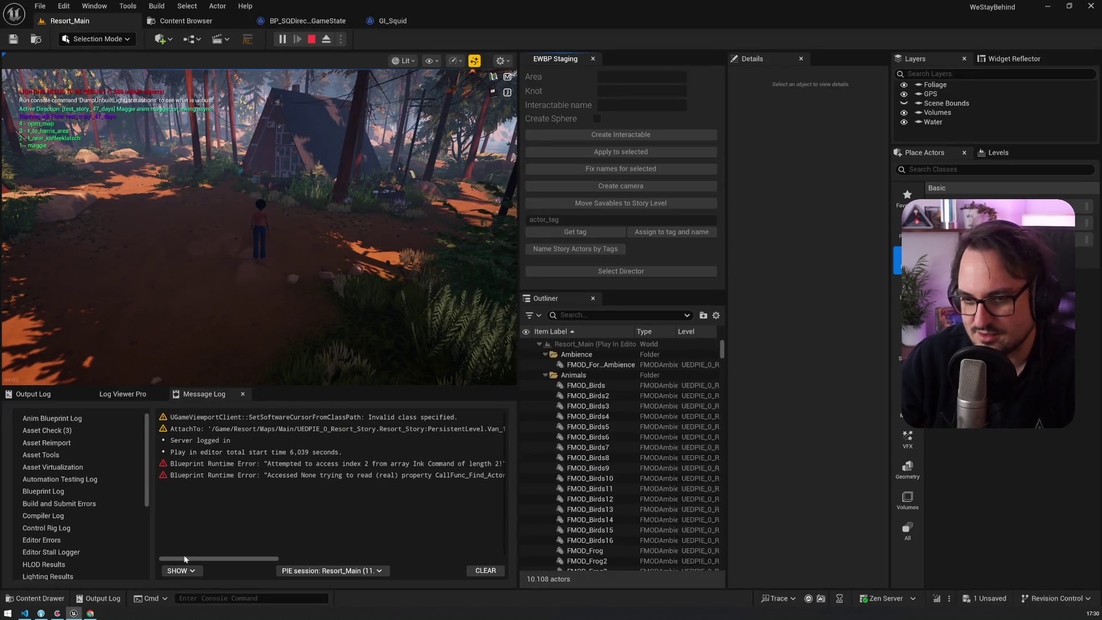
Open Log Viewer Pro and search the log for music_meeting_maggie
left_click(35, 394)
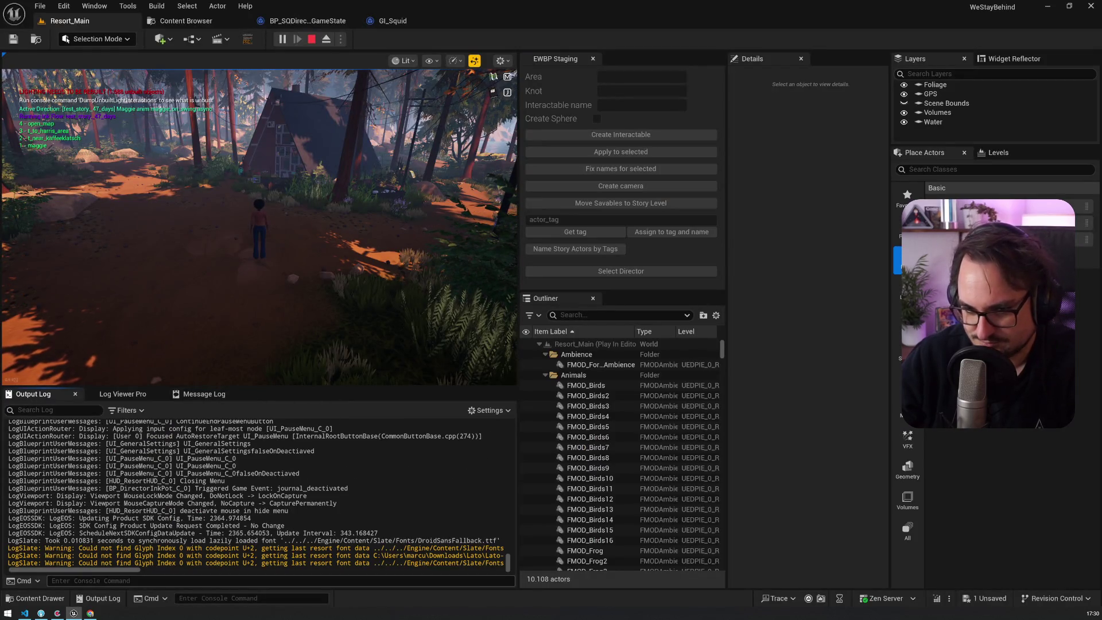
left_click(122, 394)
key("grave")
type("music_meeting_maggie")
left_click(115, 422)
left_click(192, 422)
type("music_meeting_maggie")
Step through the music_meeting_maggie play_sound and stop_sound matches, then stop the play-in-editor session
left_click(259, 423)
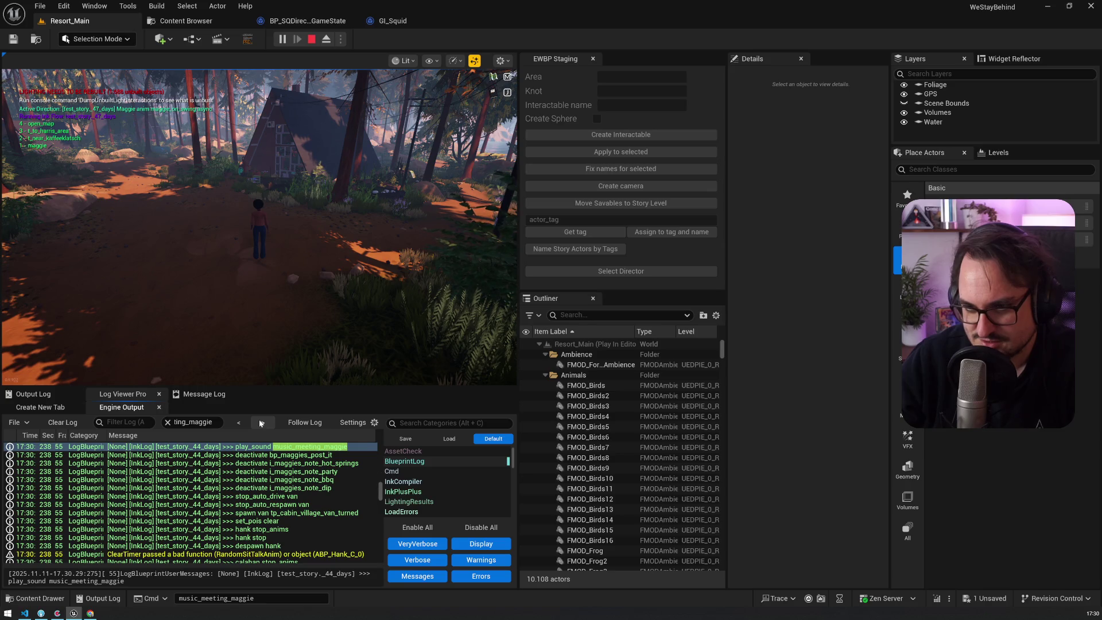
left_click(263, 423)
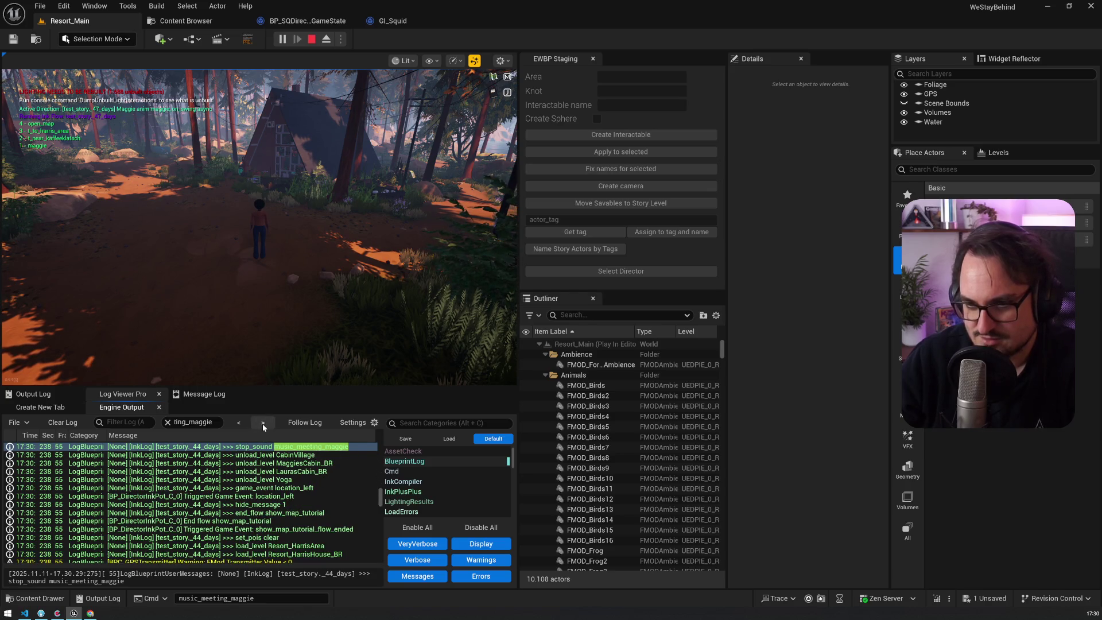
left_click(263, 424)
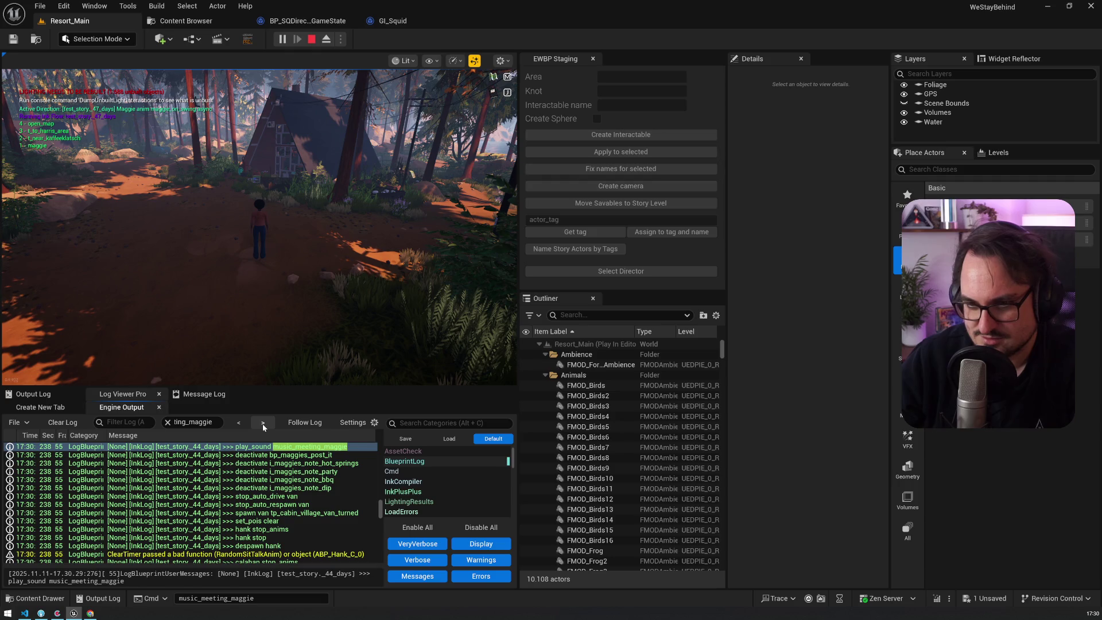
left_click(263, 424)
left_click(263, 424)
left_click(263, 423)
left_click(263, 424)
left_click(263, 424)
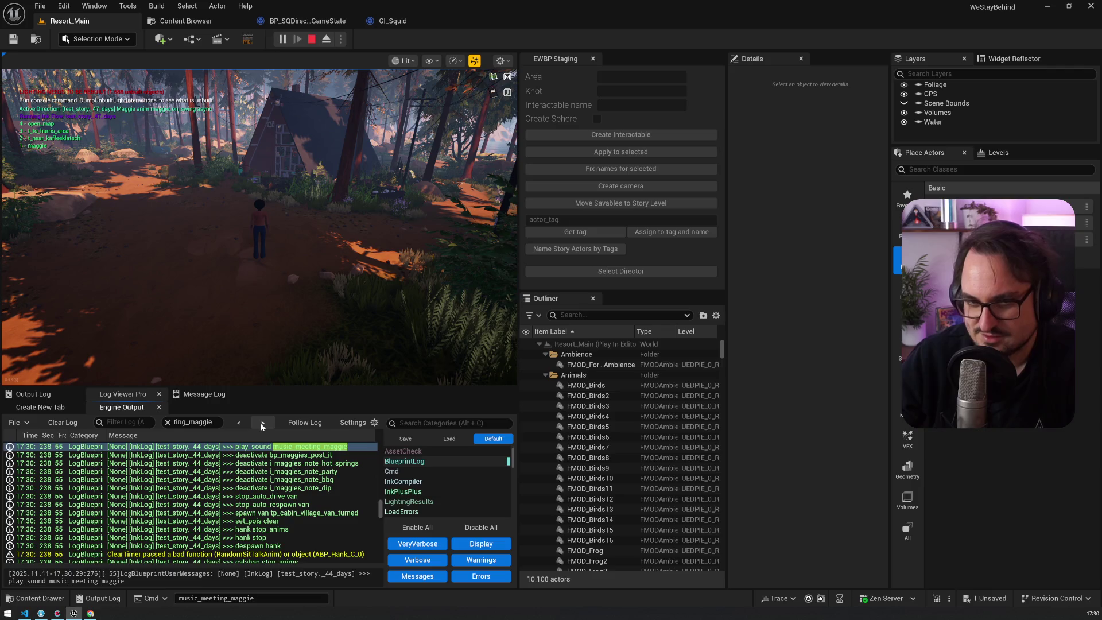
left_click(263, 424)
left_click(312, 39)
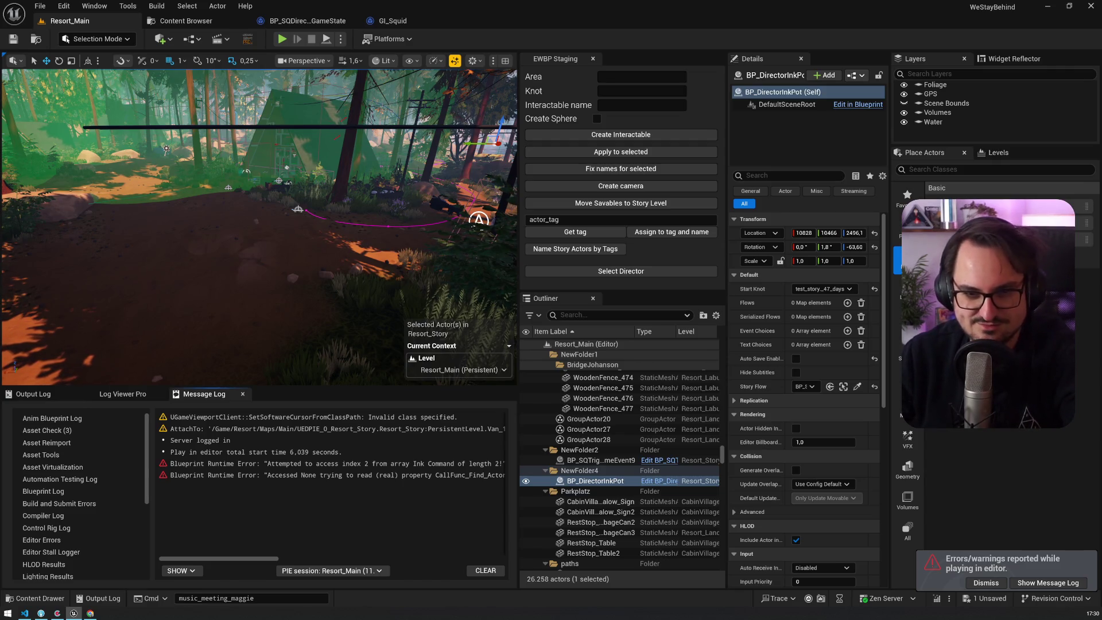
left_click(90, 613)
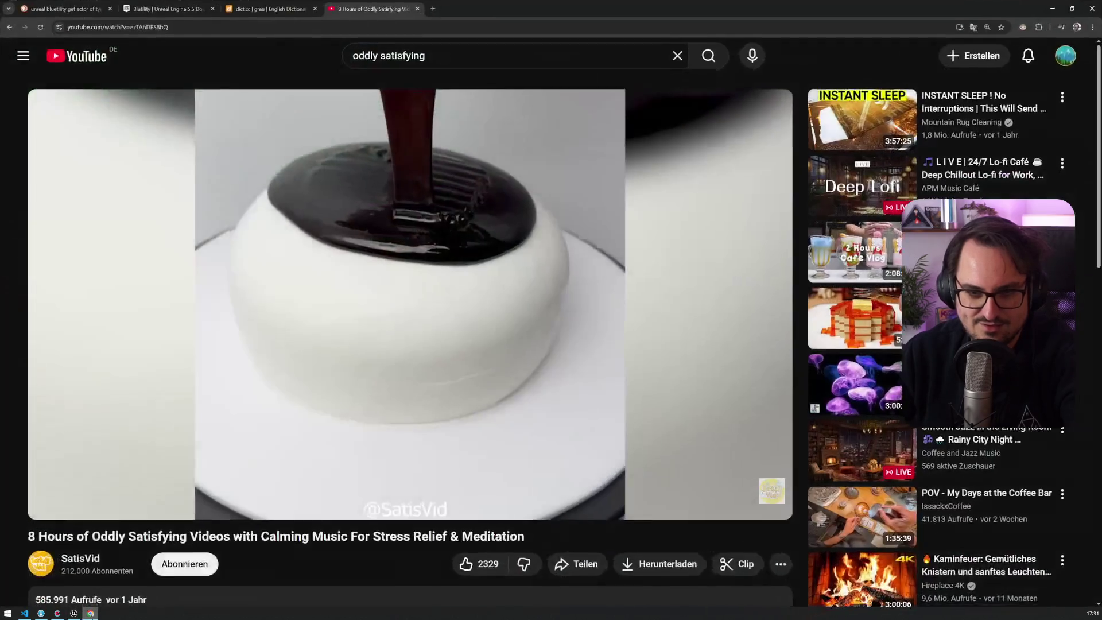
Search the web for 'paradise pd' and read its Wikipedia page
key("ctrl+t")
type("parad")
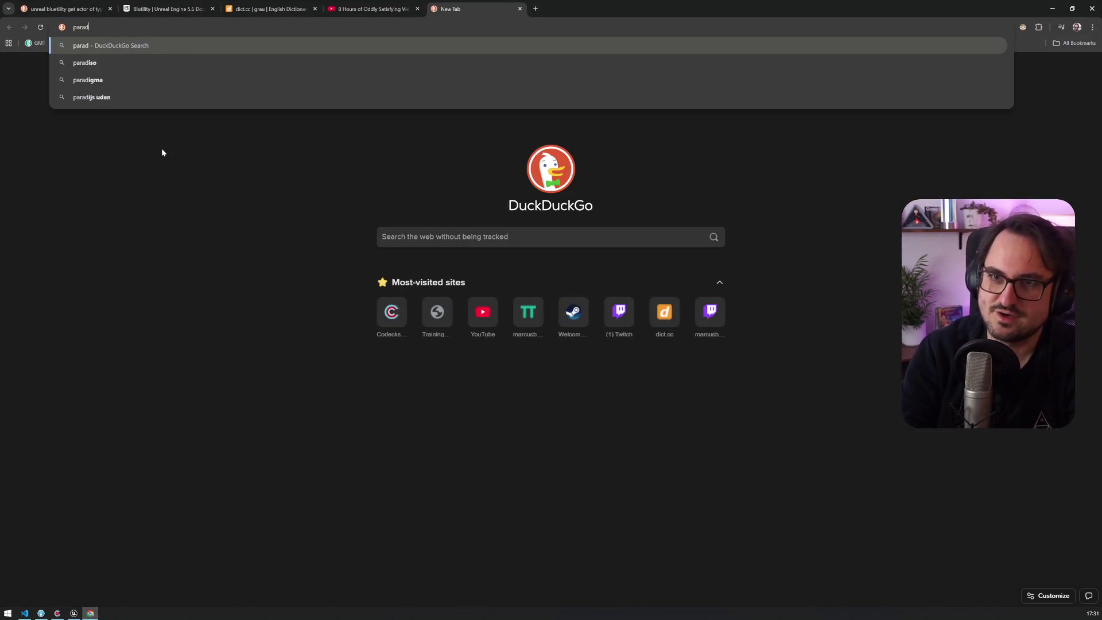
type("ise pd")
key("Return")
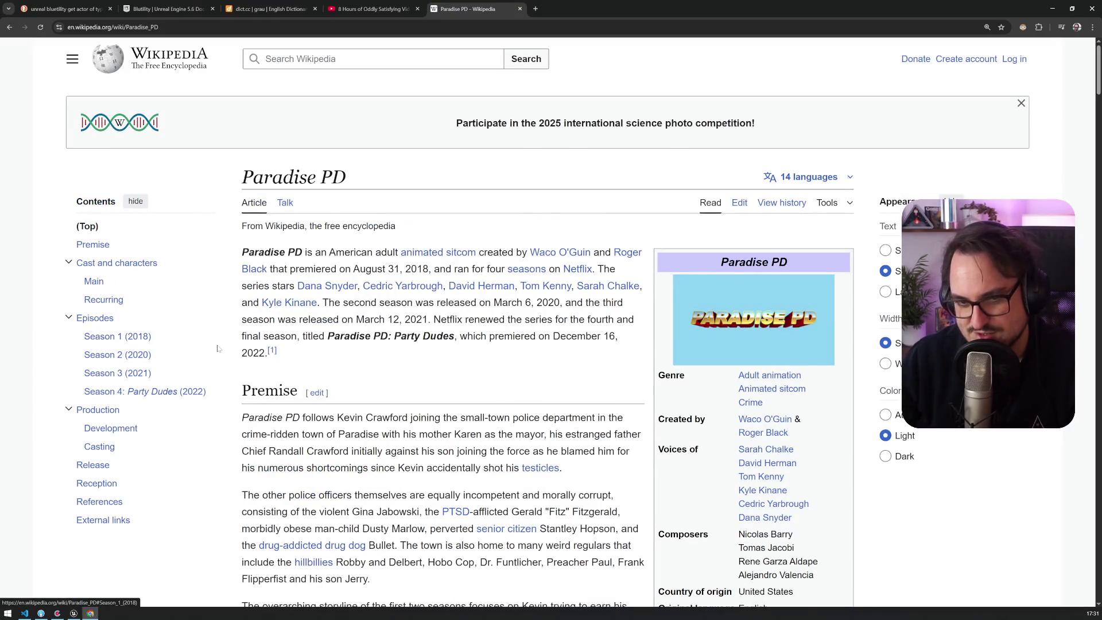
scroll(207, 270, "down", 8)
scroll(207, 270, "down", 20)
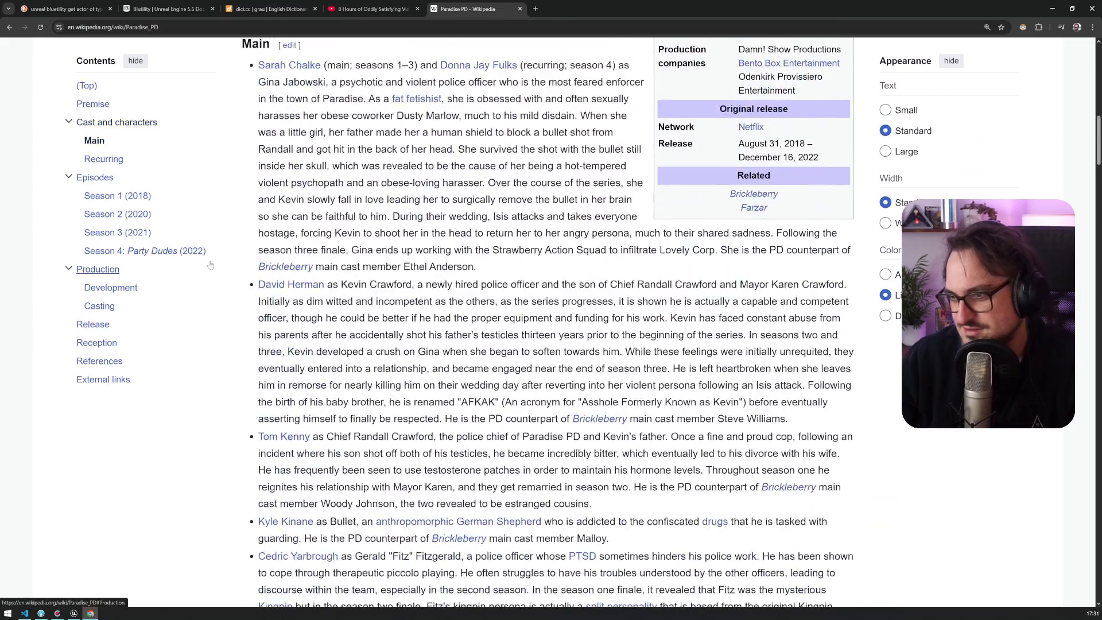
scroll(235, 258, "down", 5)
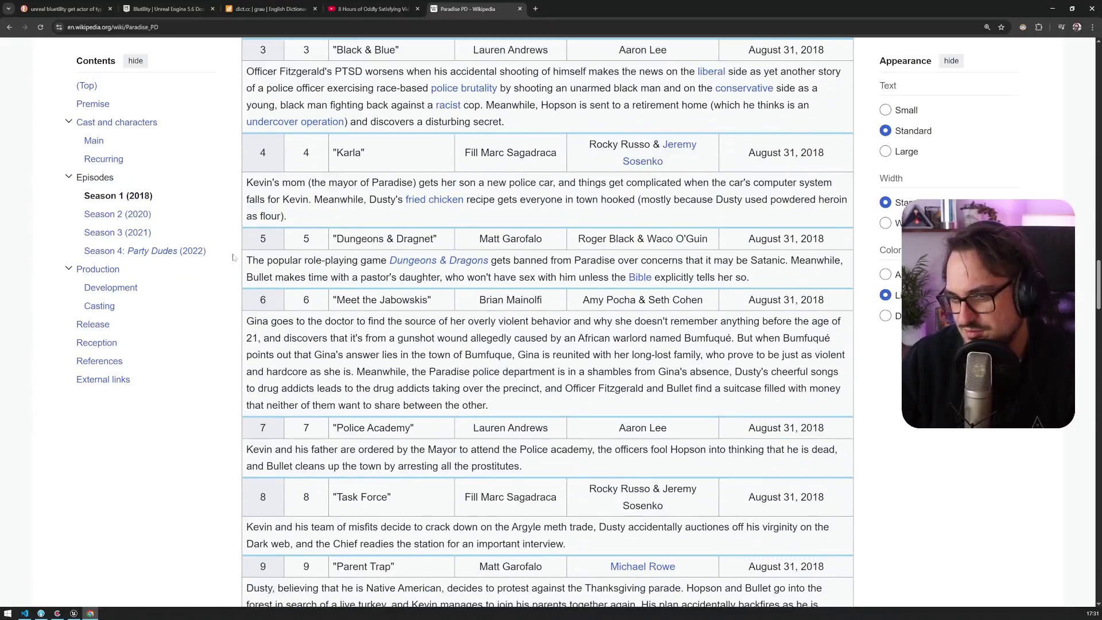
Browse the Paradise PD Fandom wiki, then return to Resort_Main and frame the selected director actor
key("alt+Left")
scroll(181, 292, "down", 5)
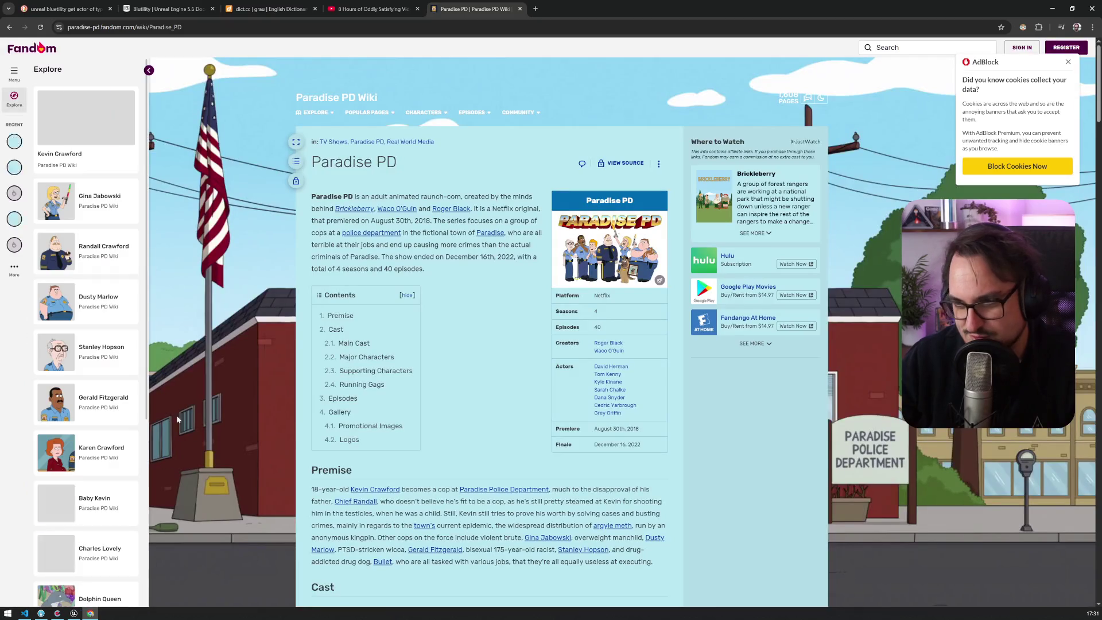
scroll(258, 342, "down", 5)
scroll(257, 343, "down", 15)
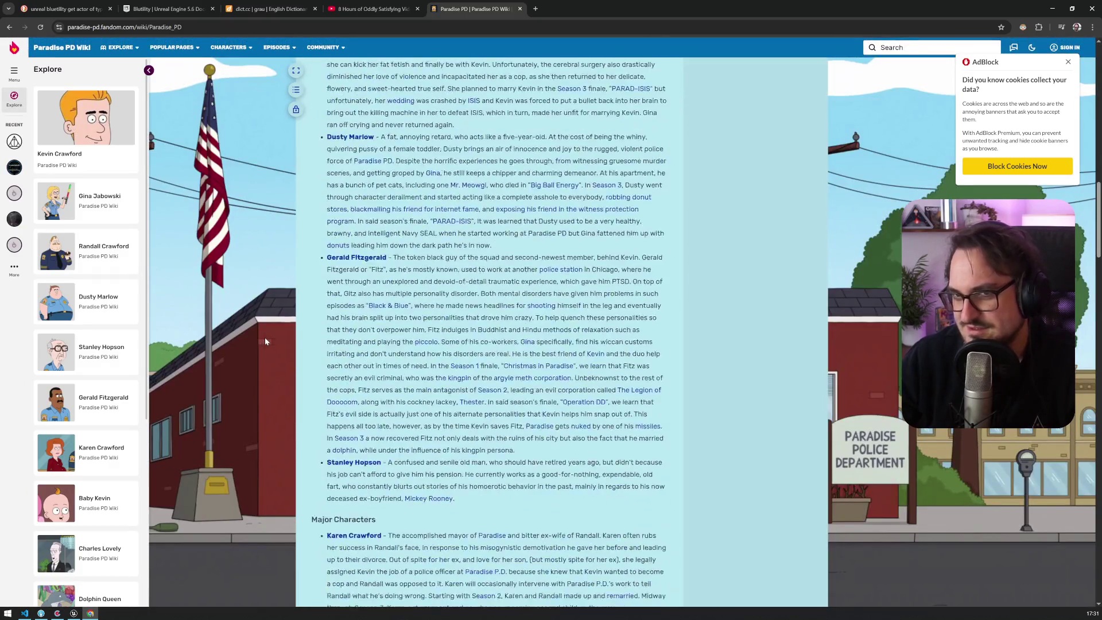
scroll(273, 331, "up", 9)
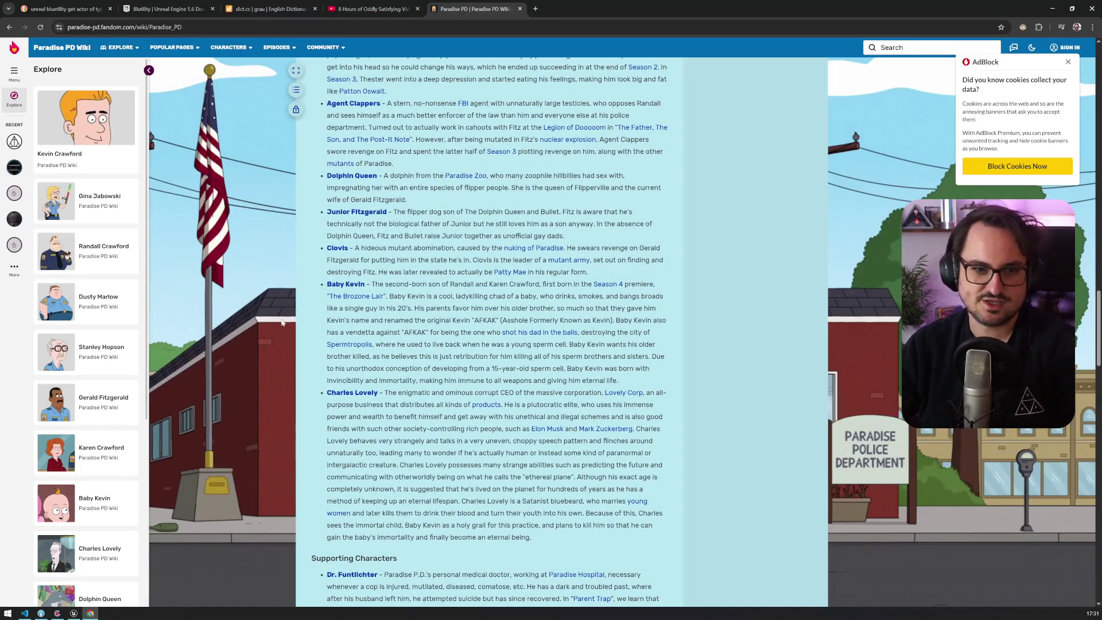
left_click(74, 613)
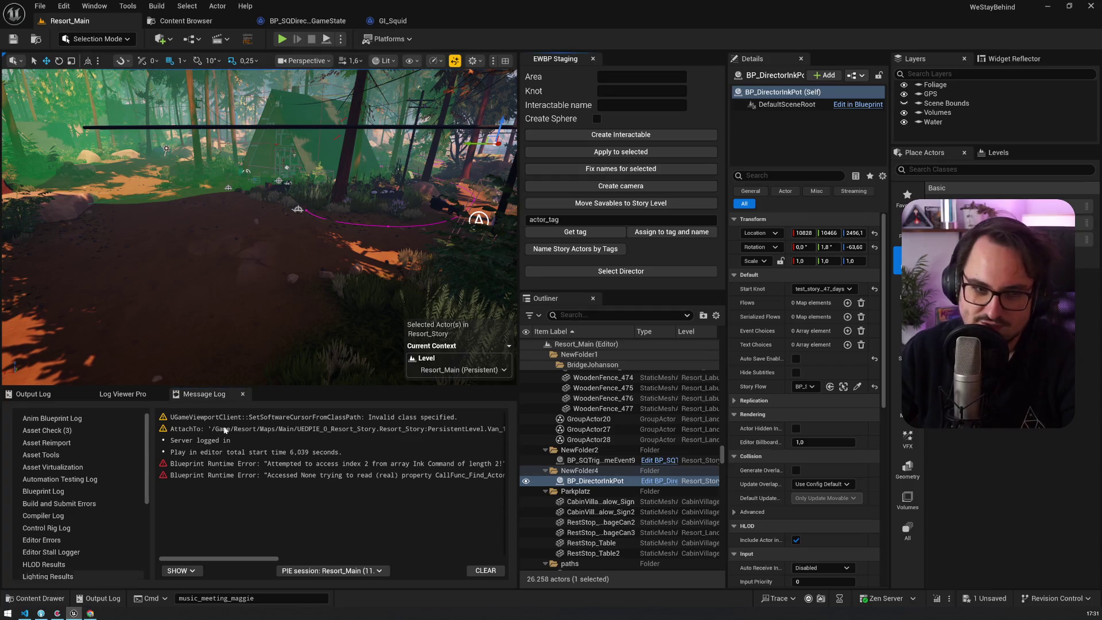
key("f")
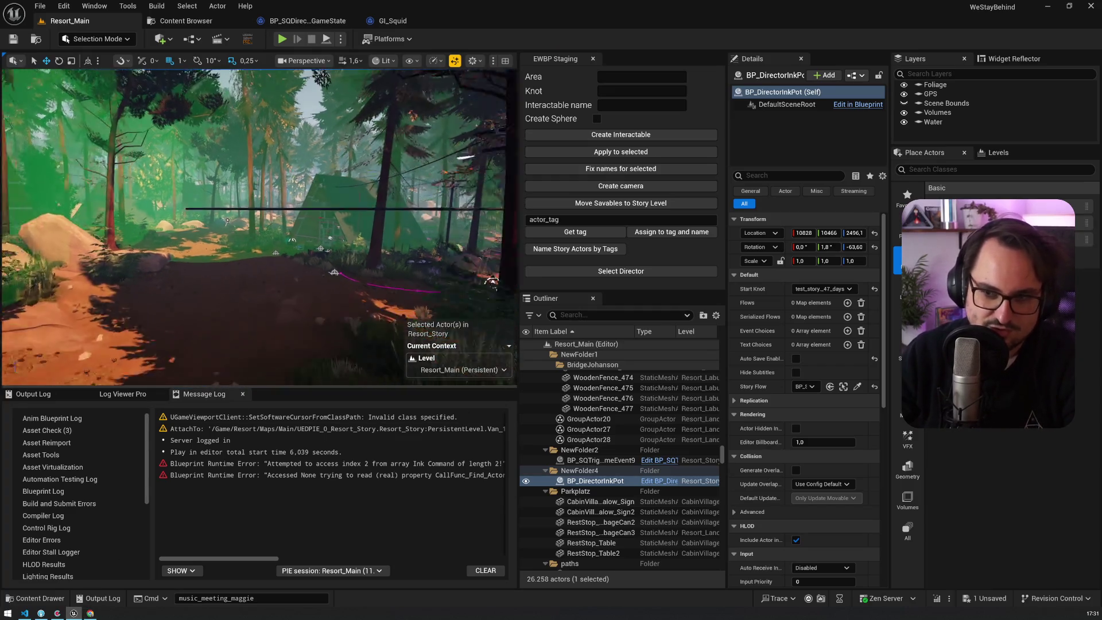
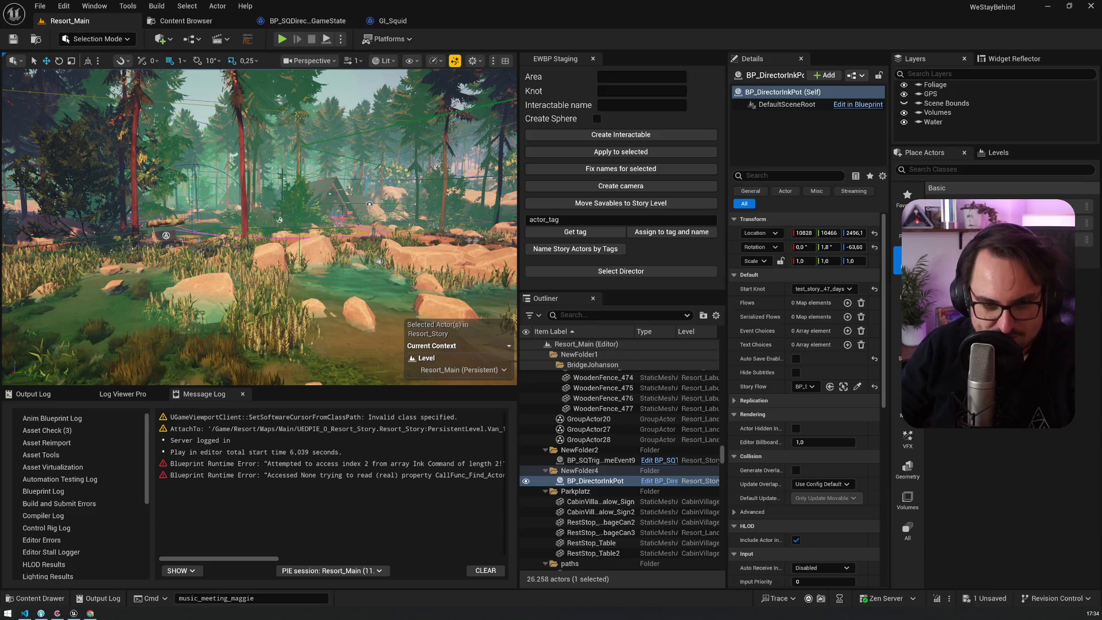
Search Chrome for 'end of the f**king world netflix', look over the Netflix page, then go back
left_click(91, 614)
key("ctrl+l")
type("end of the f**king world netflix")
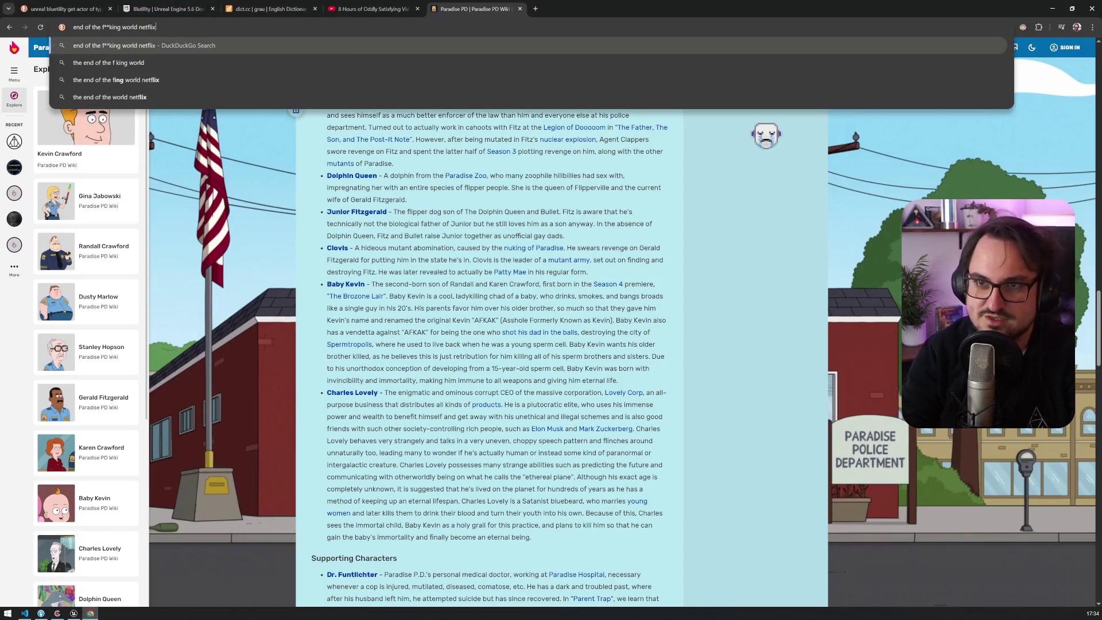
key("Return")
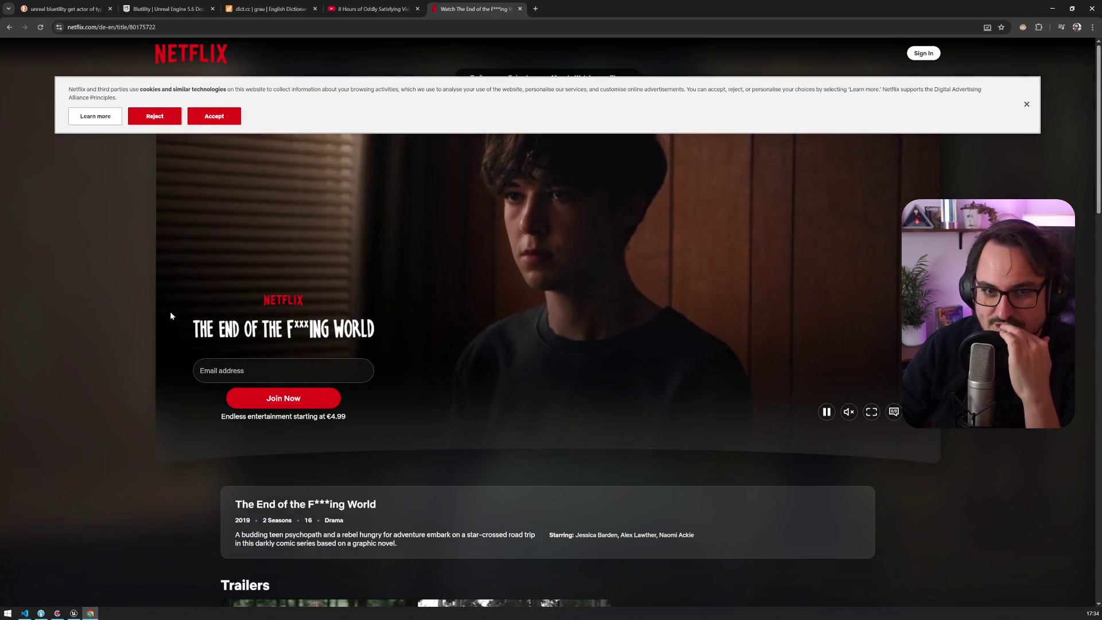
left_click(224, 114)
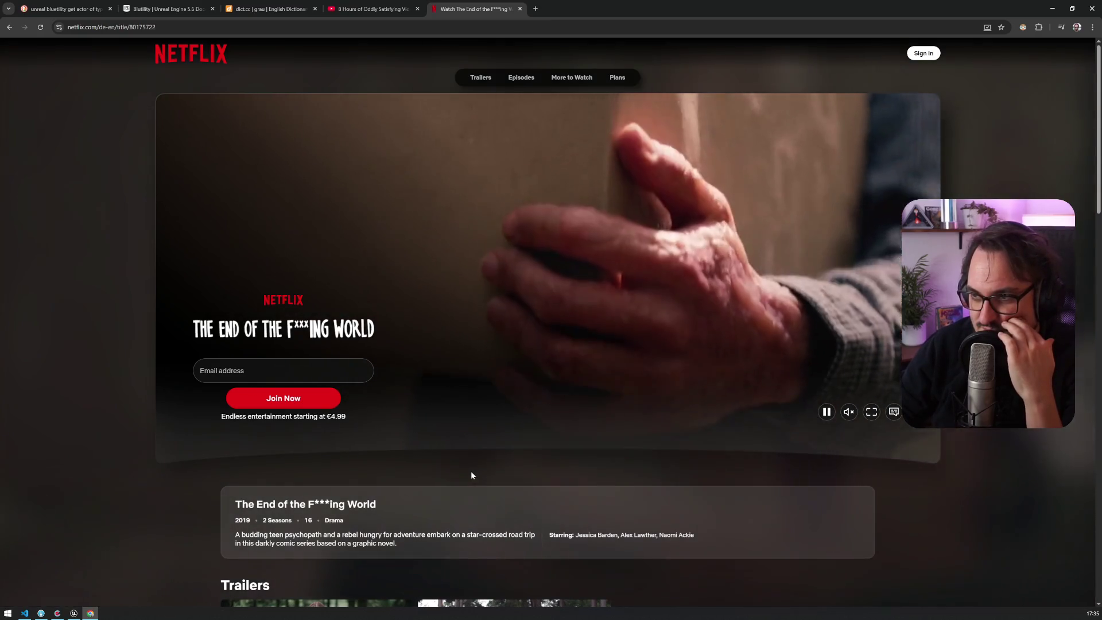
scroll(392, 435, "down", 3)
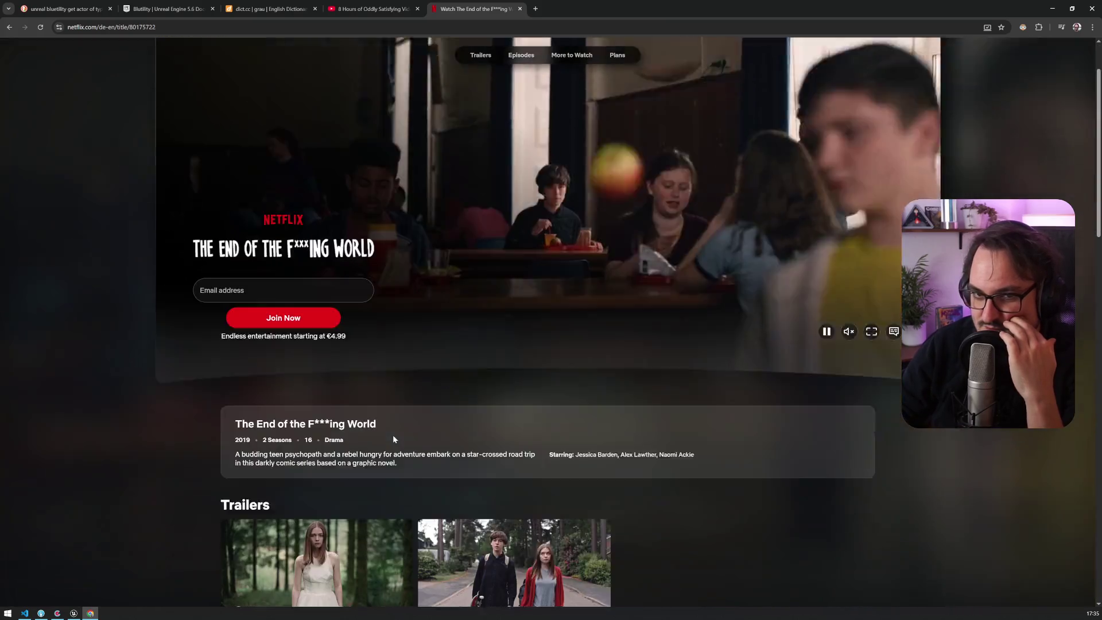
scroll(393, 435, "up", 3)
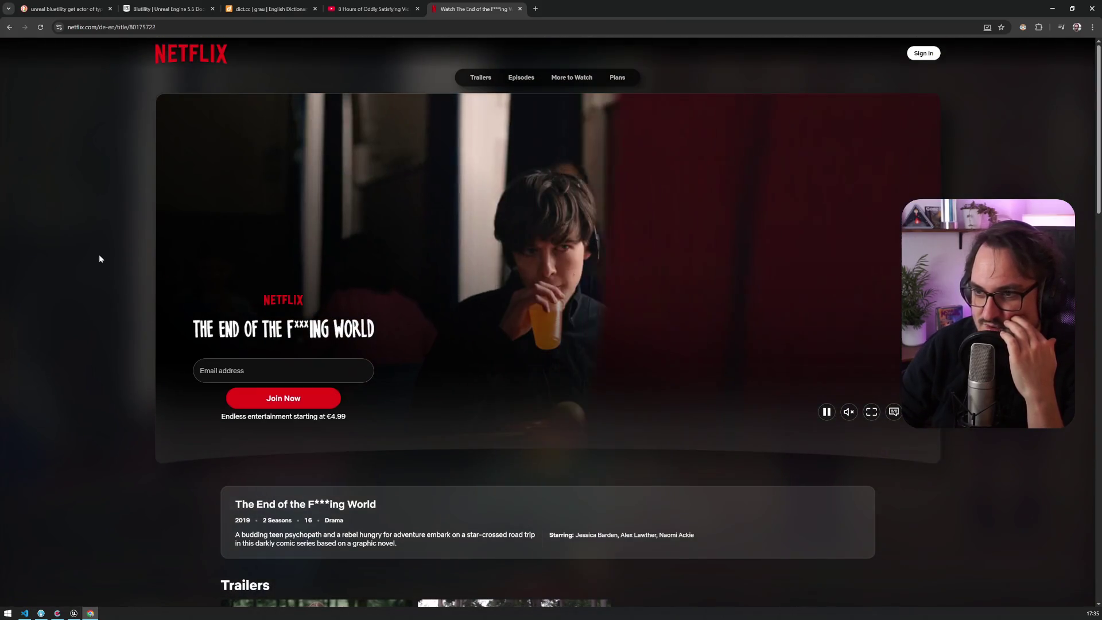
key("alt+Left")
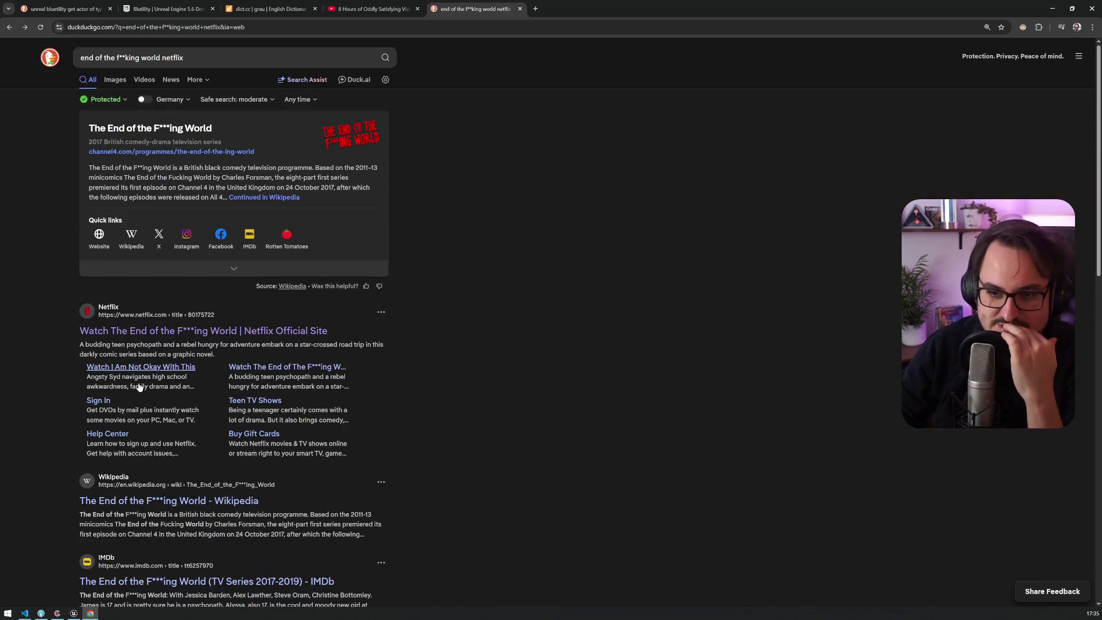
Refine the search to the show's YouTube trailer and open the first result
scroll(139, 388, "down", 2)
scroll(139, 388, "up", 2)
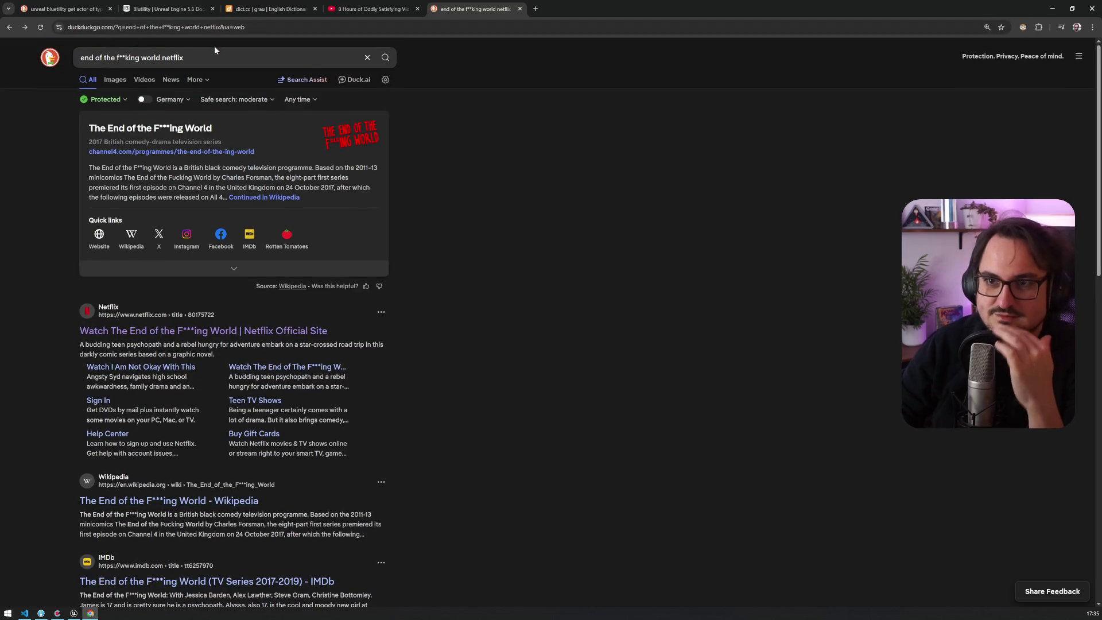
left_click(215, 50)
type("yop")
key("BackSpace")
key("BackSpace")
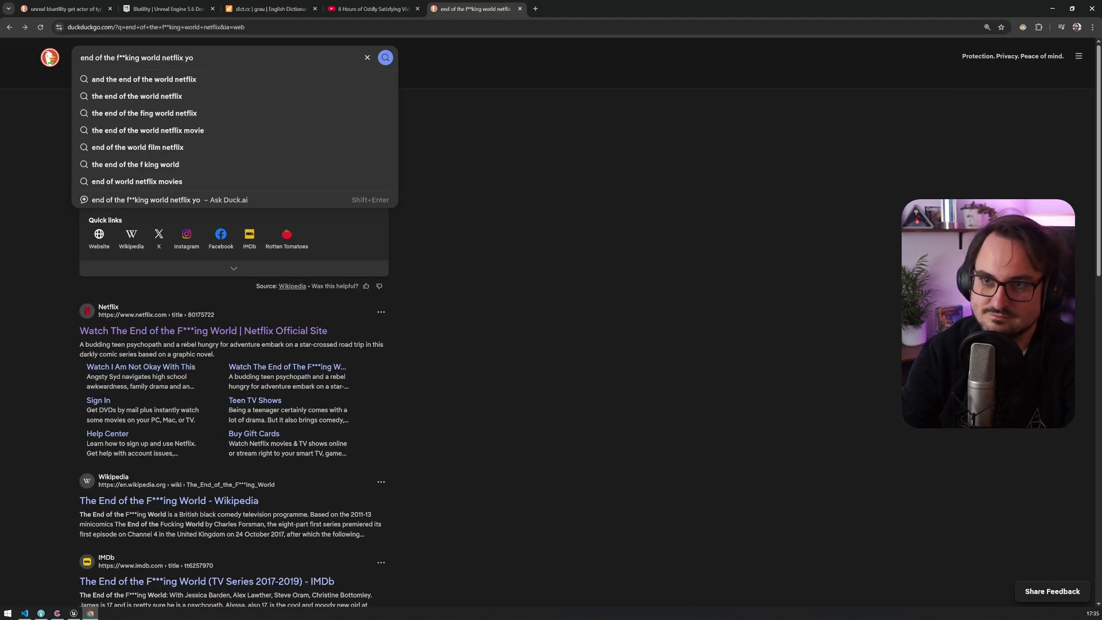
type("raile")
key("Return")
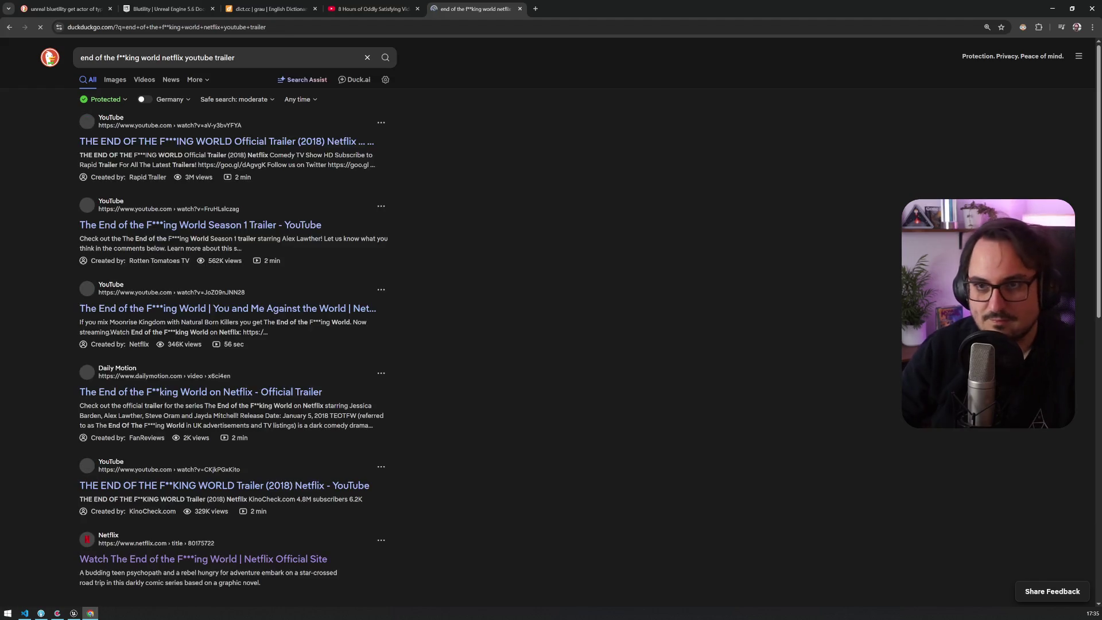
left_click(162, 148)
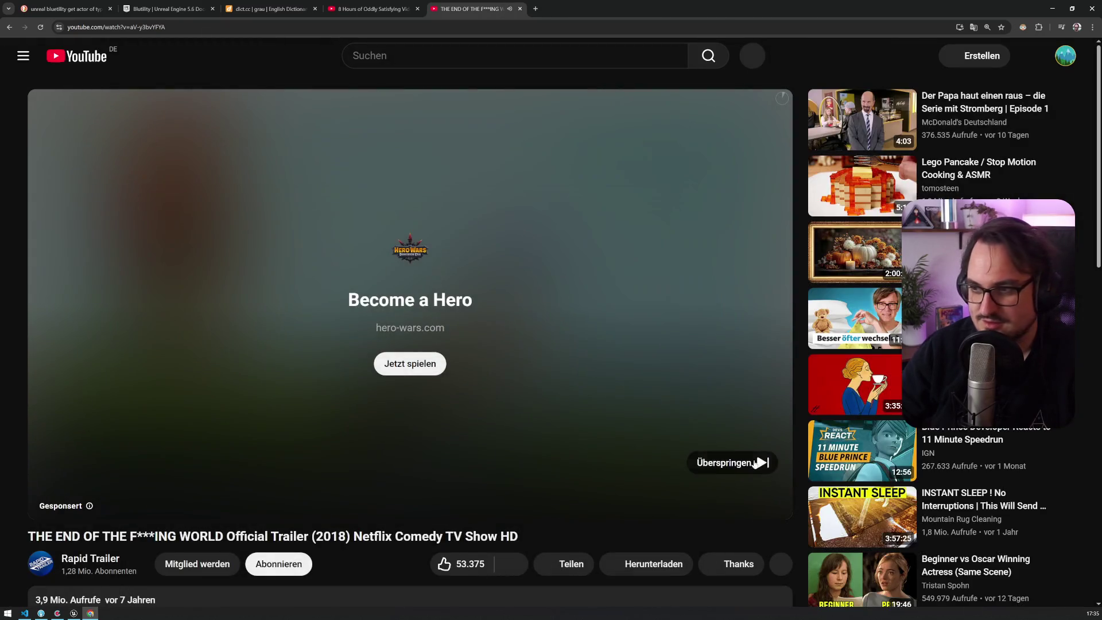
Skip the ad, play the trailer full screen and raise the volume
left_click(755, 462)
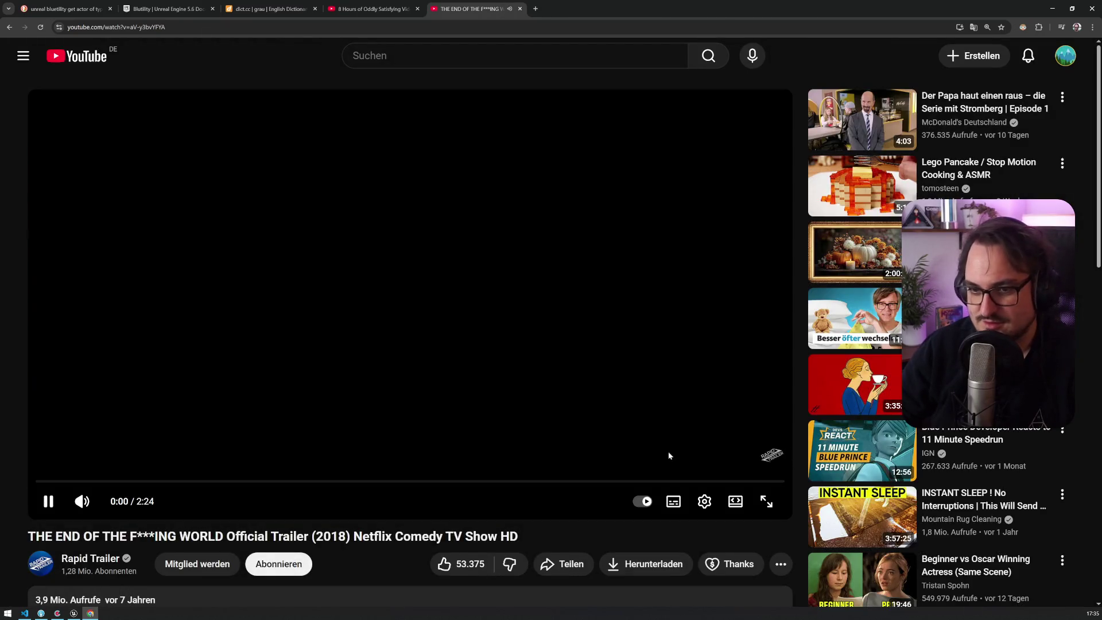
left_click(767, 502)
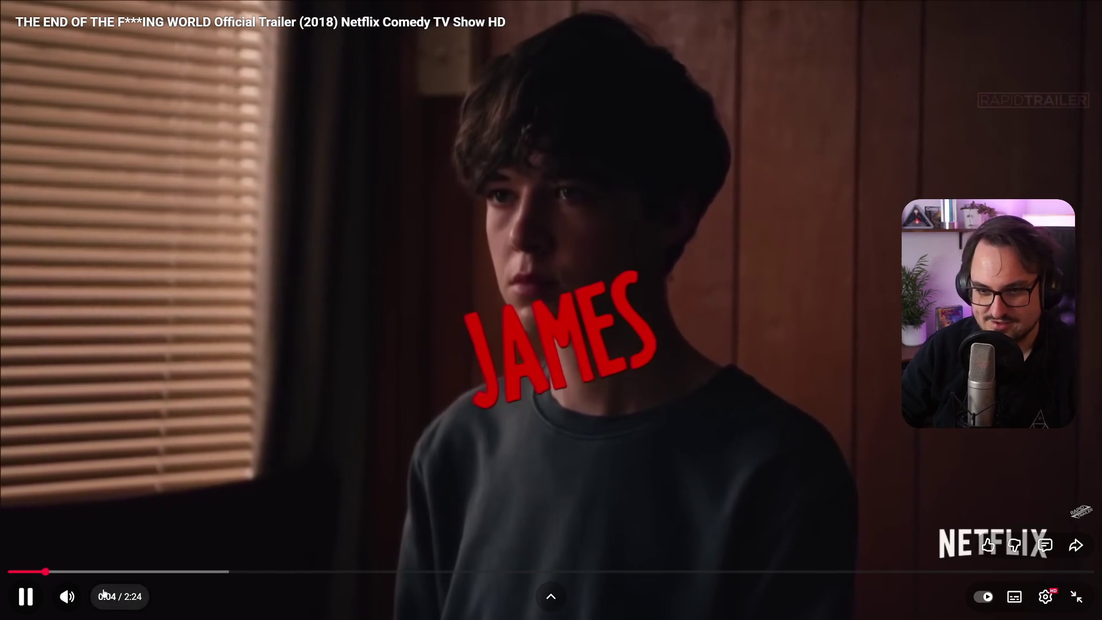
mouse_move(98, 599)
left_click_drag(98, 599, 113, 604)
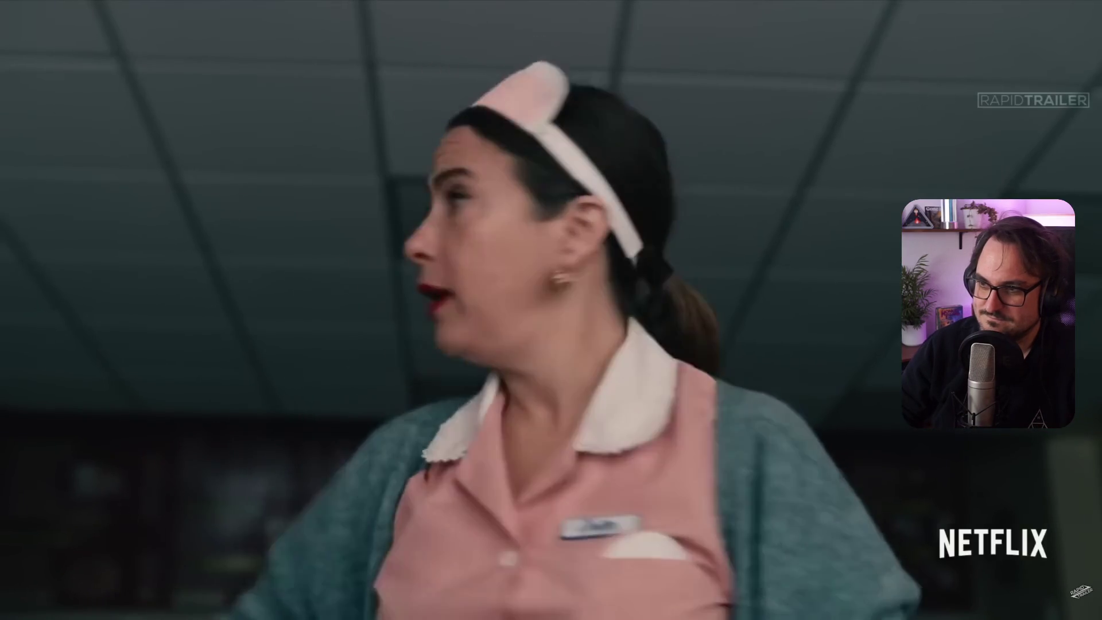
Exit full screen, pause the trailer and close its tab
mouse_move(634, 356)
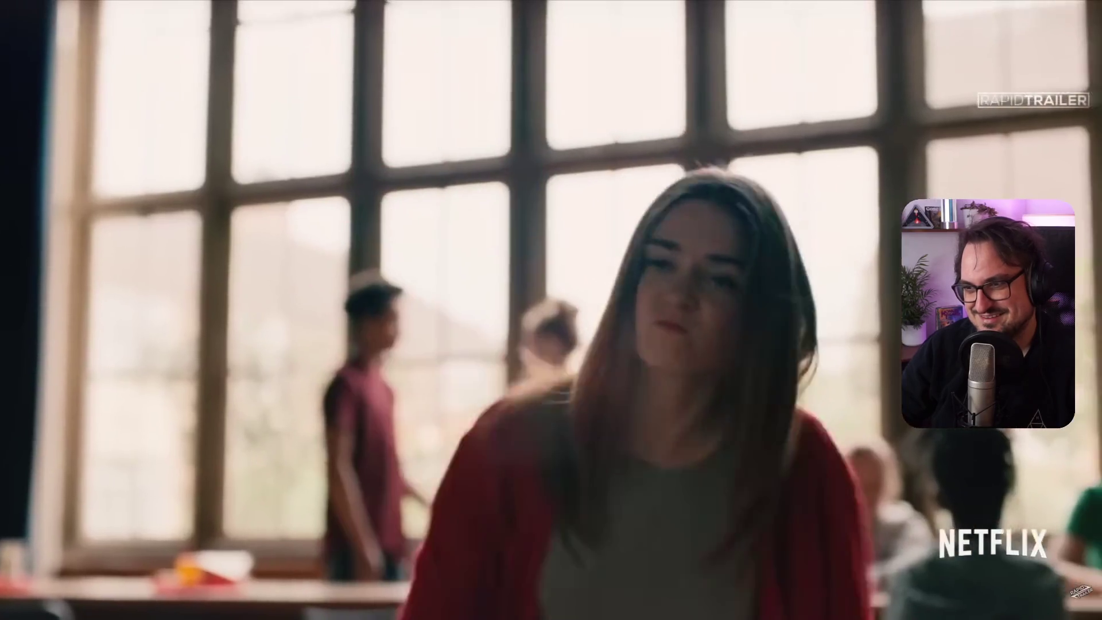
mouse_move(674, 219)
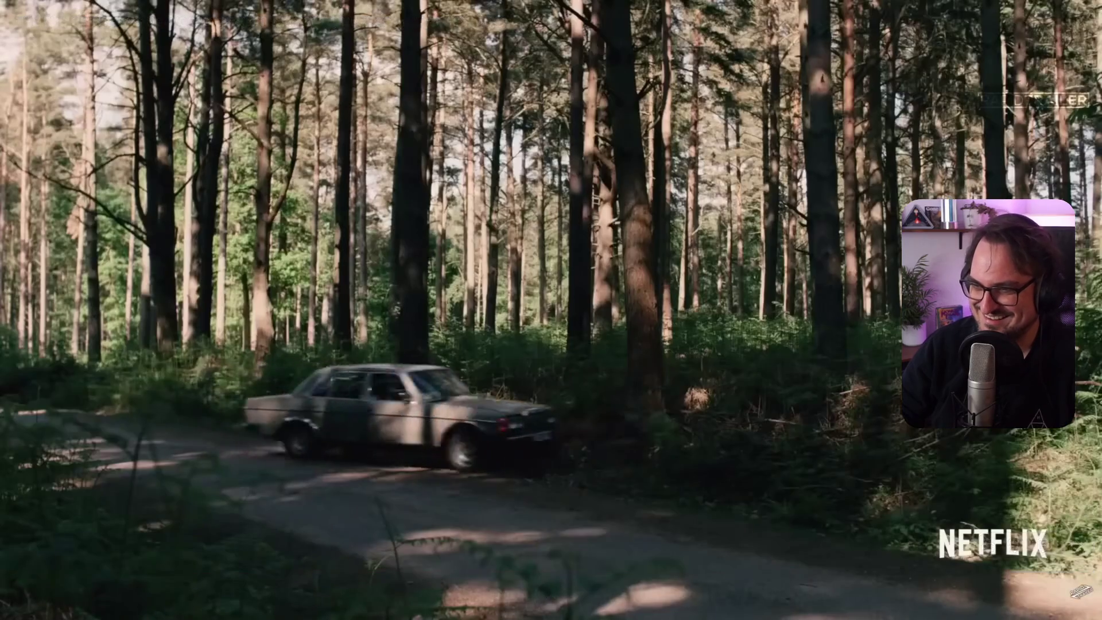
mouse_move(674, 230)
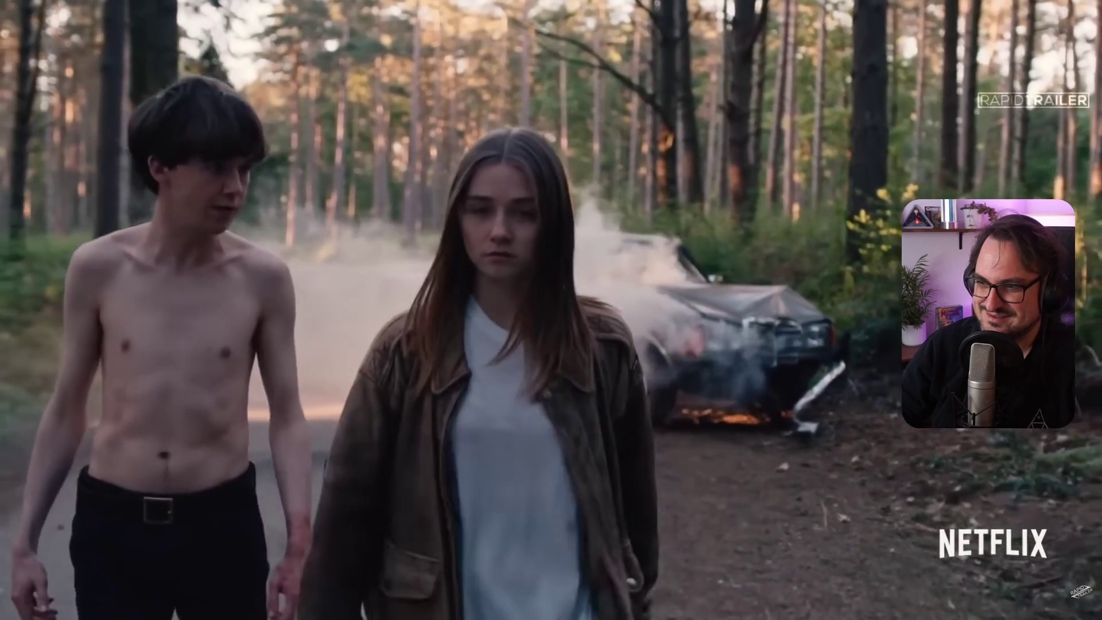
mouse_move(928, 516)
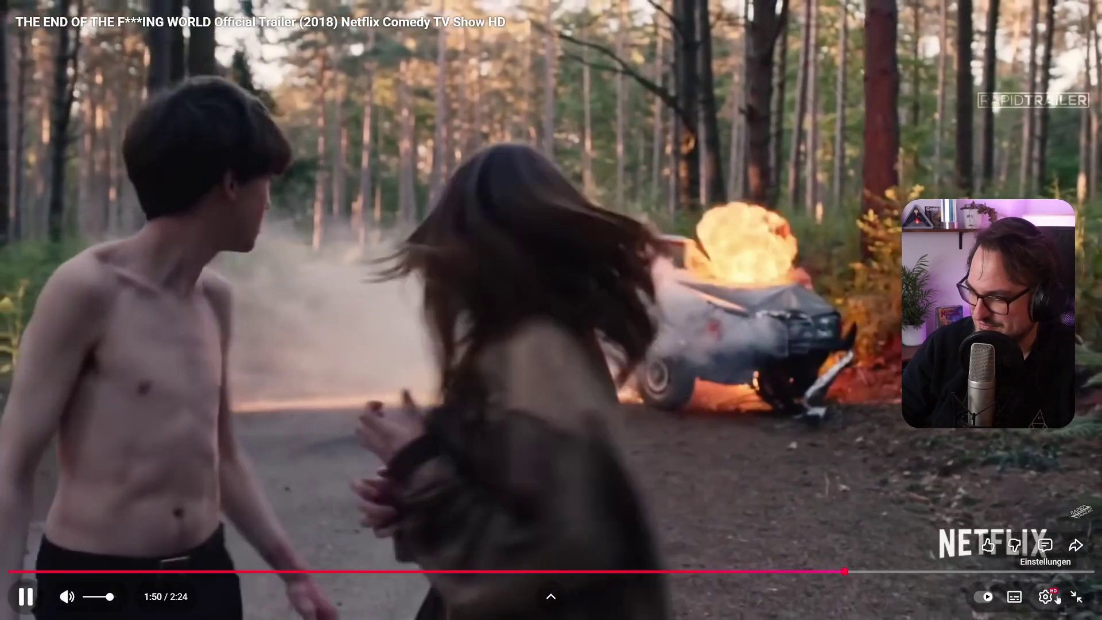
key("Escape")
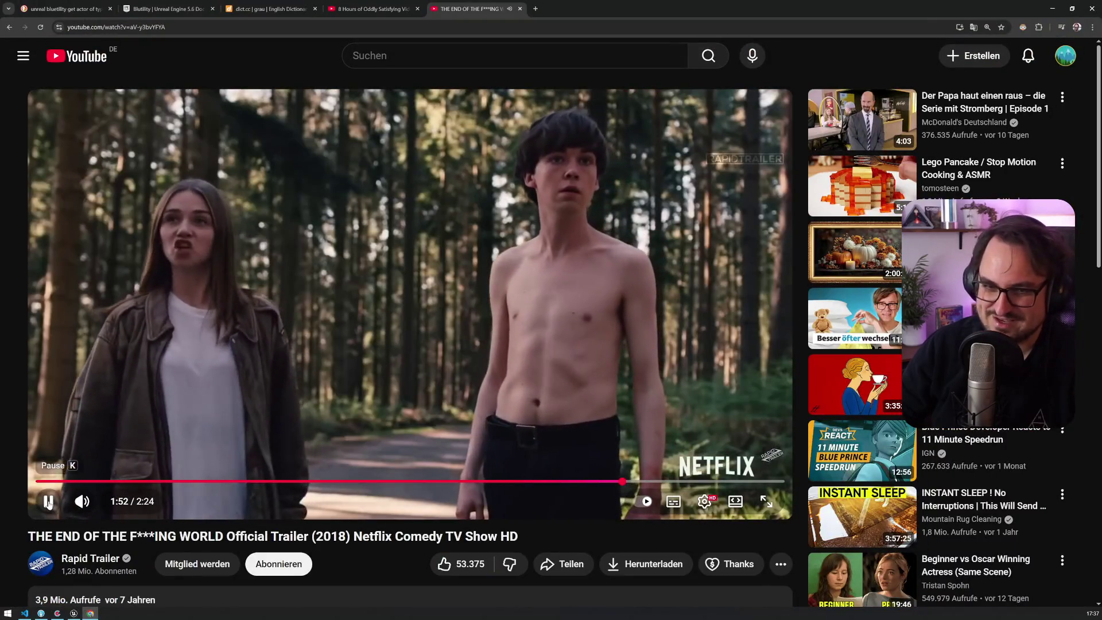
left_click(48, 501)
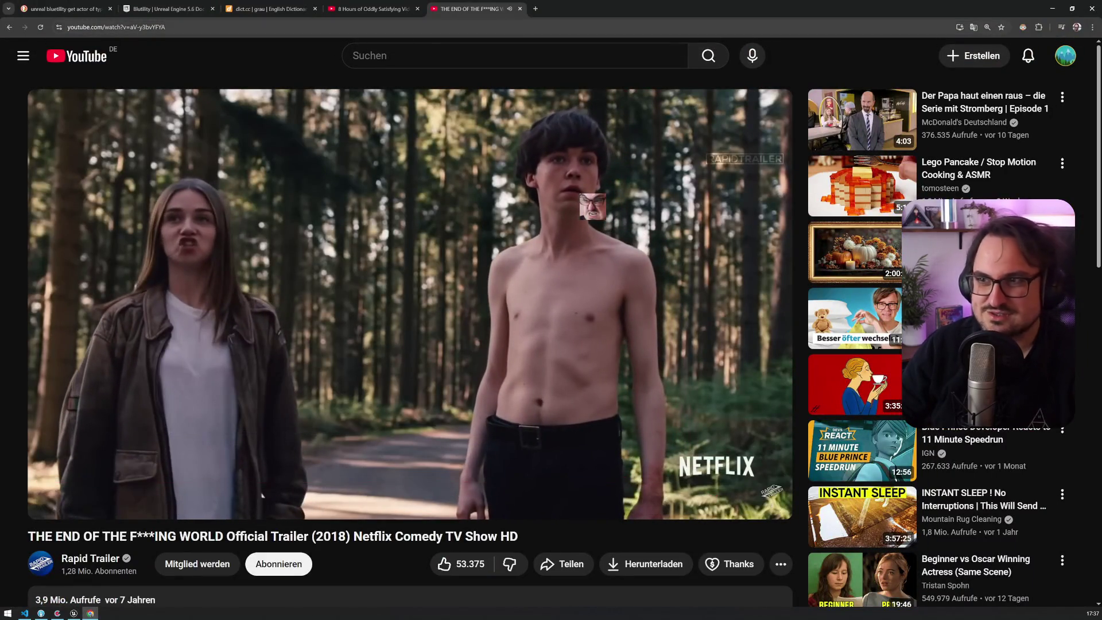
left_click(521, 10)
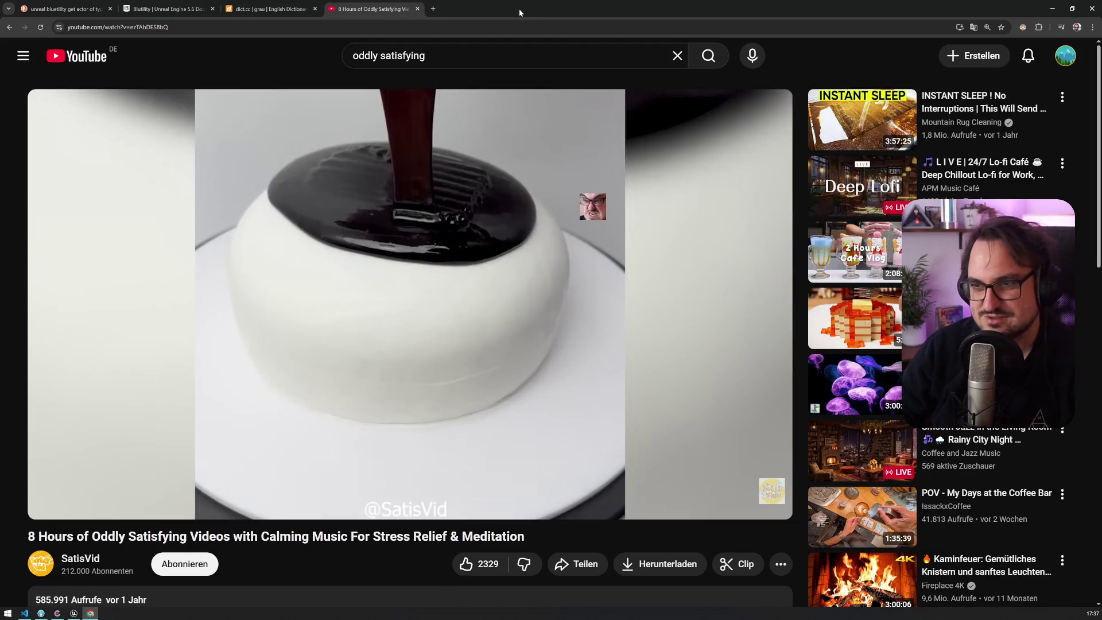
Minimise Chrome to bring Unreal Editor's Resort_Main level back
left_click(1052, 9)
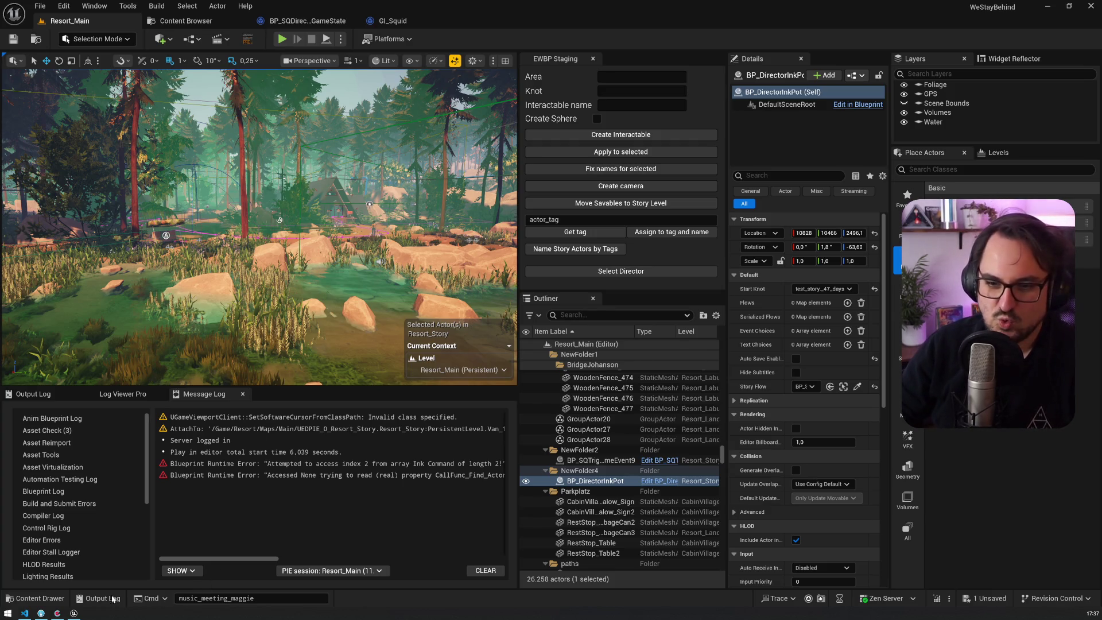
Show and clear the engine output log, then start play-in-editor with Alt+P
mouse_move(74, 613)
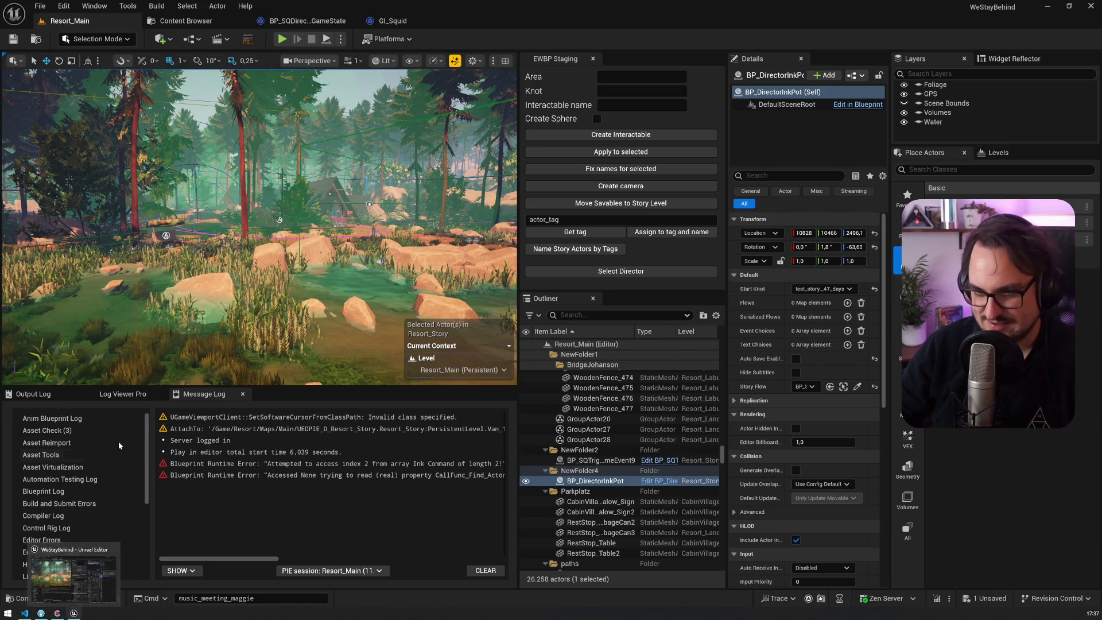
left_click(123, 394)
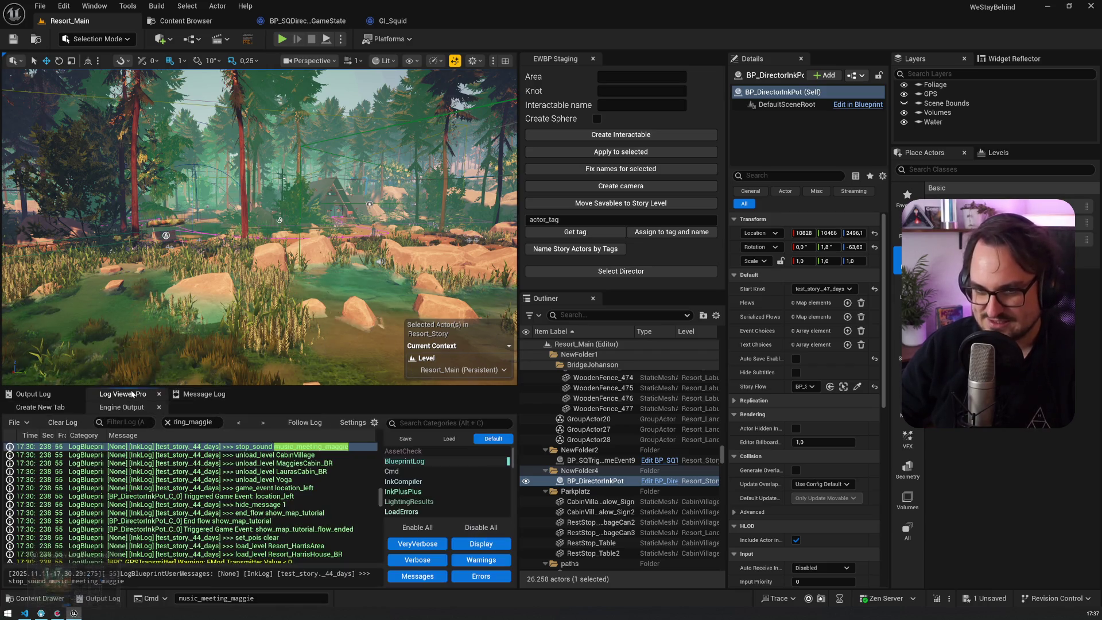
left_click(66, 423)
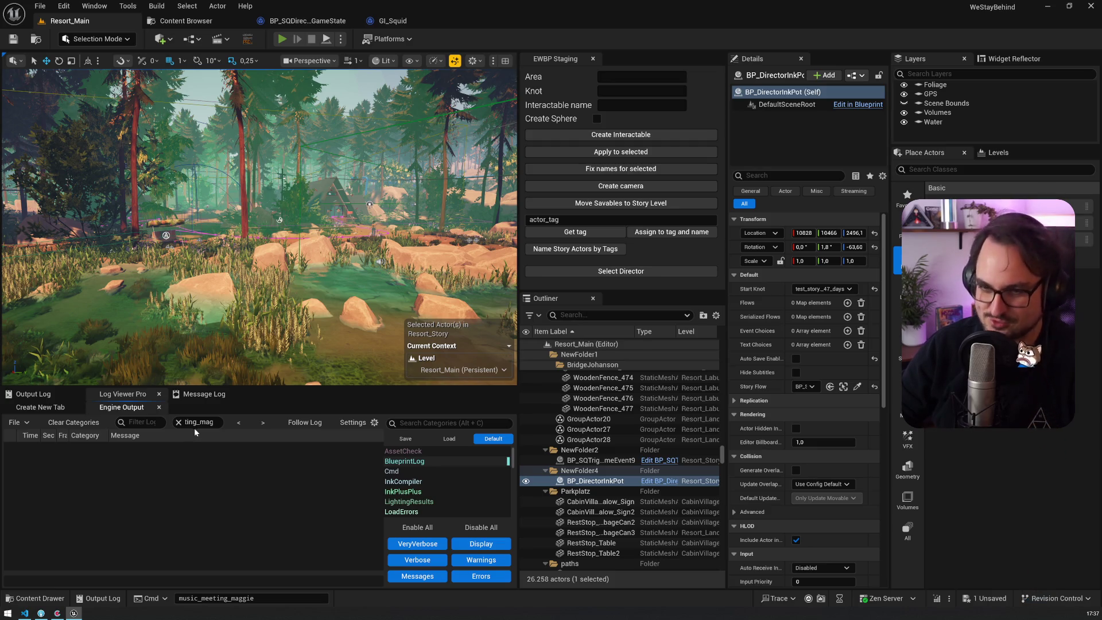
key("alt+p")
Filter the log for 'music_meeting_mag', play briefly in the viewport, then stop the session
left_click(168, 422)
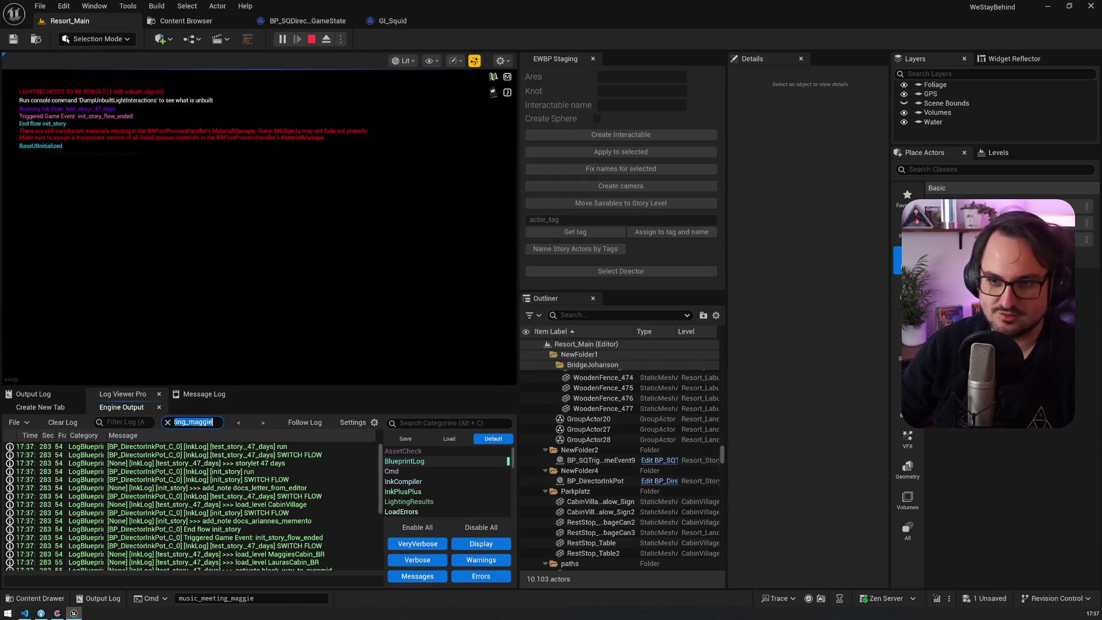
left_click(126, 422)
type("music_meeting_mag")
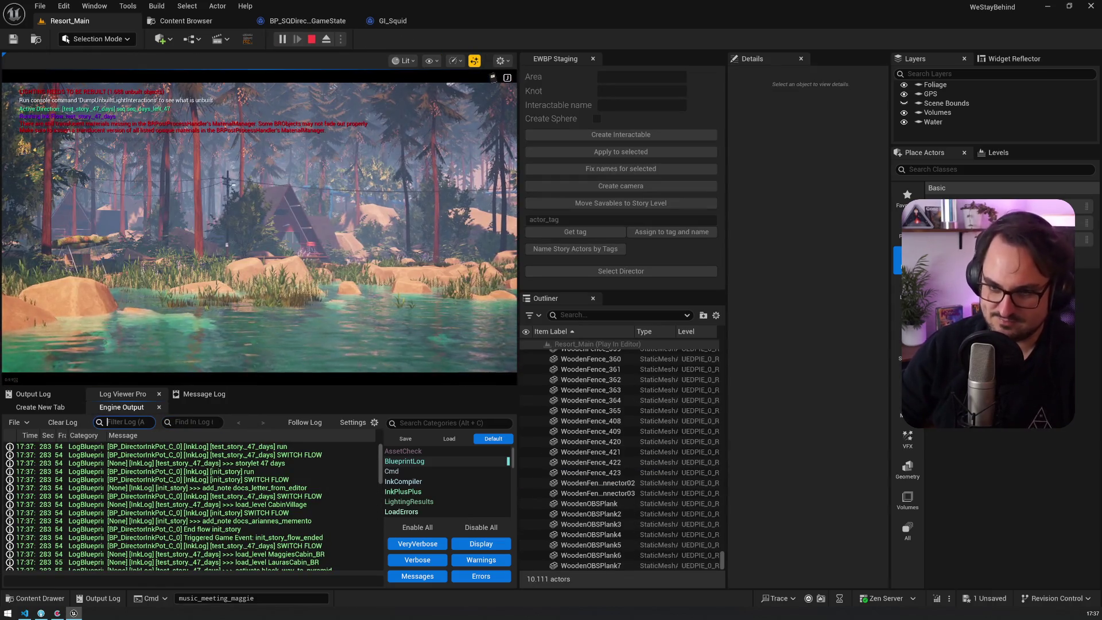
left_click(258, 230)
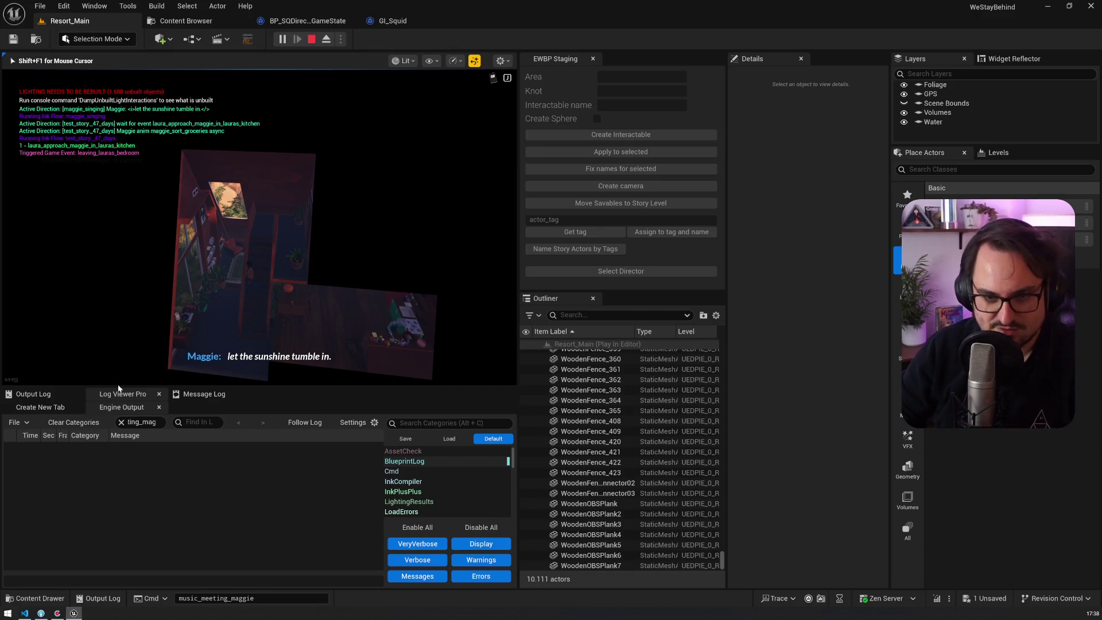
key("Escape")
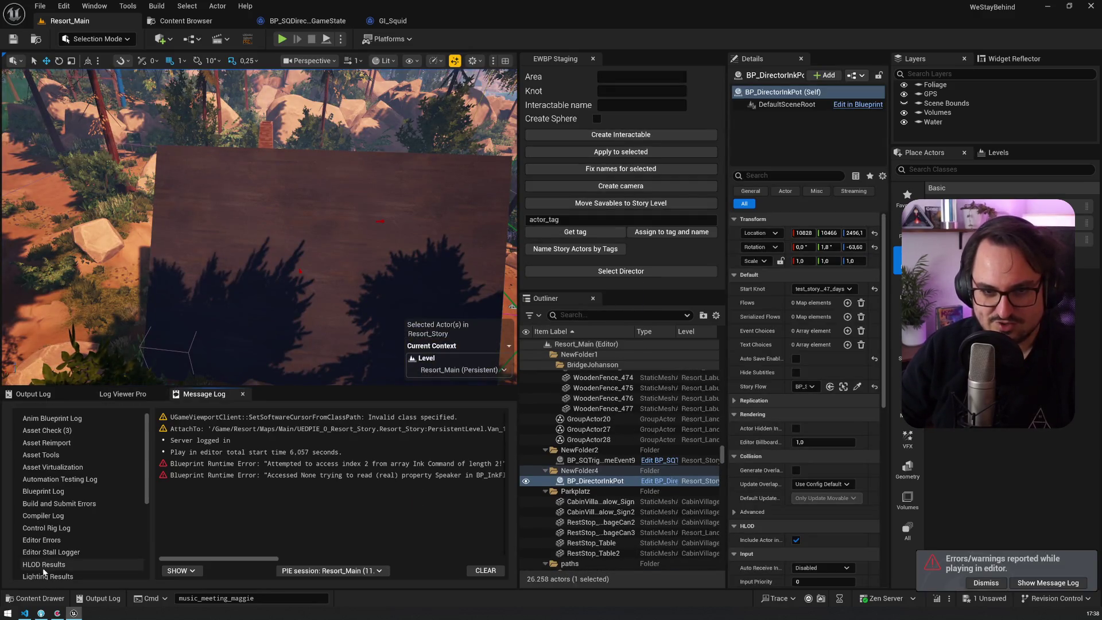
left_click(24, 613)
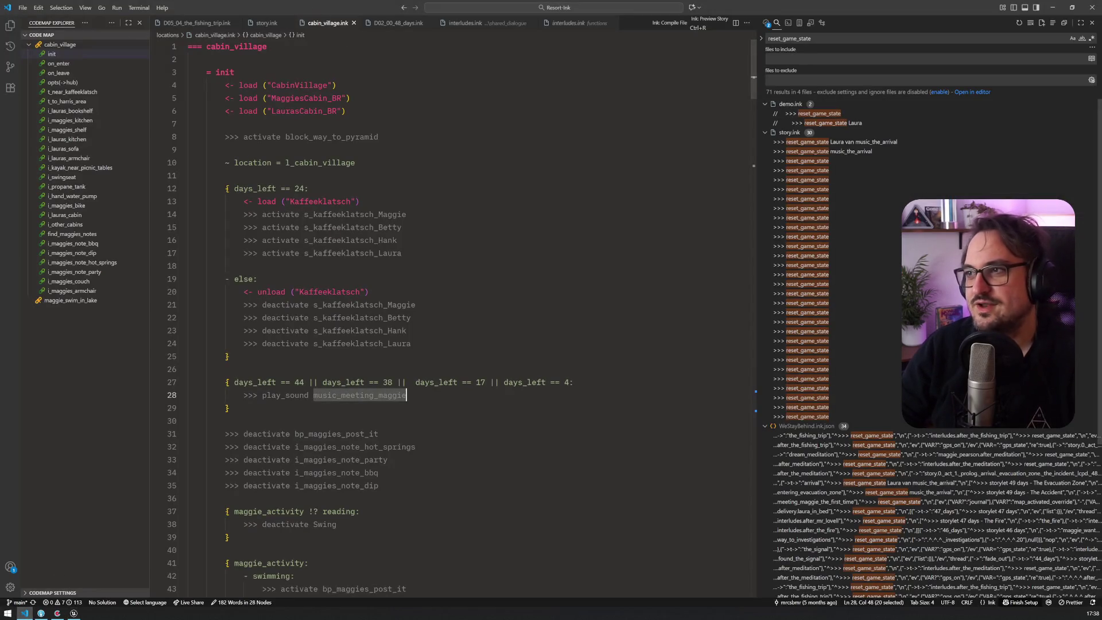
Close the interludes.ink, D02_00_48_days.ink, story.ink and D05_04_the_fishing_trip.ink tabs
left_click_drag(756, 61, 825, 60)
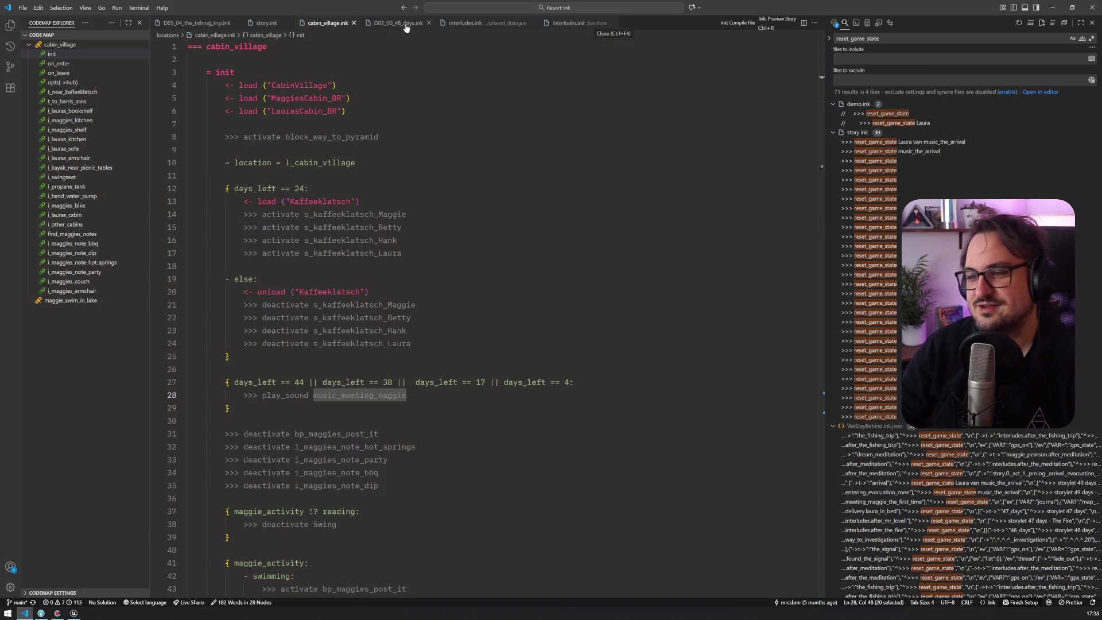
left_click(614, 24)
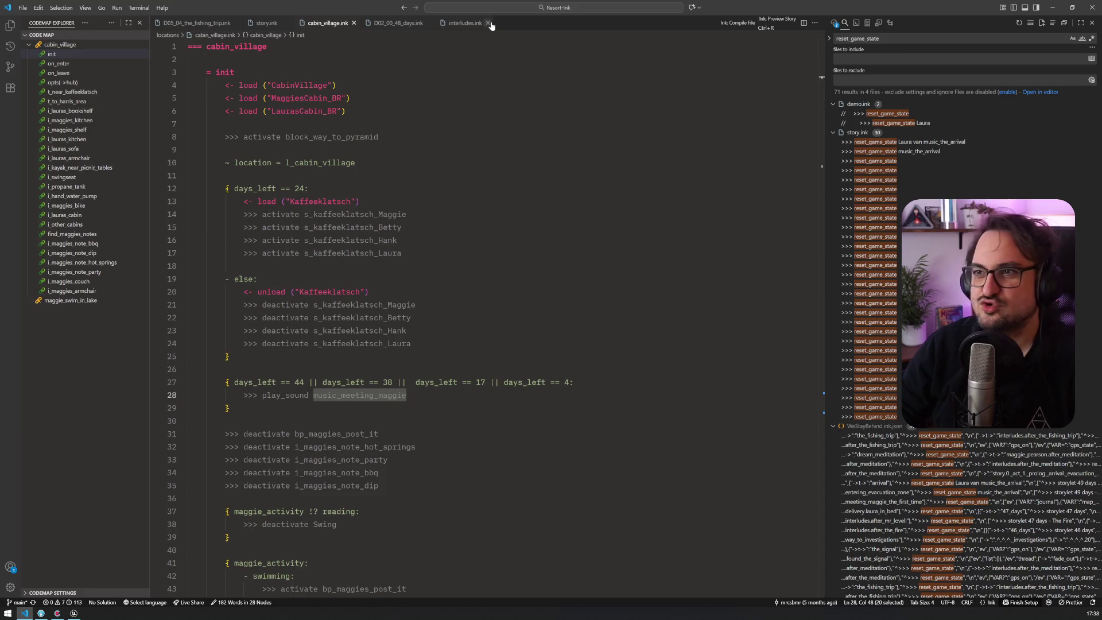
left_click(489, 23)
left_click(429, 23)
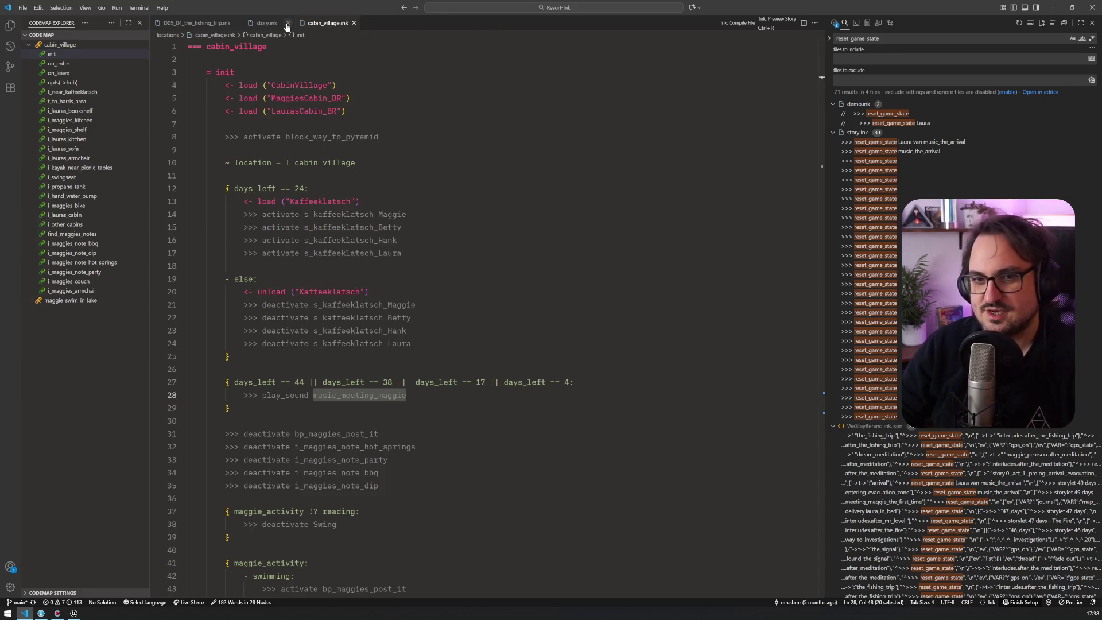
left_click(287, 23)
left_click(237, 24)
left_click(356, 162)
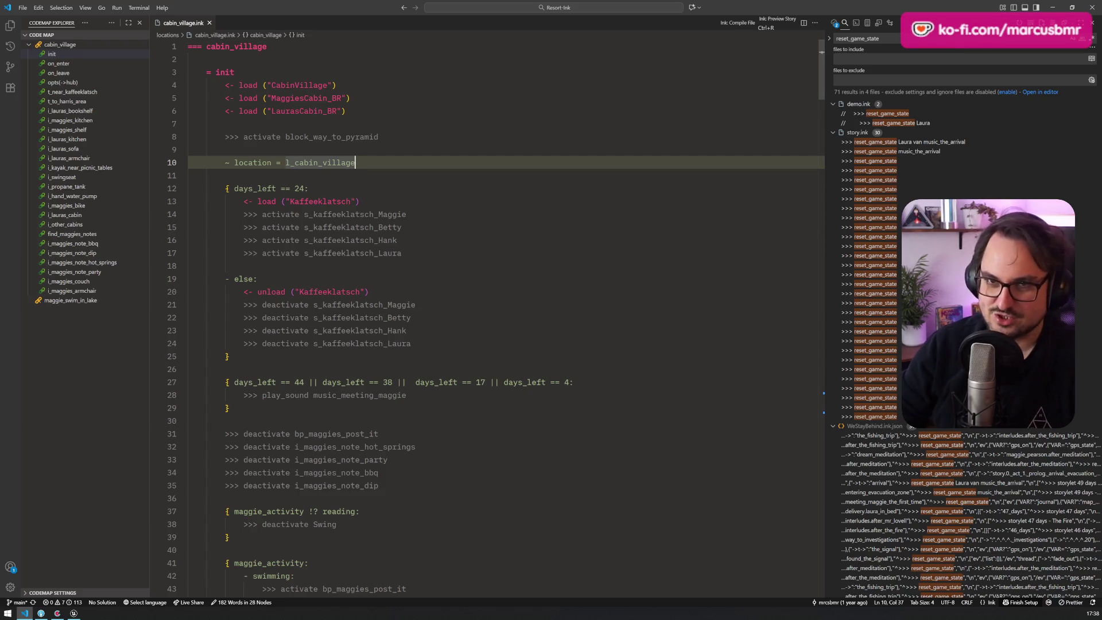
Open D03_00_47_days.ink from the D03_47_days folder and resize the side panels
left_click(10, 26)
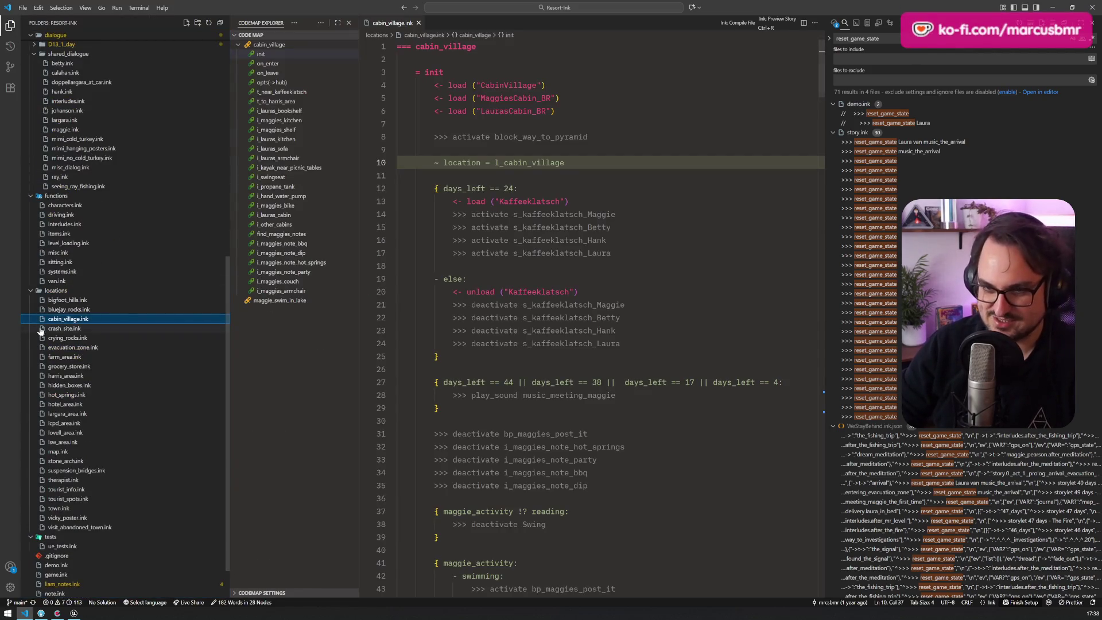
scroll(57, 236, "up", 15)
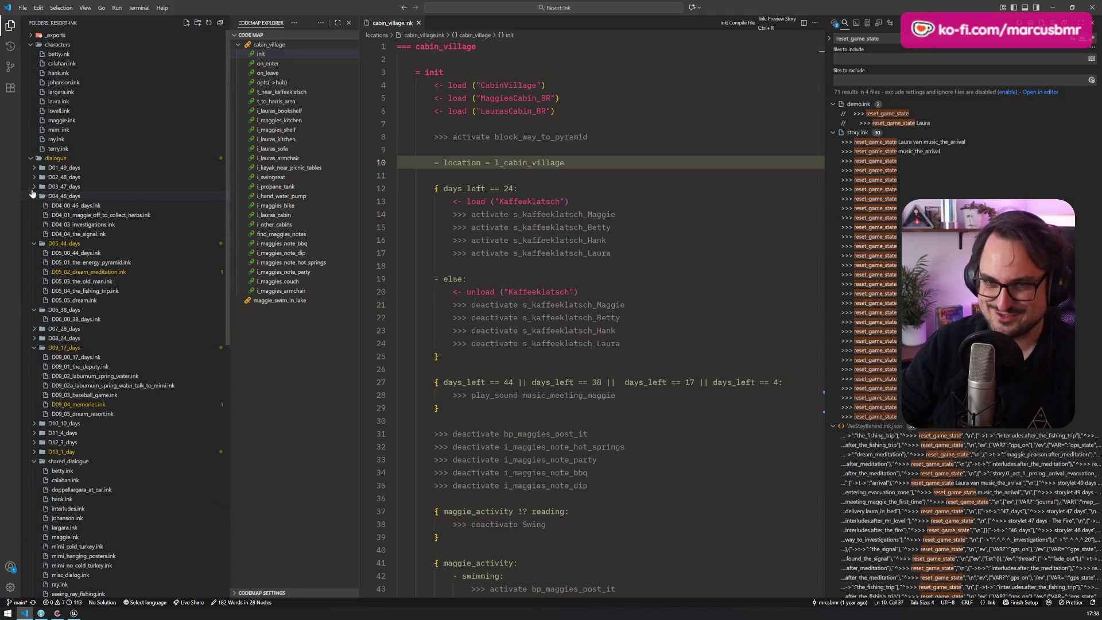
left_click(34, 186)
left_click(86, 199)
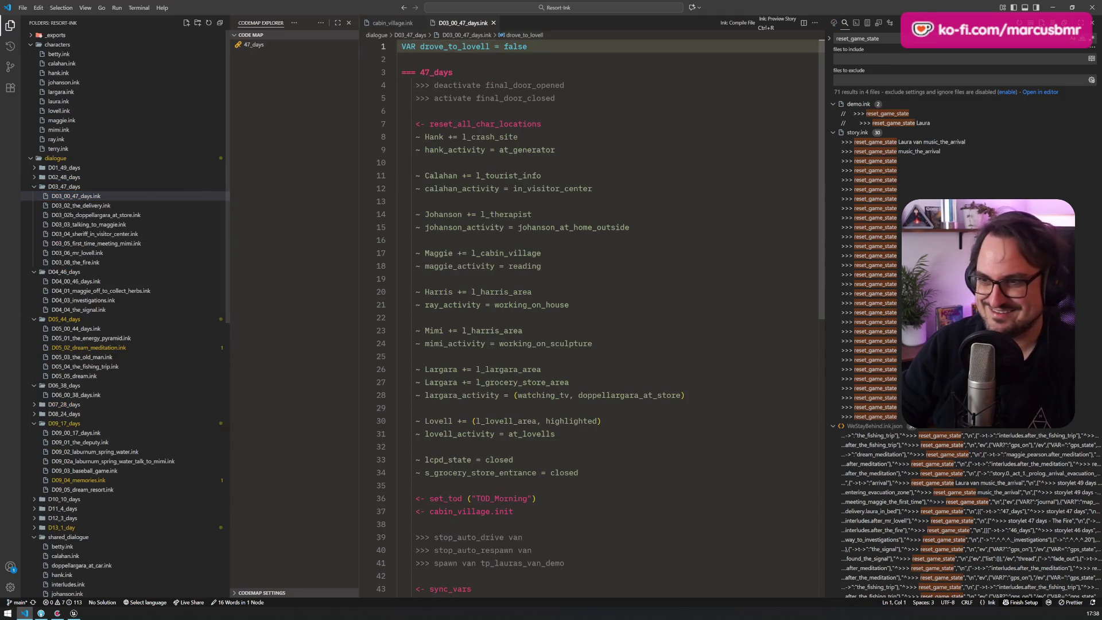
left_click_drag(228, 192, 172, 192)
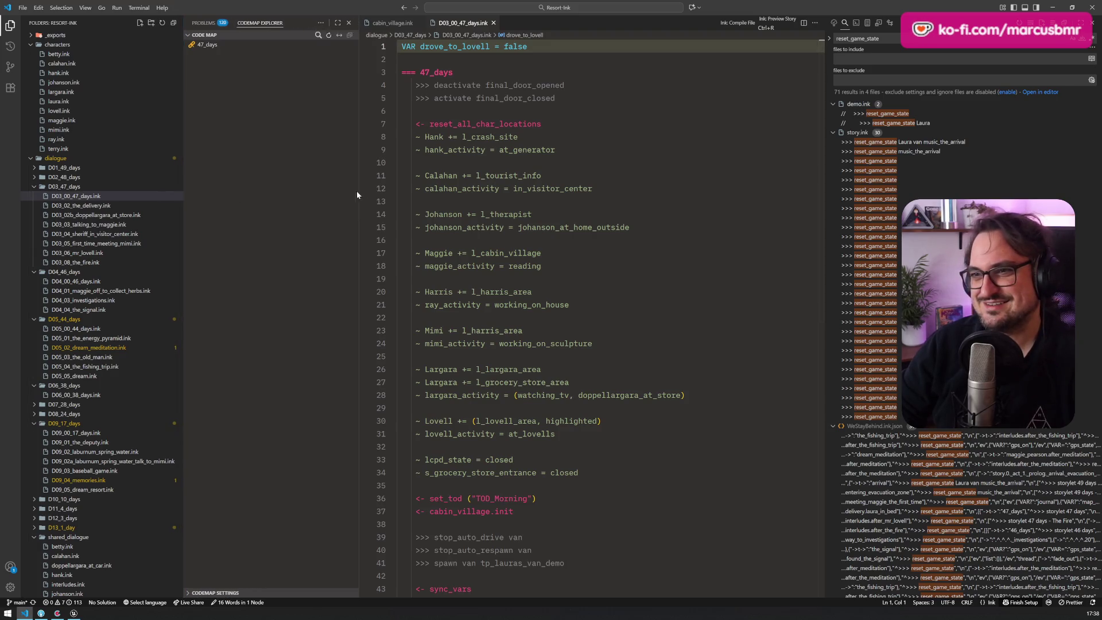
mouse_move(359, 189)
left_mouse_down()
mouse_move(279, 189)
mouse_move(295, 188)
left_mouse_up()
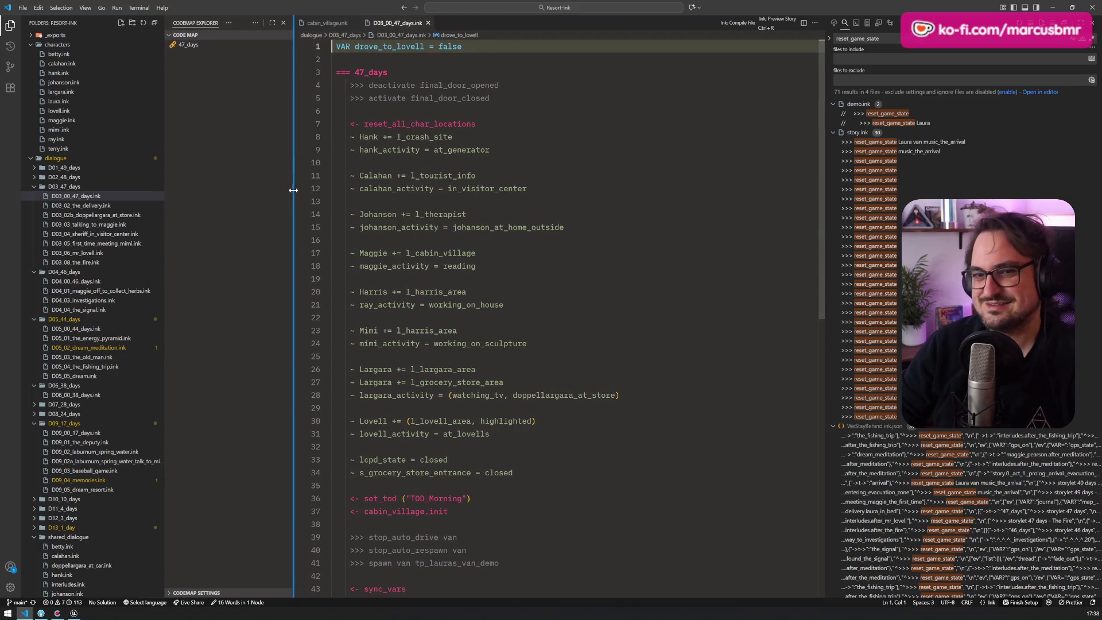
scroll(569, 316, "down", 2)
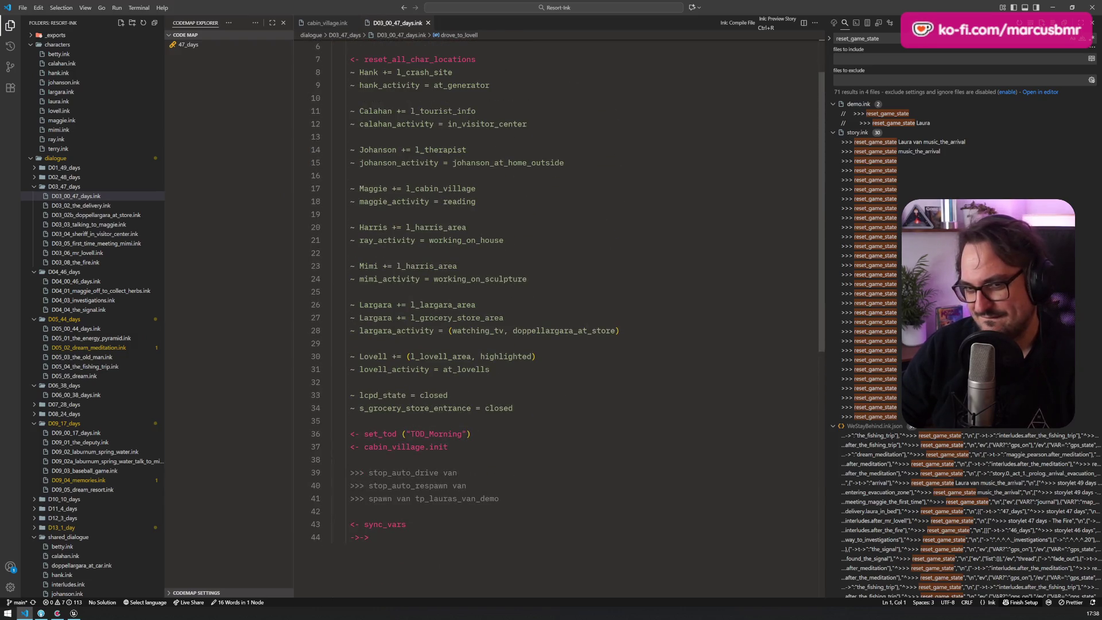
scroll(557, 316, "up", 2)
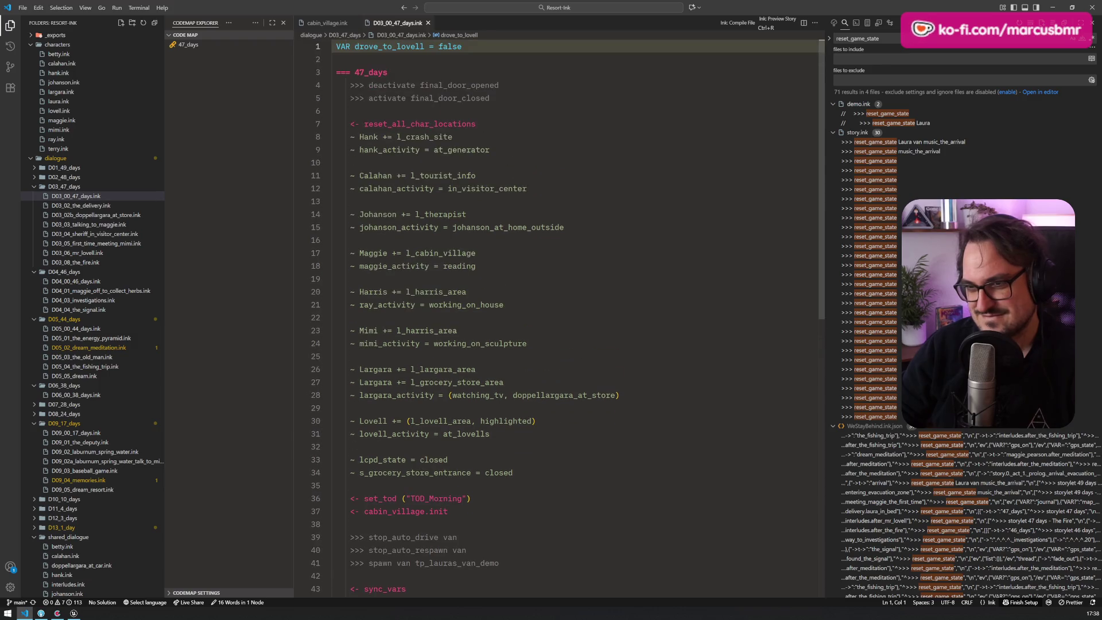
scroll(557, 315, "down", 5)
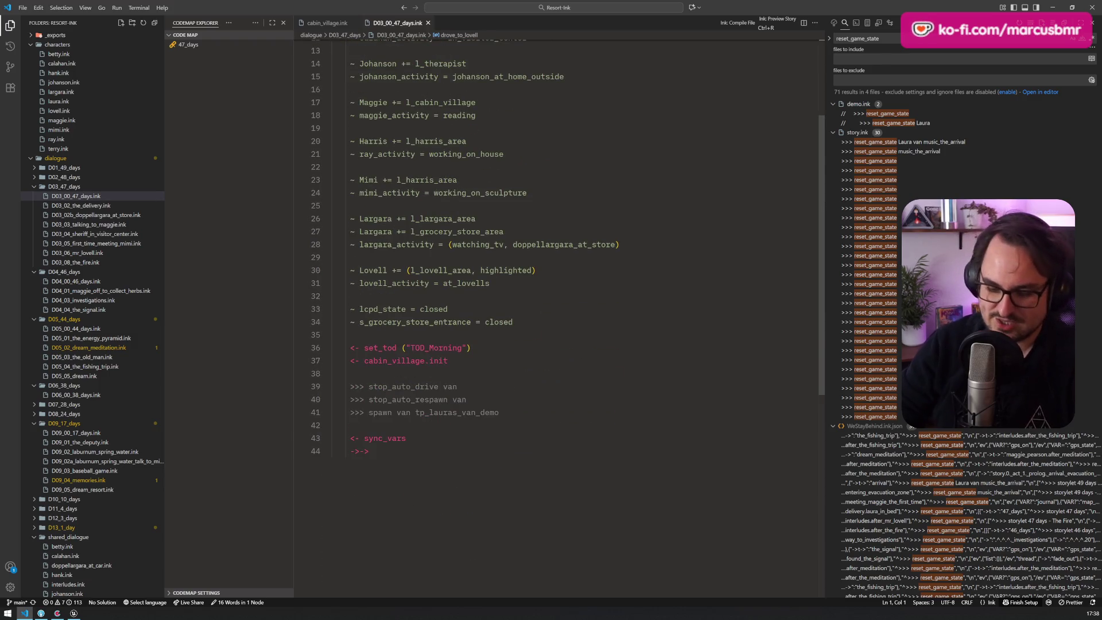
Open story.ink and follow the definitions of 47_days and cabin_village.init
key("ctrl+p")
type("stor")
key("Return")
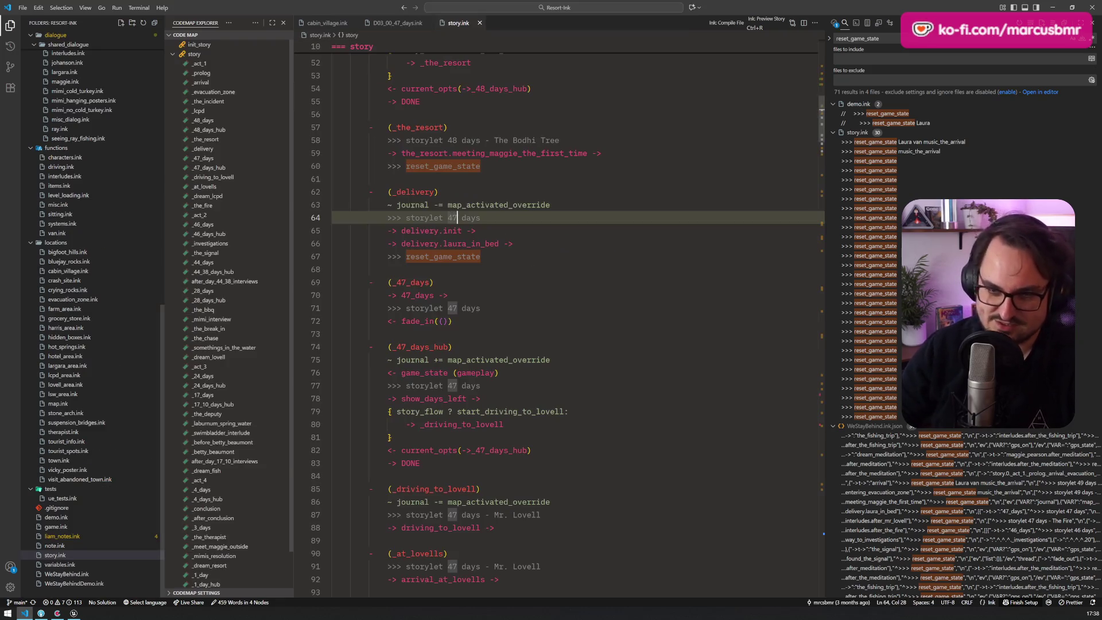
left_click(410, 296)
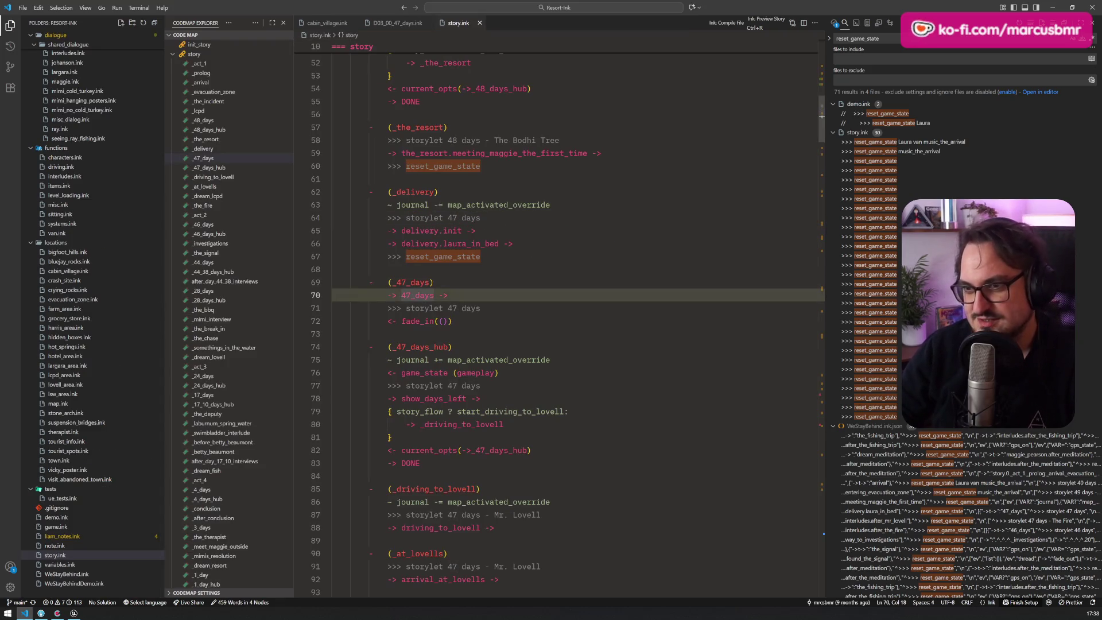
double_click(414, 295)
key("F12")
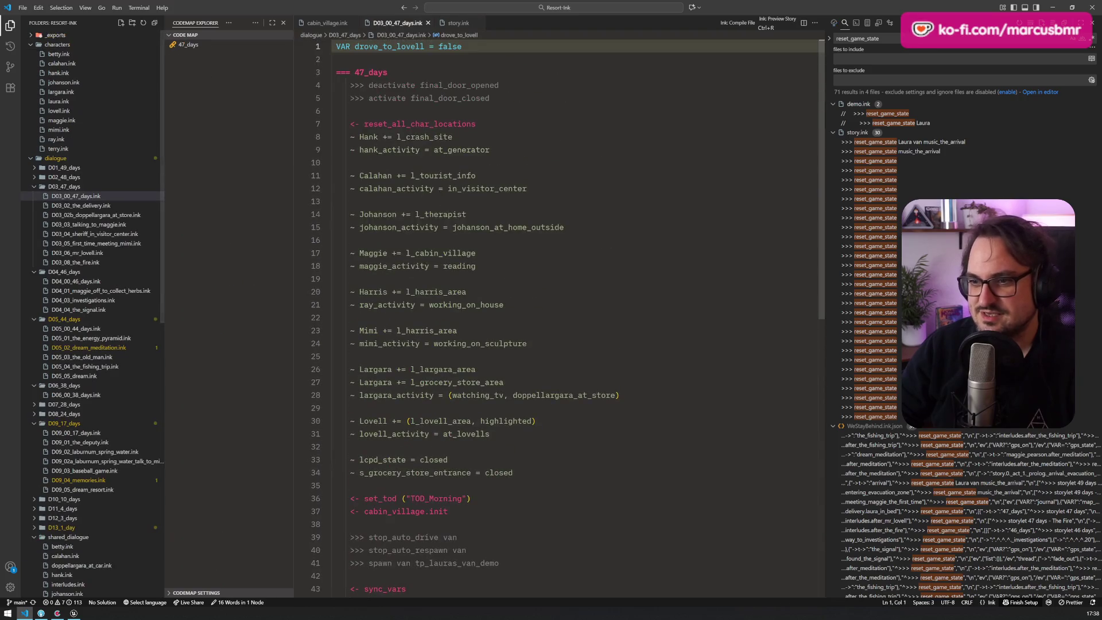
left_click(402, 360)
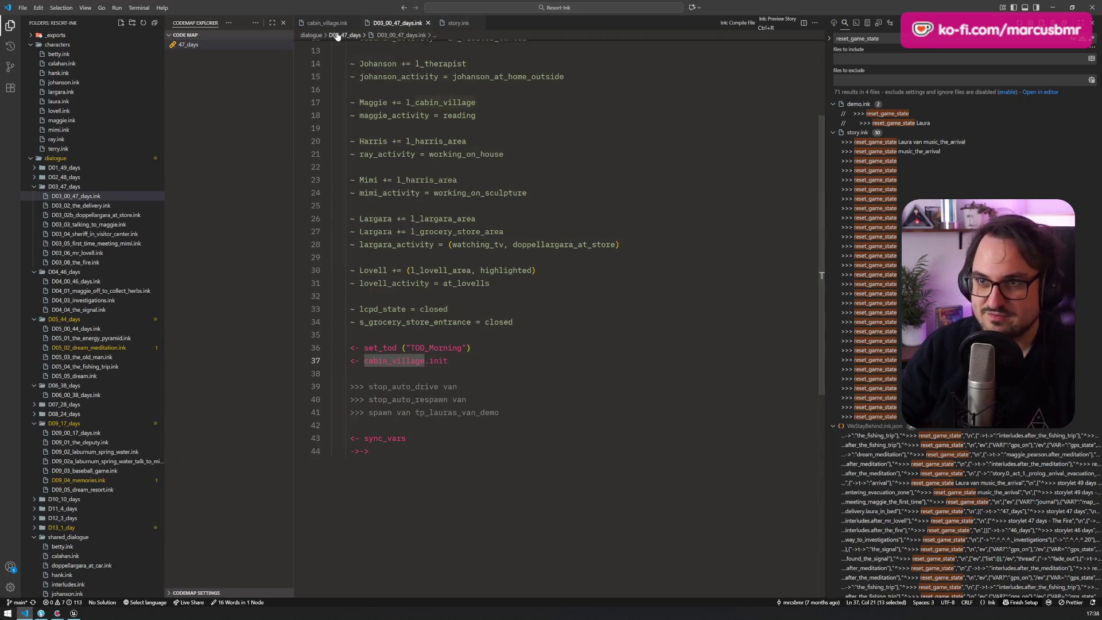
key("F12")
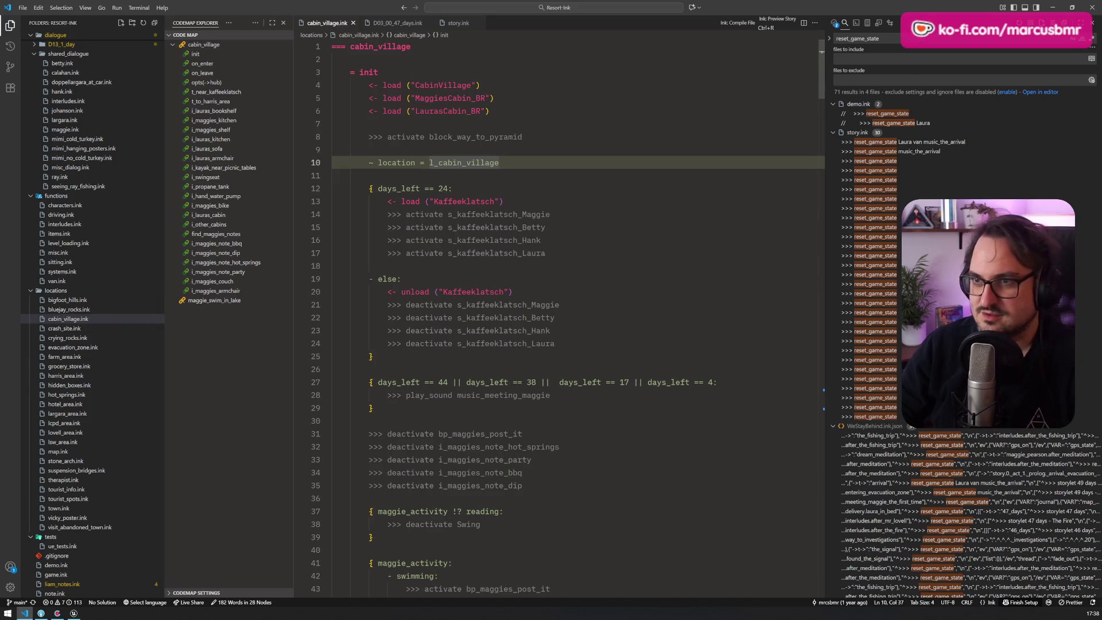
Add a 'days_left == 47 ||' clause to line 27's music_meeting_maggie condition
mouse_move(383, 85)
left_mouse_down()
mouse_move(482, 86)
mouse_move(333, 124)
left_mouse_up()
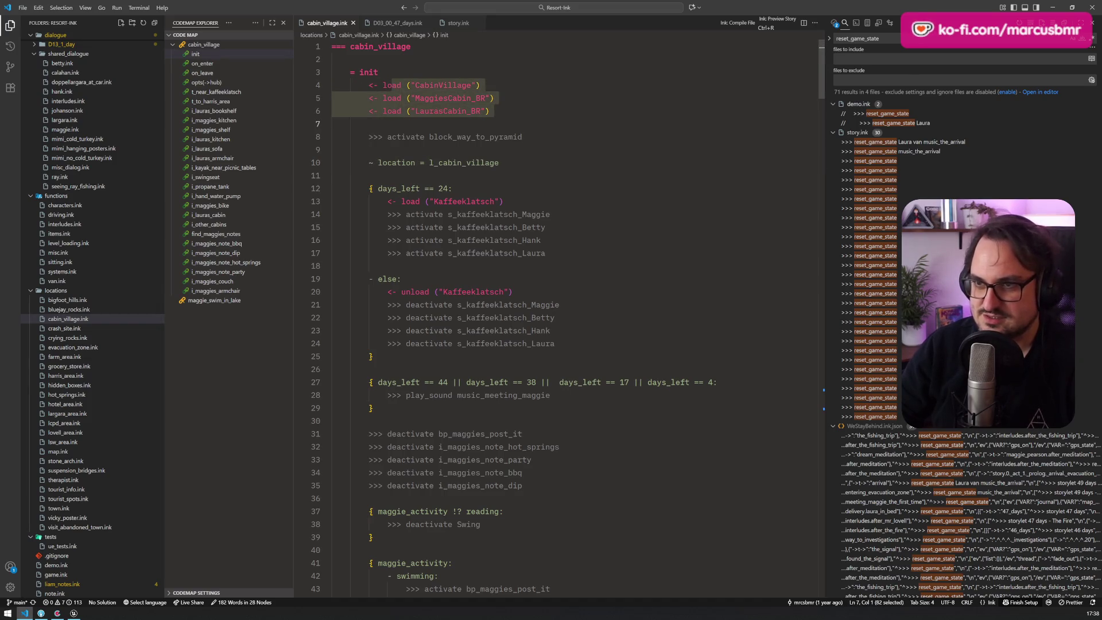
left_click(499, 408)
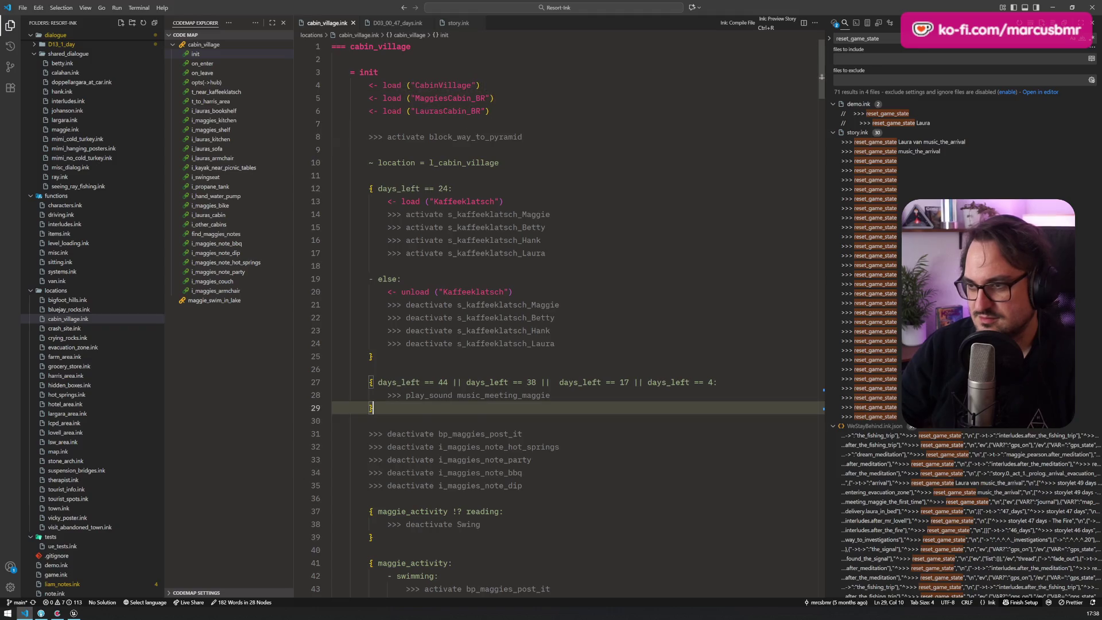
left_click(499, 395)
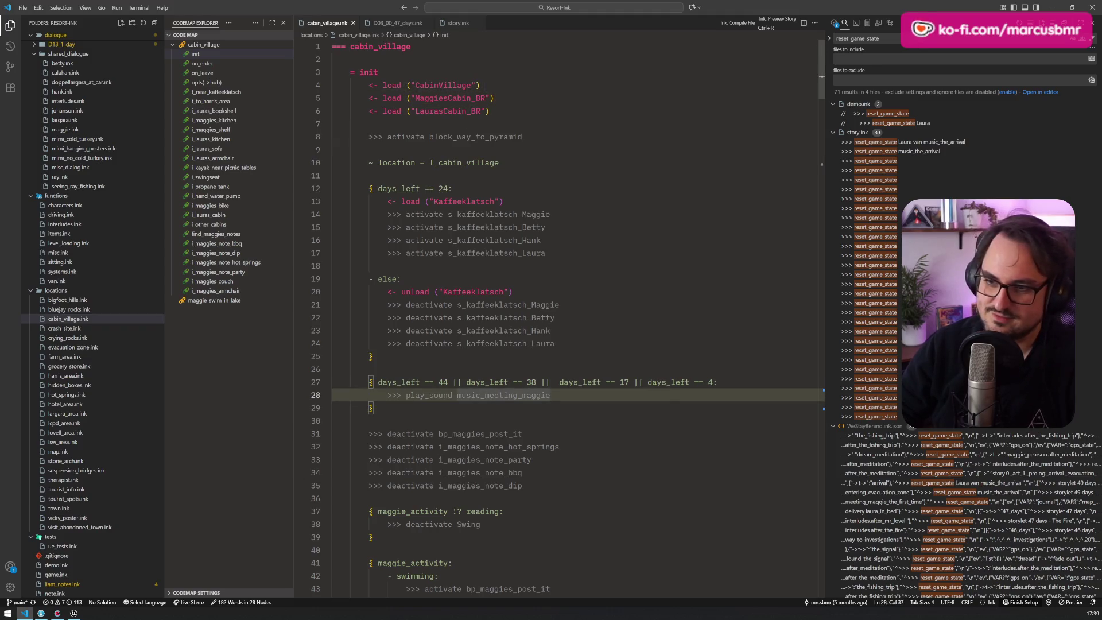
left_click(447, 382)
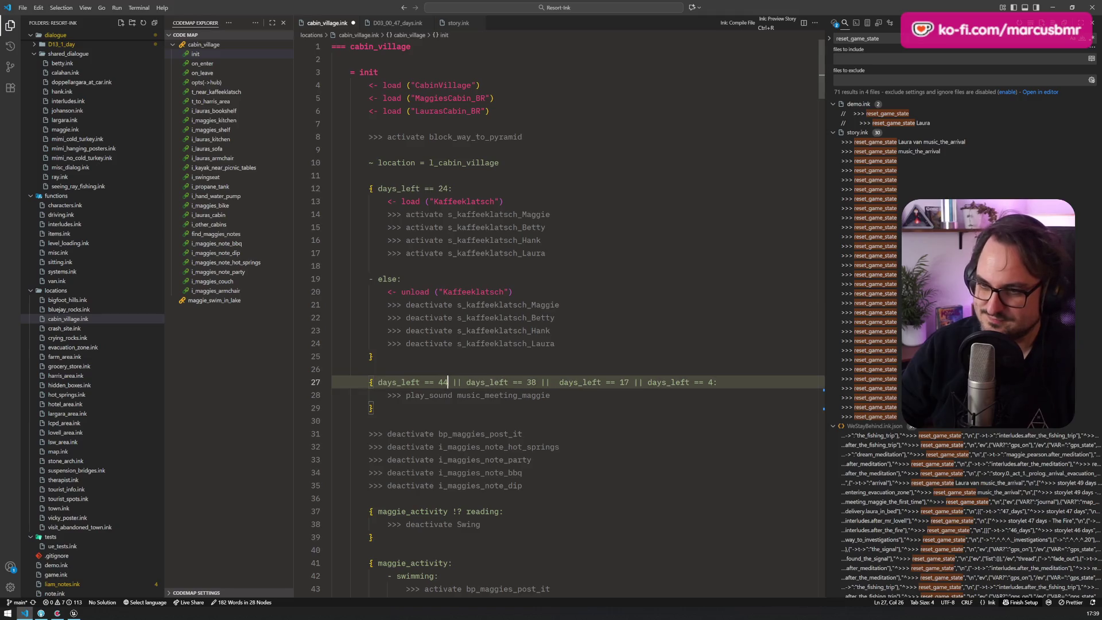
key("BackSpace")
type("days_left == 4")
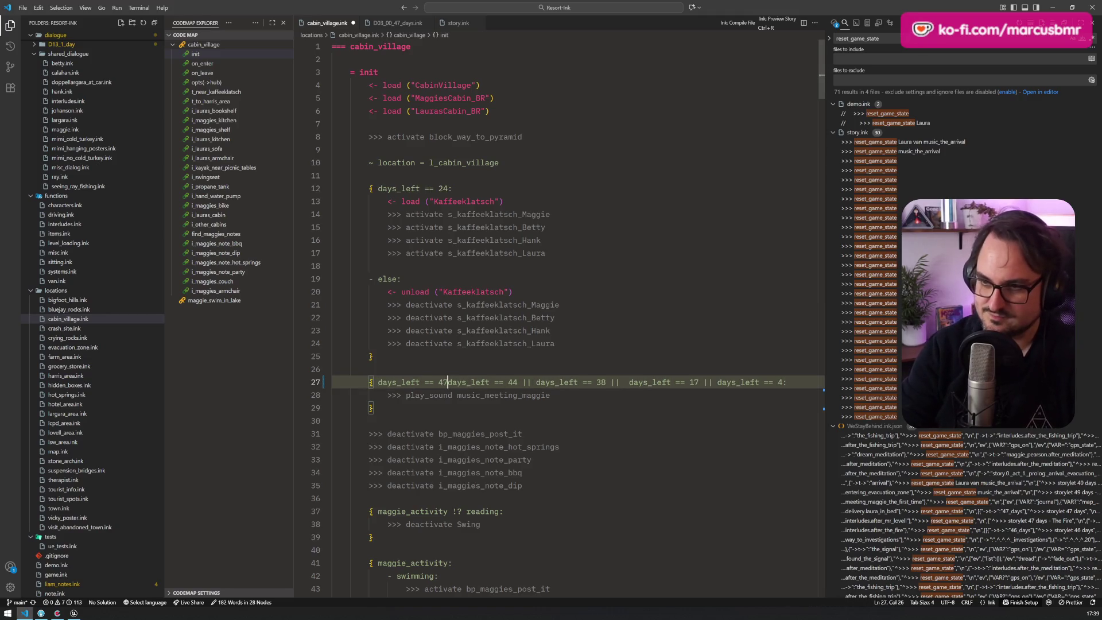
type("7 ")
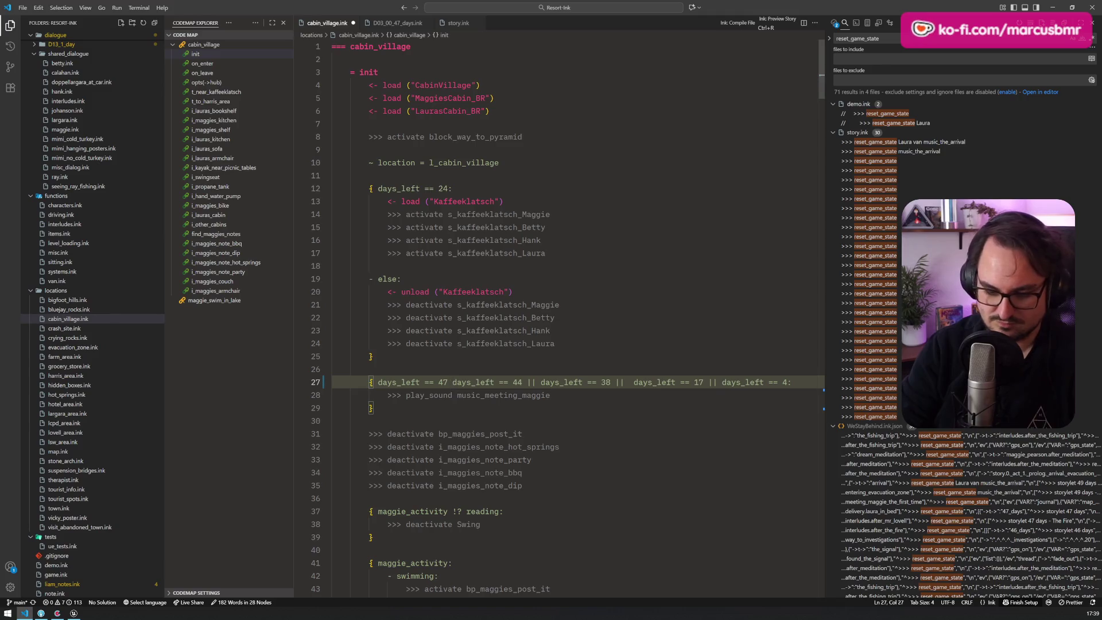
type("||")
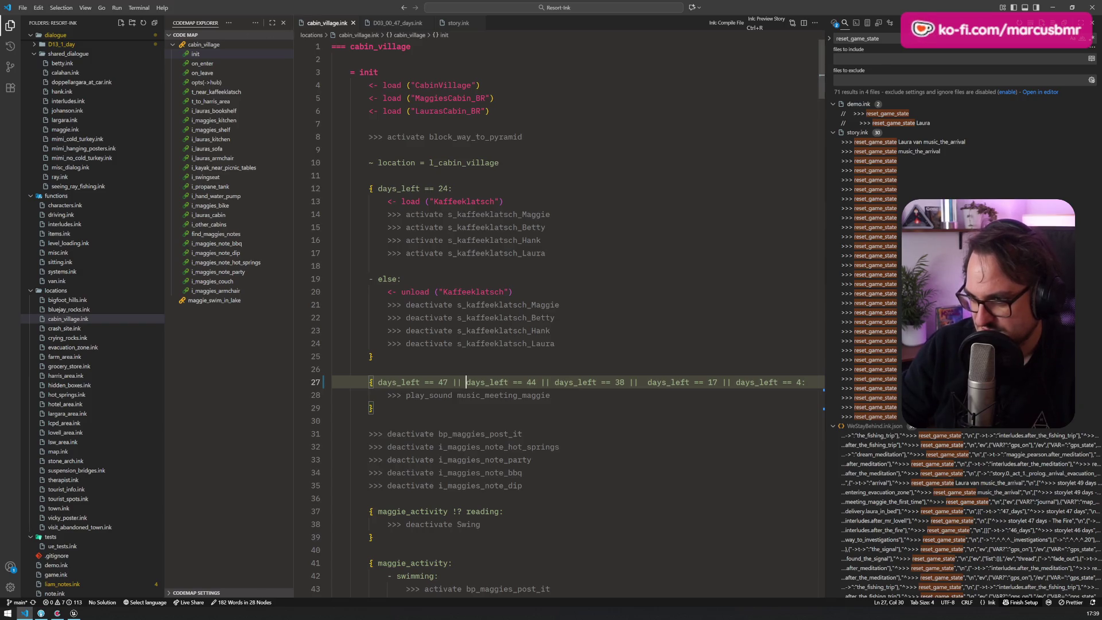
Duplicate the 'days_left == 17 ||' clause and change the copy to days_left == 10
left_click(333, 421)
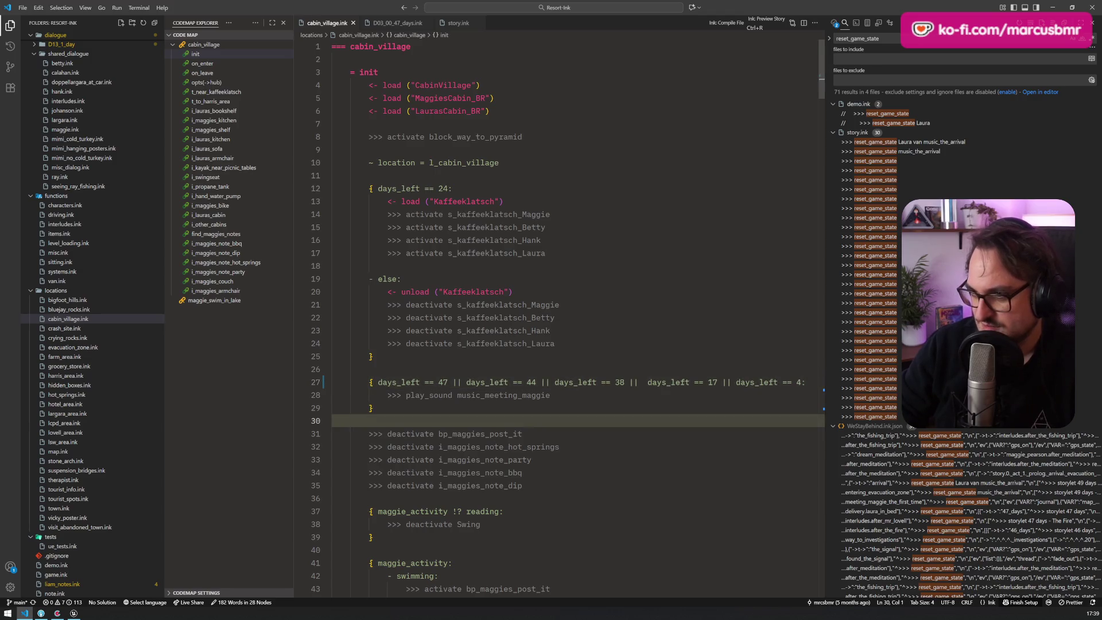
left_click_drag(827, 287, 941, 288)
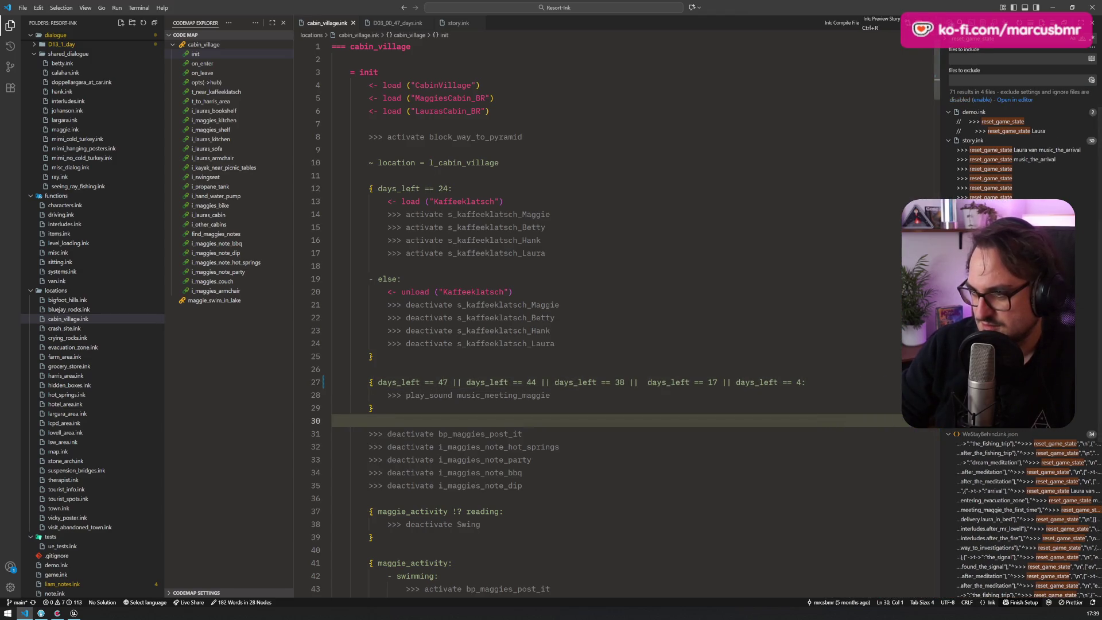
left_click_drag(731, 382, 647, 383)
key("ctrl+c")
key("Right")
key("ctrl+v")
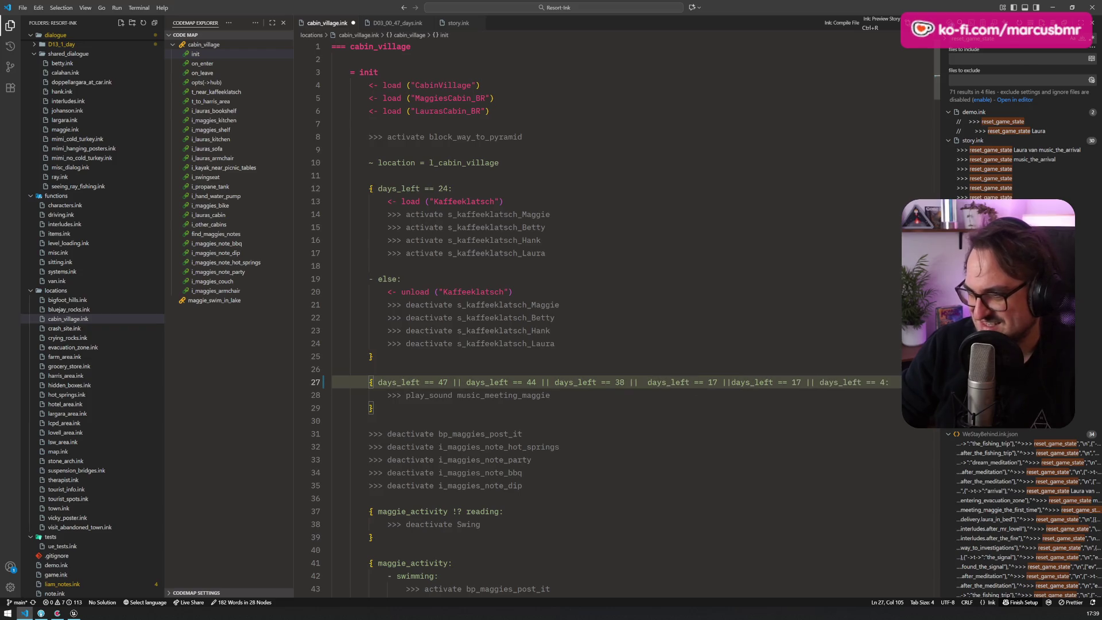
key("Left")
key("Left")
key("Left")
key("BackSpace")
type("0")
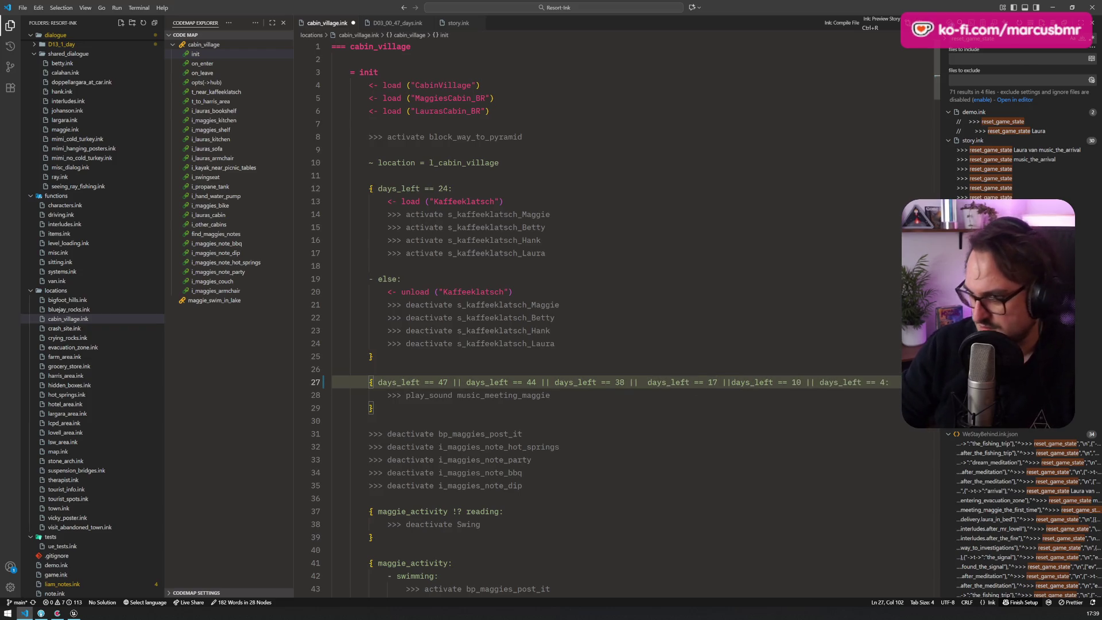
left_click(732, 383)
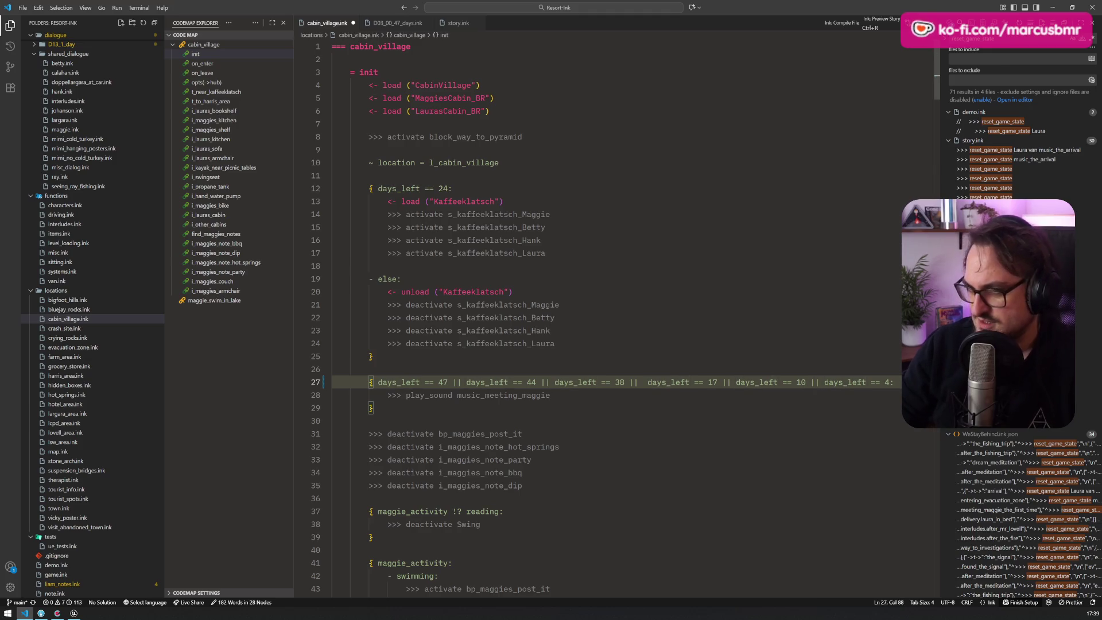
left_click(30, 291)
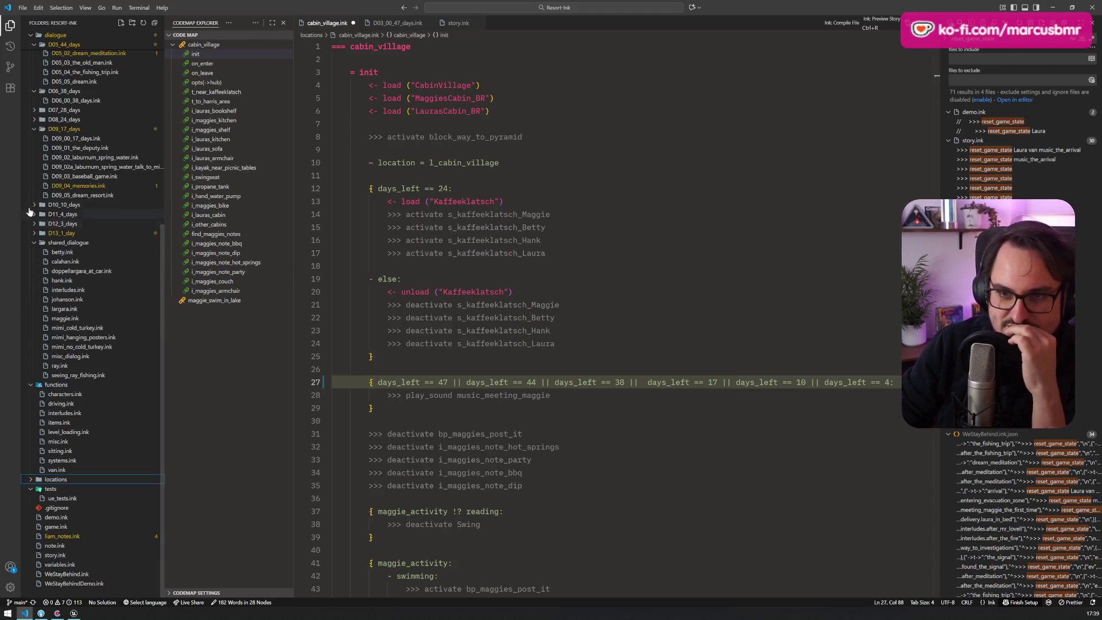
Collapse the functions, shared_dialogue, D03, D04, D05, D06 and D09 folders in the Explorer
left_click(28, 386)
left_click(34, 332)
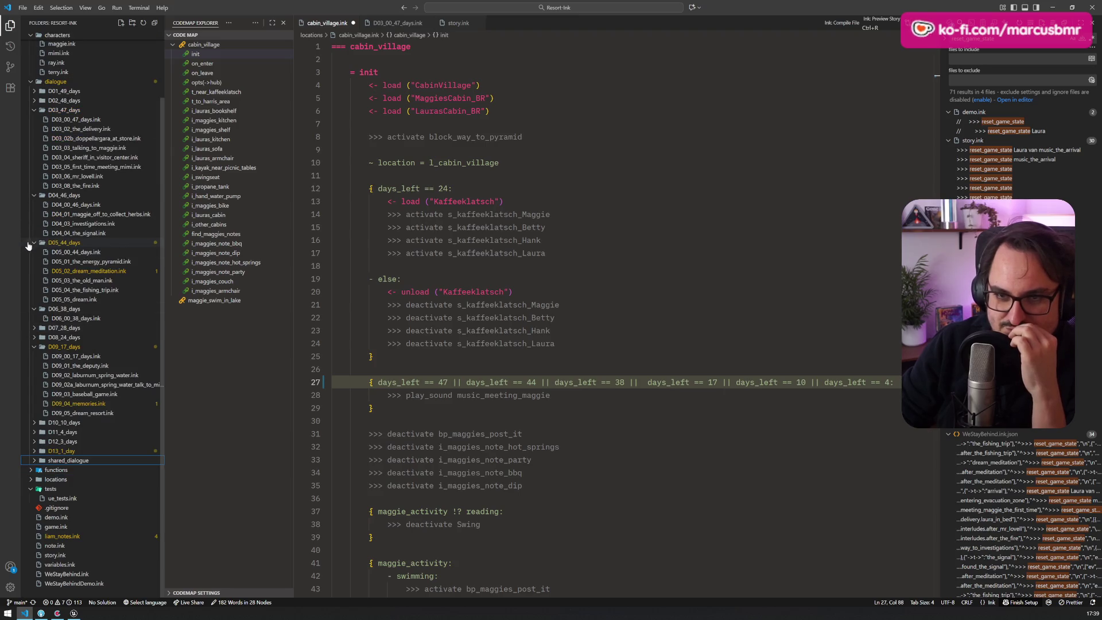
left_click(32, 244)
left_click(32, 310)
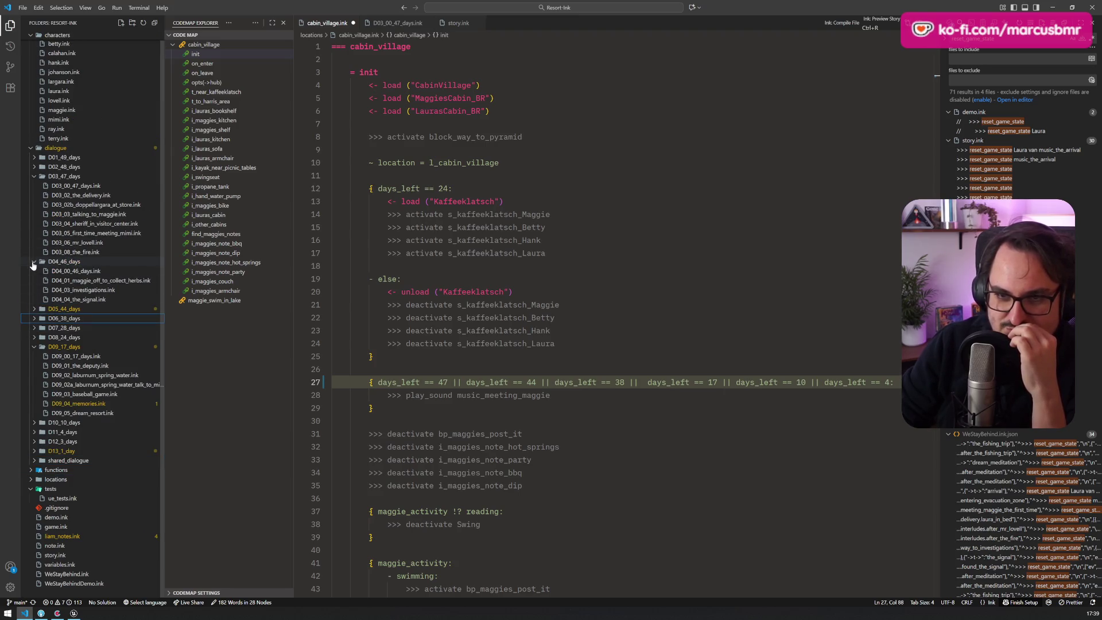
left_click(33, 263)
left_click(34, 188)
left_click(32, 245)
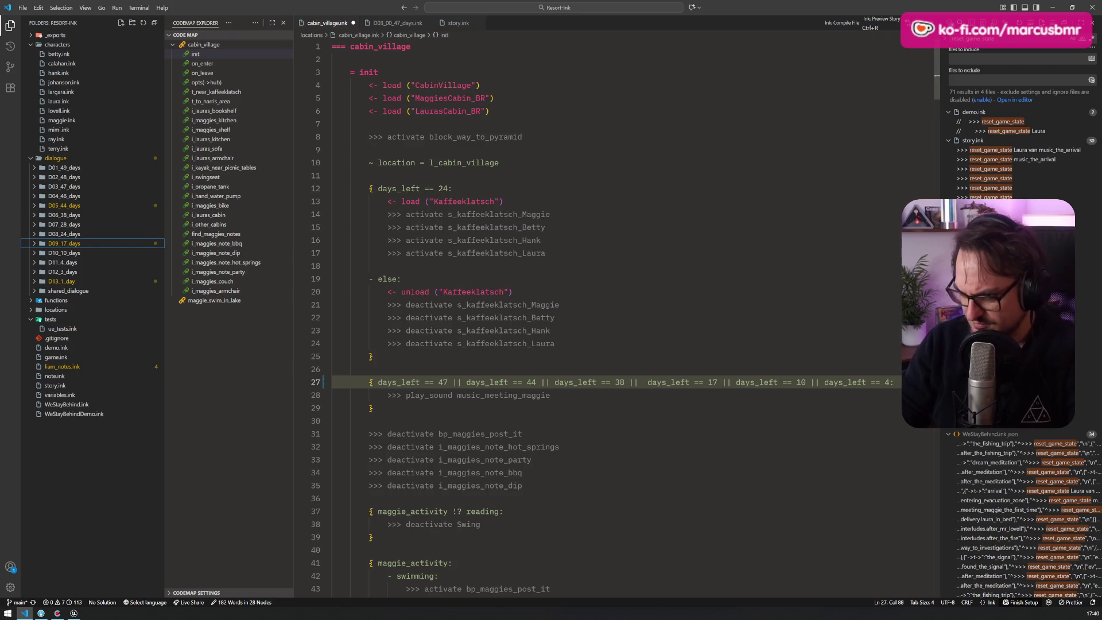
Insert a copy of the days_left == 38 clause and change it to days_left == 28
left_click(647, 382)
key("ctrl+shift+Left")
key("ctrl+shift+Left")
key("ctrl+shift+Left")
key("ctrl+c")
key("Right")
key("ctrl+v")
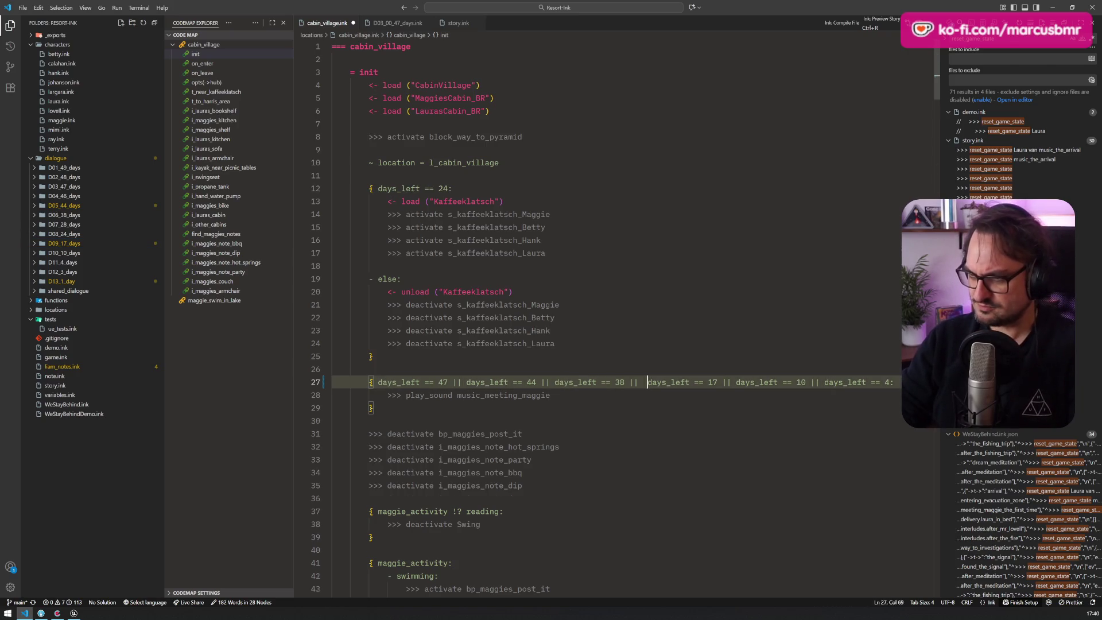
key("BackSpace")
key("Left")
key("Left")
key("Left")
key("BackSpace")
type("2")
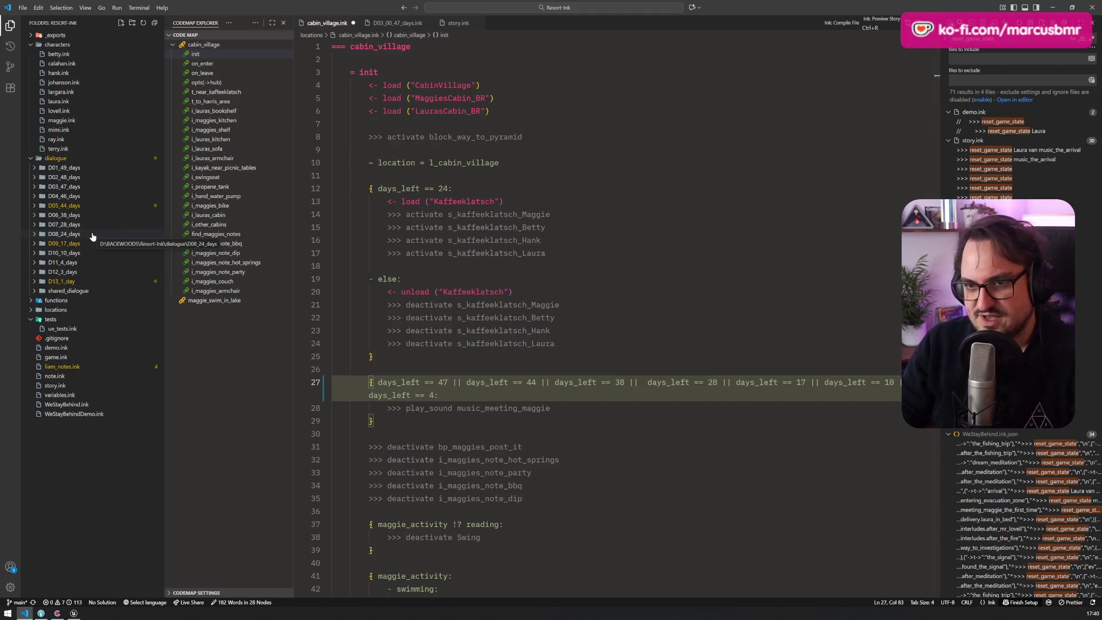
Peek at the D08_24_days folder, then replace the comparison chain with days_left != 1 and save
double_click(33, 237)
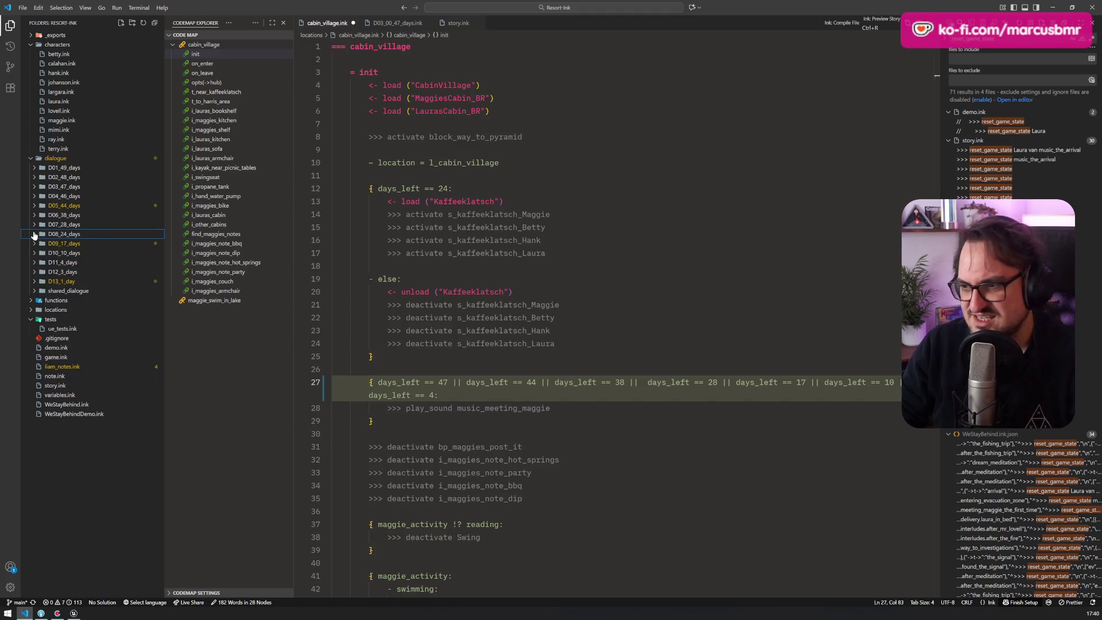
left_click(34, 235)
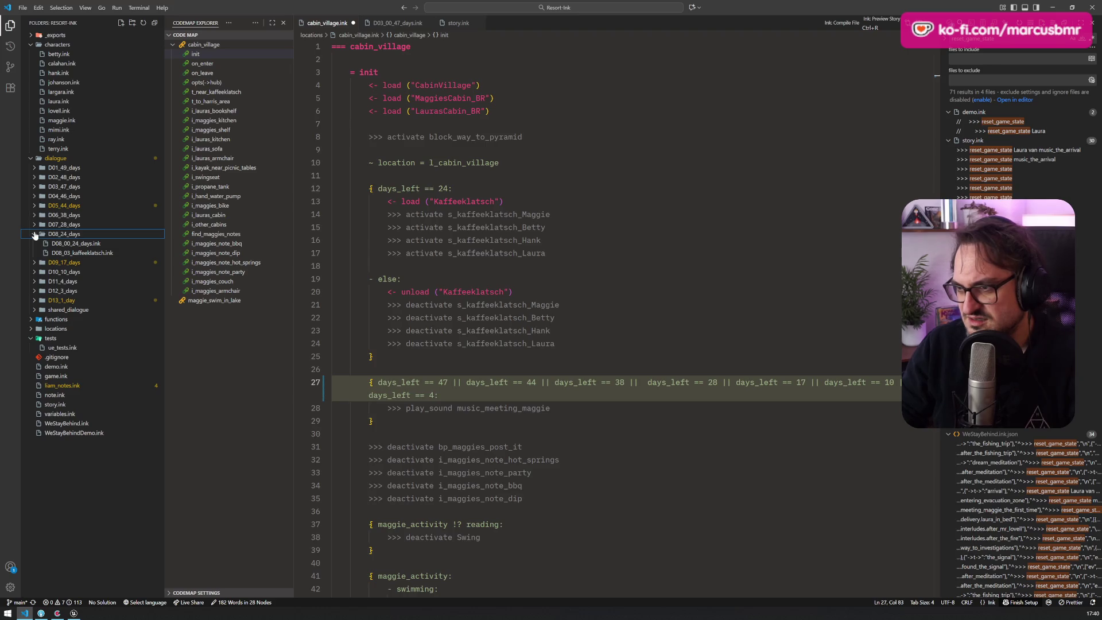
left_click(34, 235)
left_click_drag(732, 382, 650, 382)
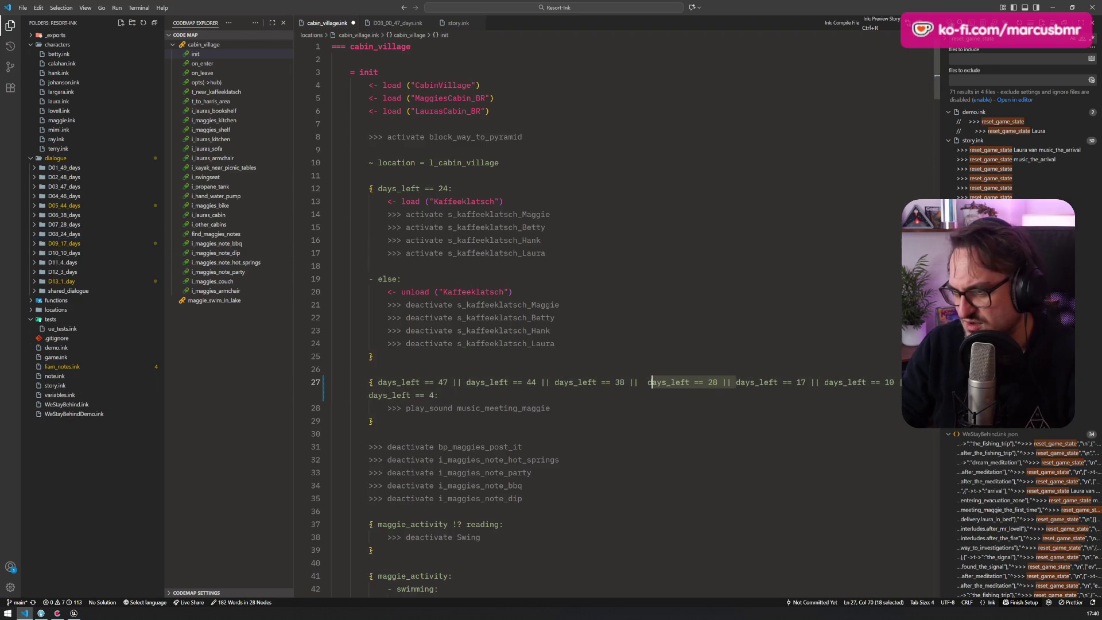
key("Escape")
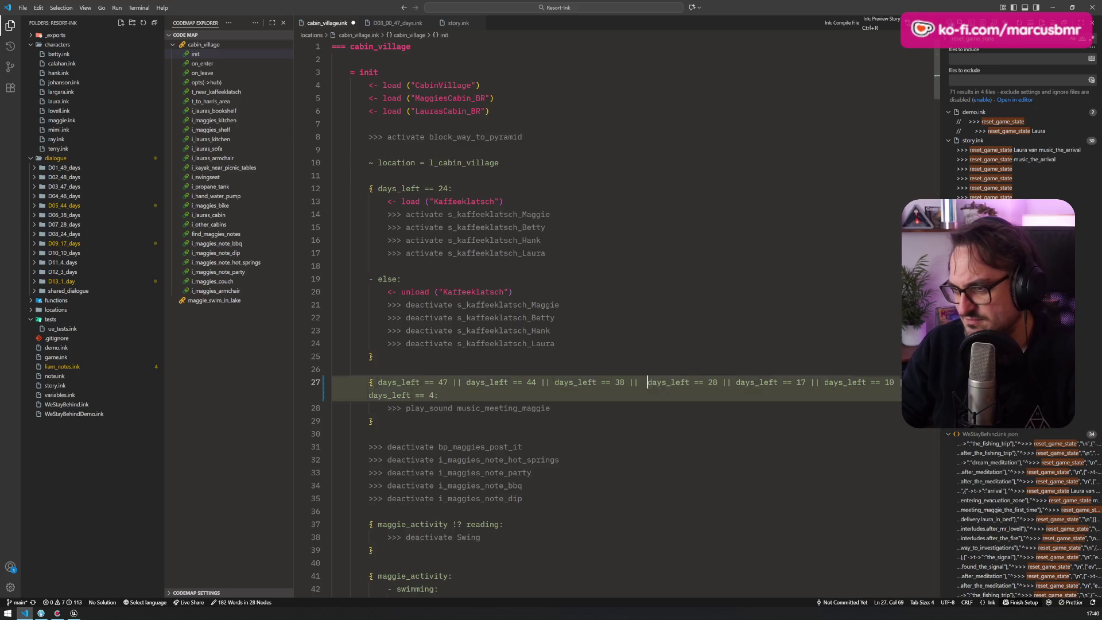
left_click_drag(438, 395, 425, 381)
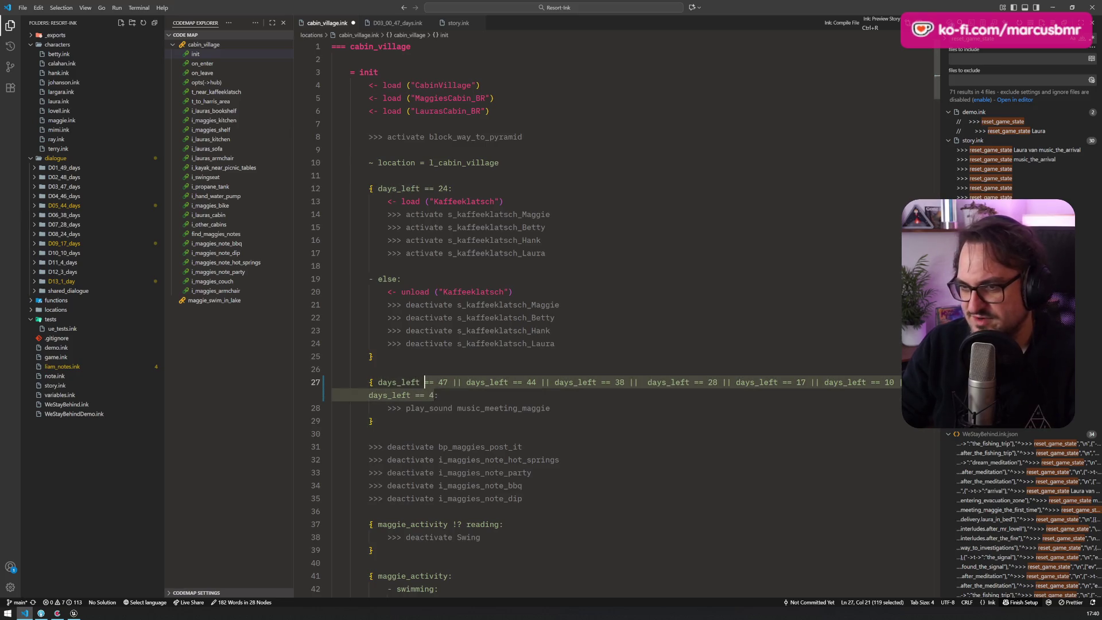
type("!= :")
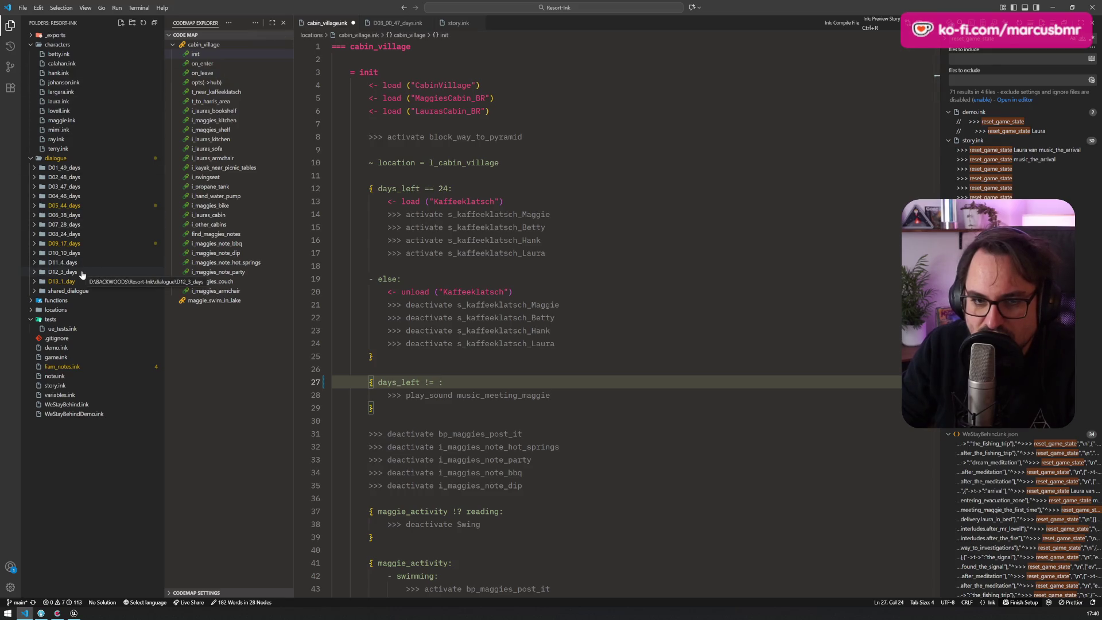
type("1")
key("ctrl+s")
key("Up")
key("Up")
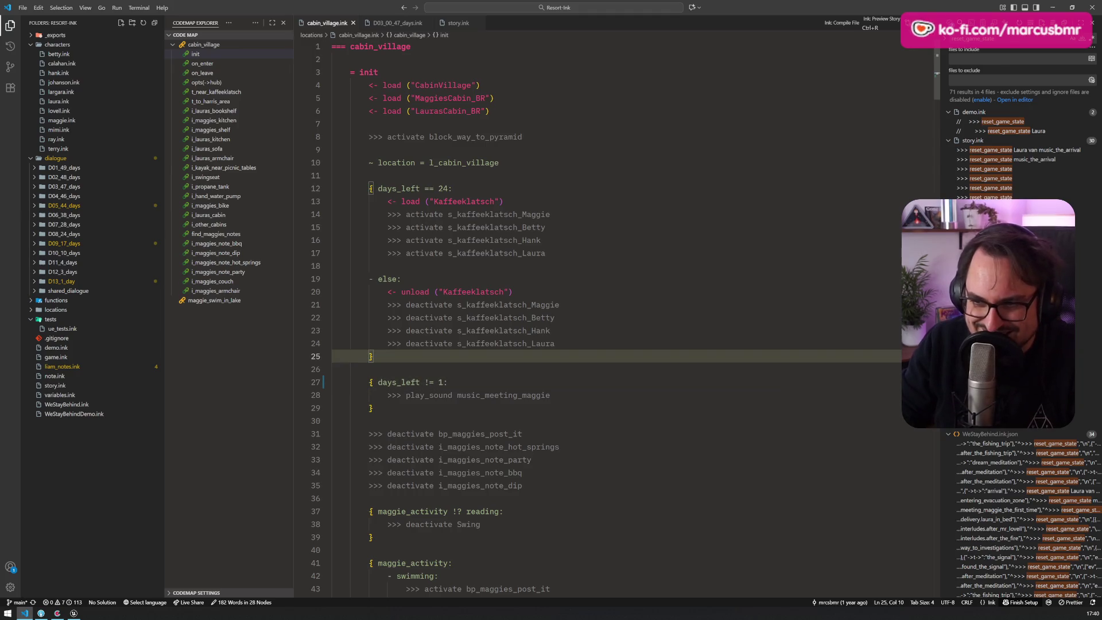
Switch to Unreal Editor and bring up the Lieblingsassets asset collection
key("alt+Tab")
key("alt+Tab")
scroll(617, 326, "down", 3)
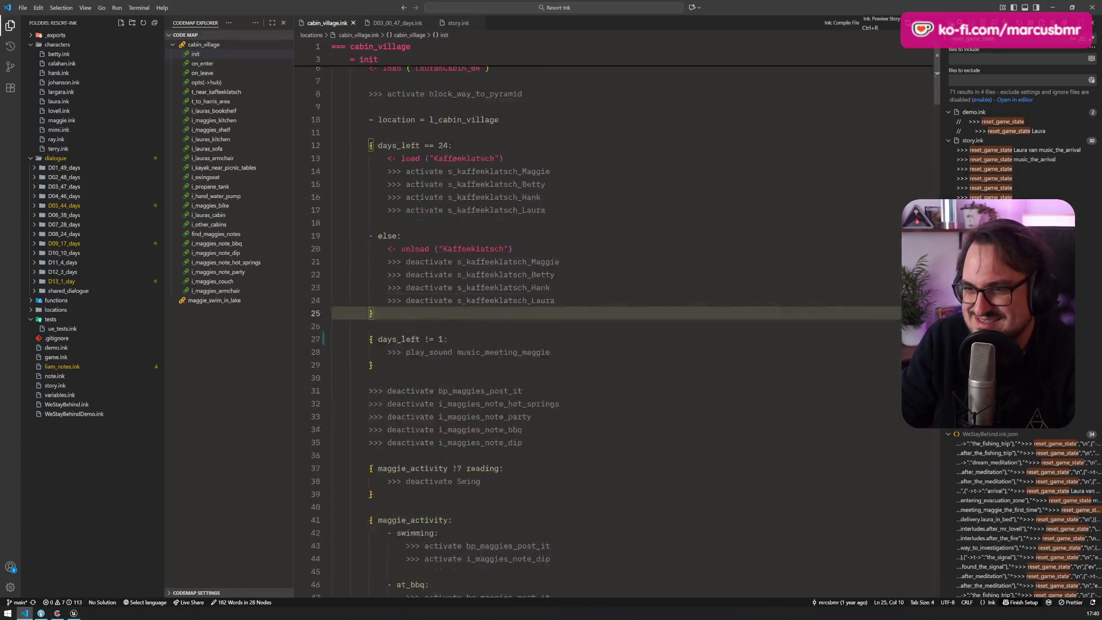
key("alt+Tab")
left_click(58, 599)
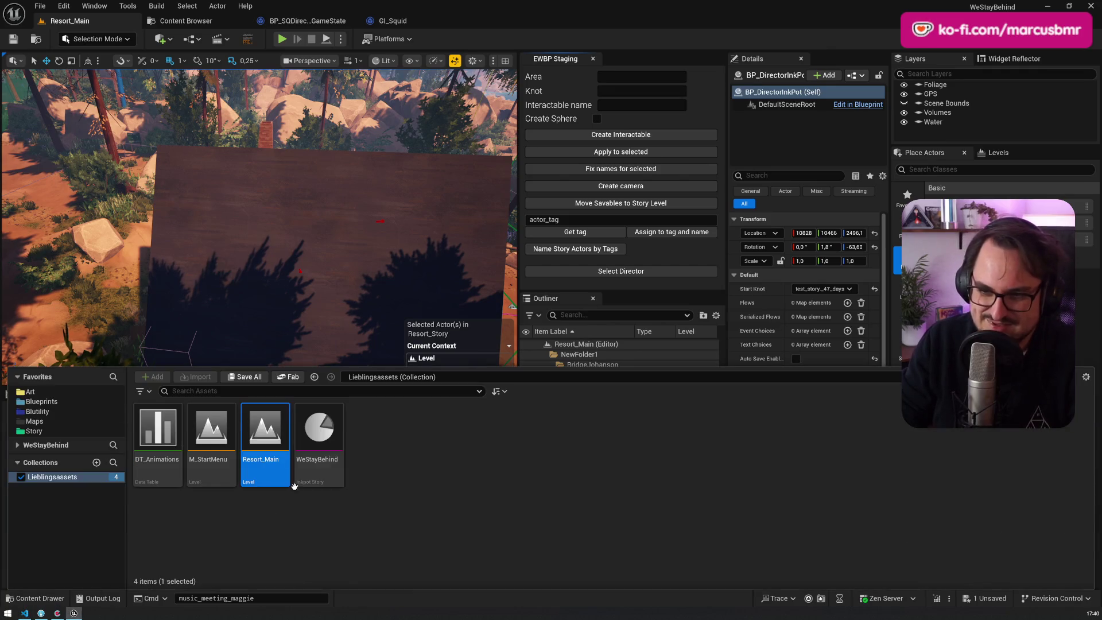
Reimport the WeStayBehind story asset, then compile the ink story in VS Code with Ctrl+R
right_click(327, 453)
left_click(385, 99)
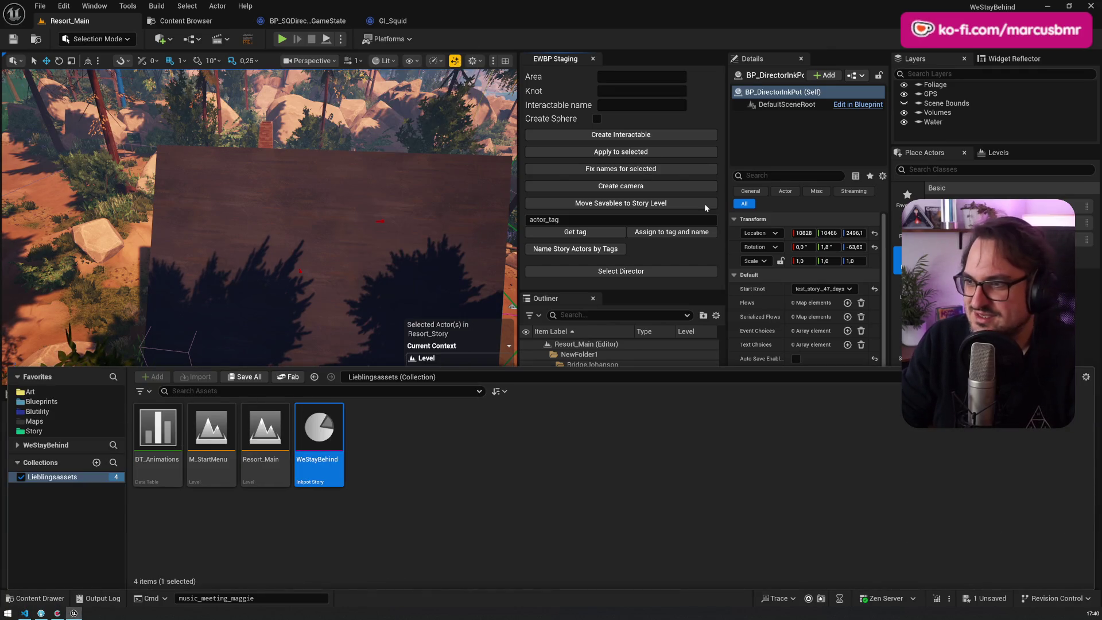
left_click(837, 288)
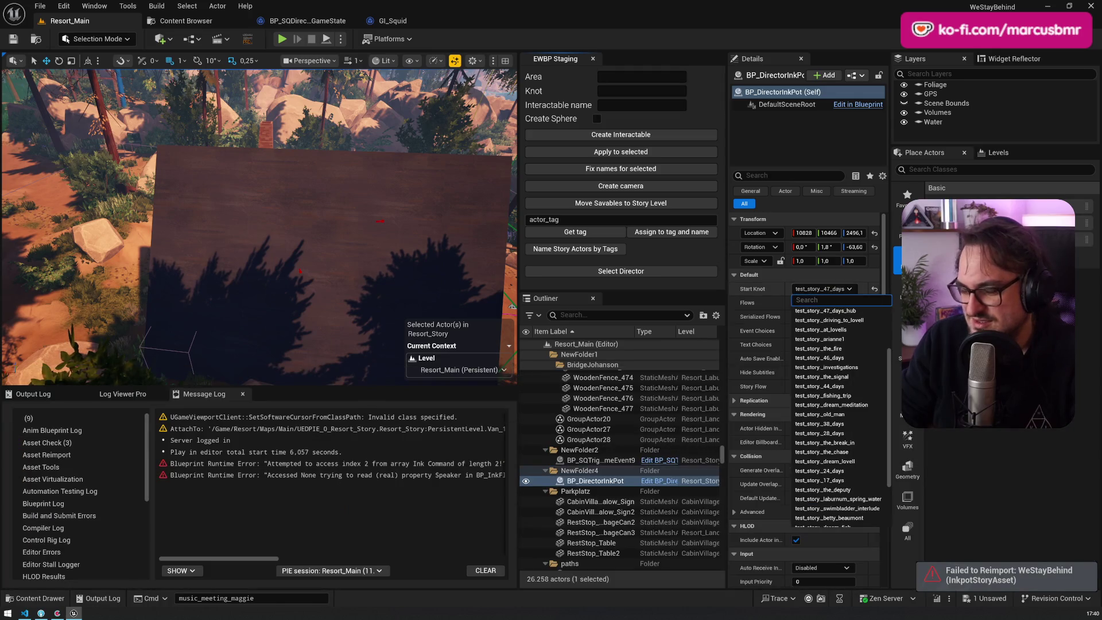
key("alt+Tab")
left_click(457, 317)
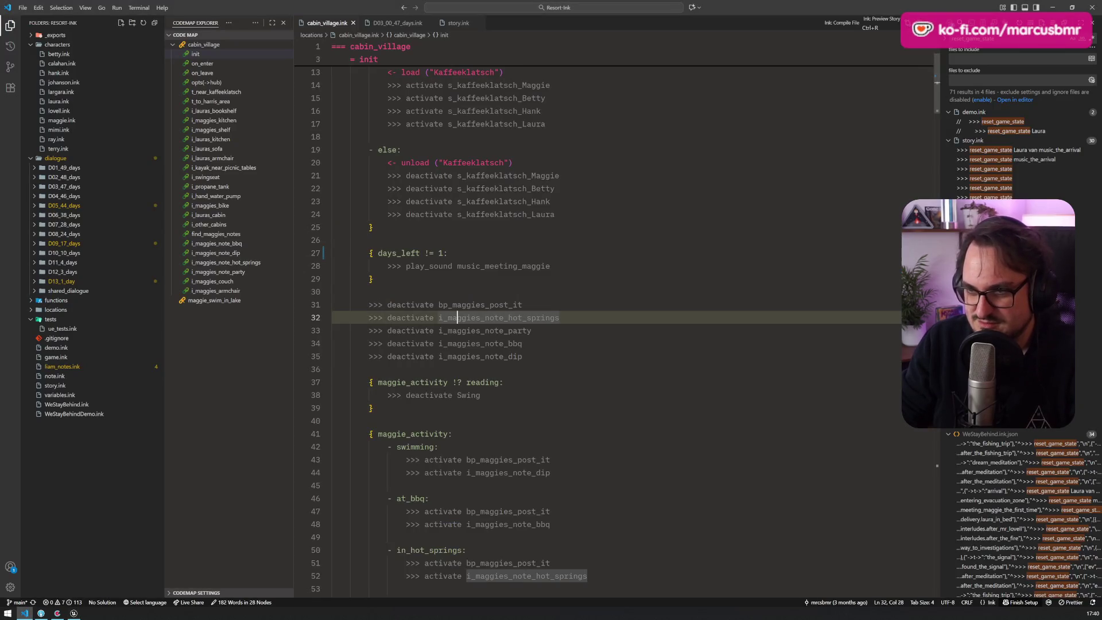
key("ctrl+r")
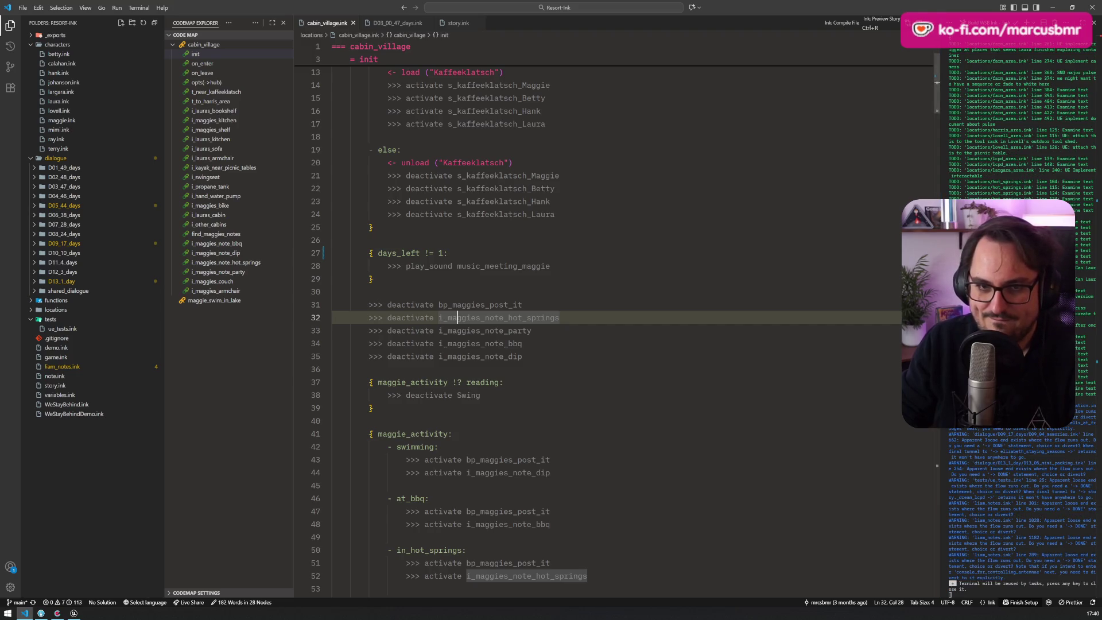
left_click(332, 421)
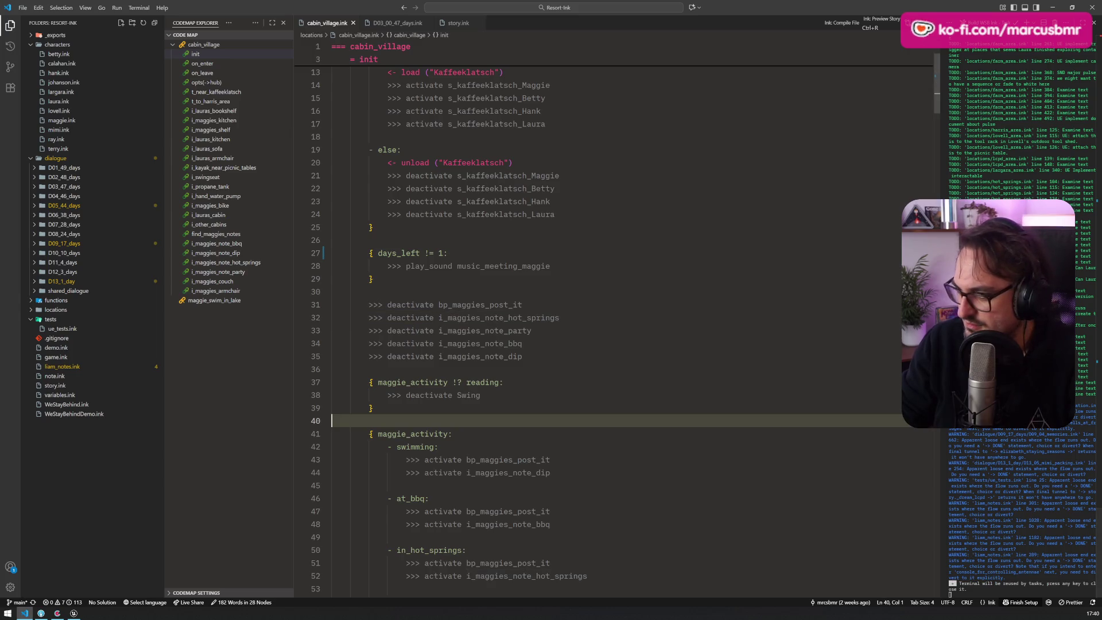
Reimport WeStayBehind again from the Lieblingsassets collection and review the resulting ink warnings
key("alt+Tab")
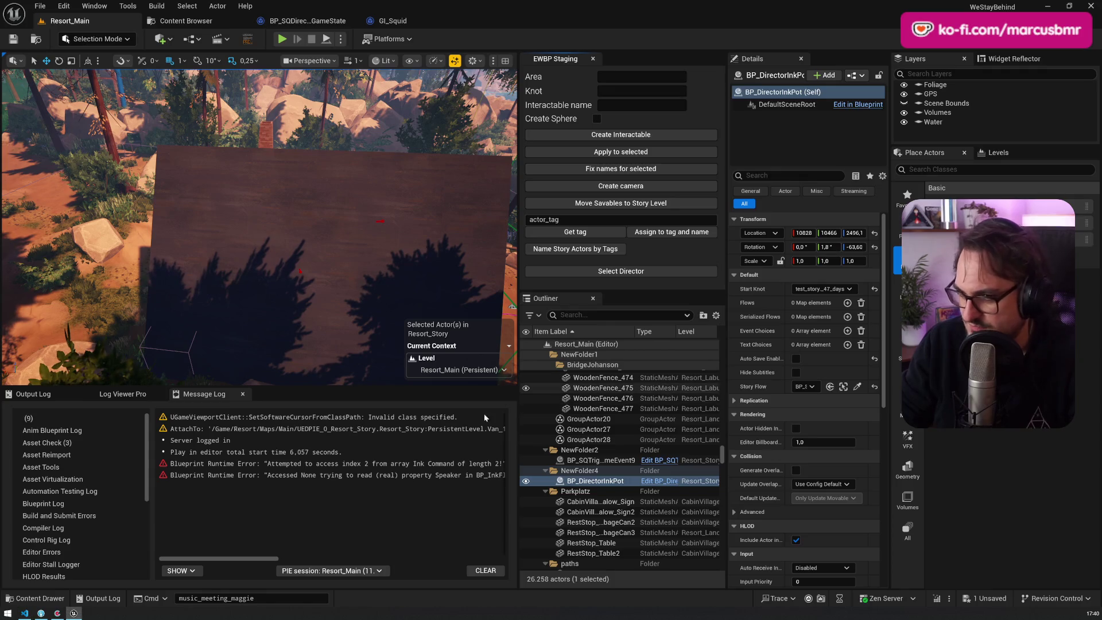
left_click(40, 598)
right_click(320, 437)
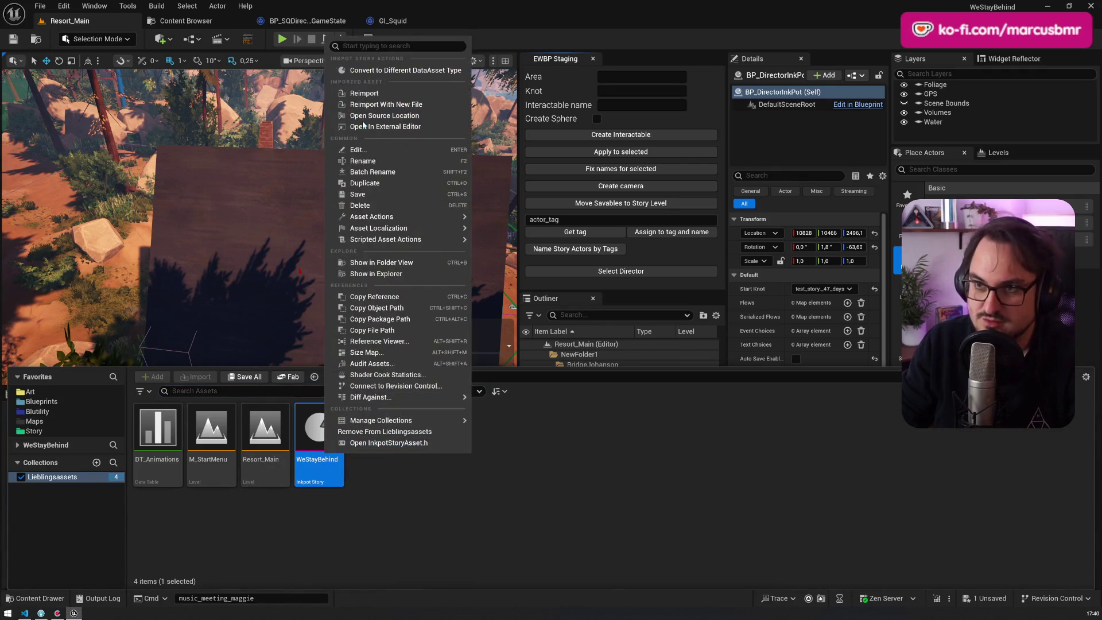
left_click(372, 94)
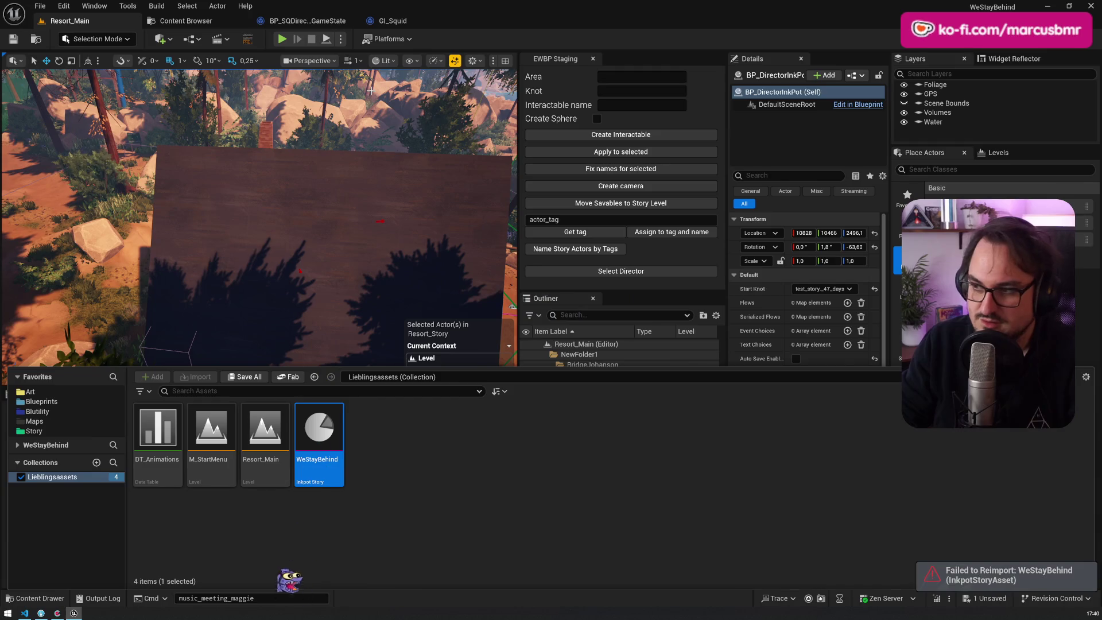
key("alt+Tab")
left_click(368, 331)
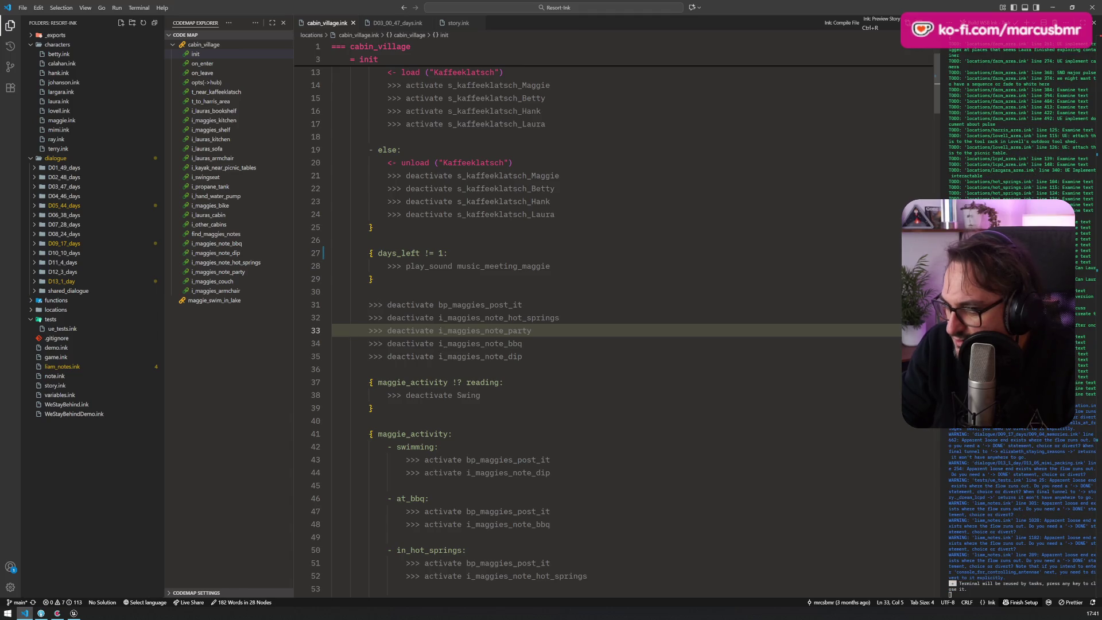
key("alt+Tab")
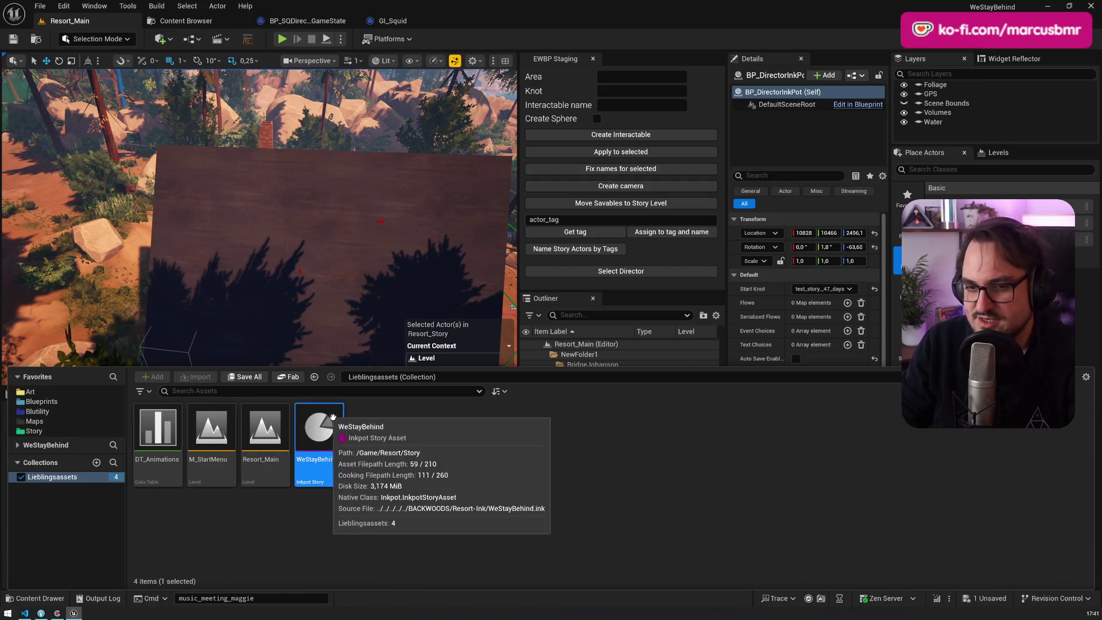
left_click(373, 252)
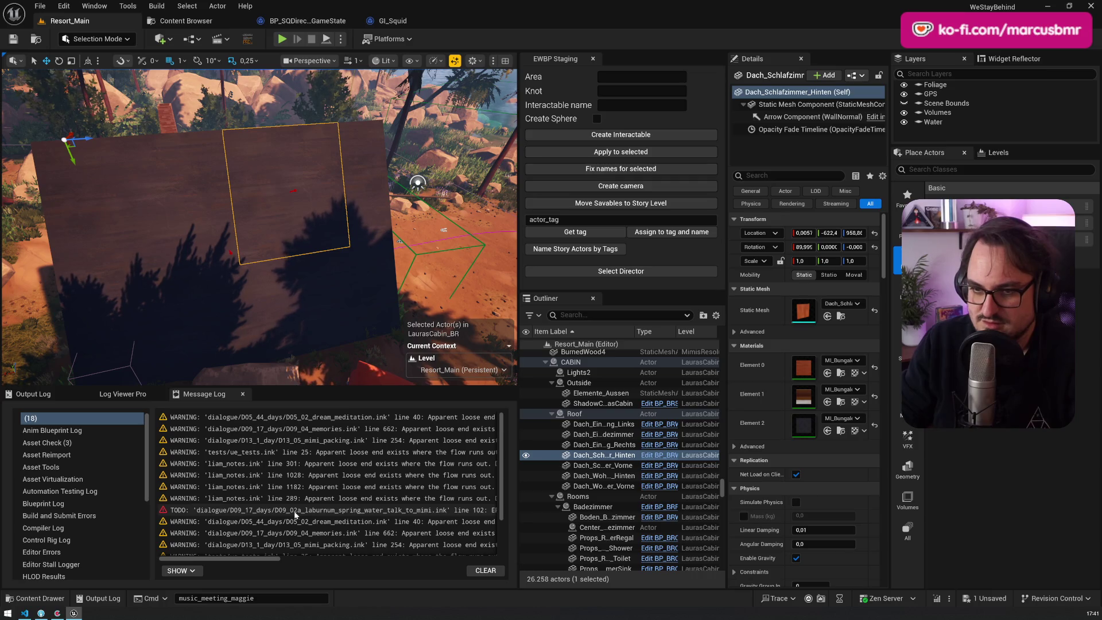
Close the Content Drawer, widen the Message Log text and select the Mimi dialogue TODO error
mouse_move(168, 558)
left_mouse_down()
mouse_move(357, 566)
mouse_move(168, 567)
left_mouse_up()
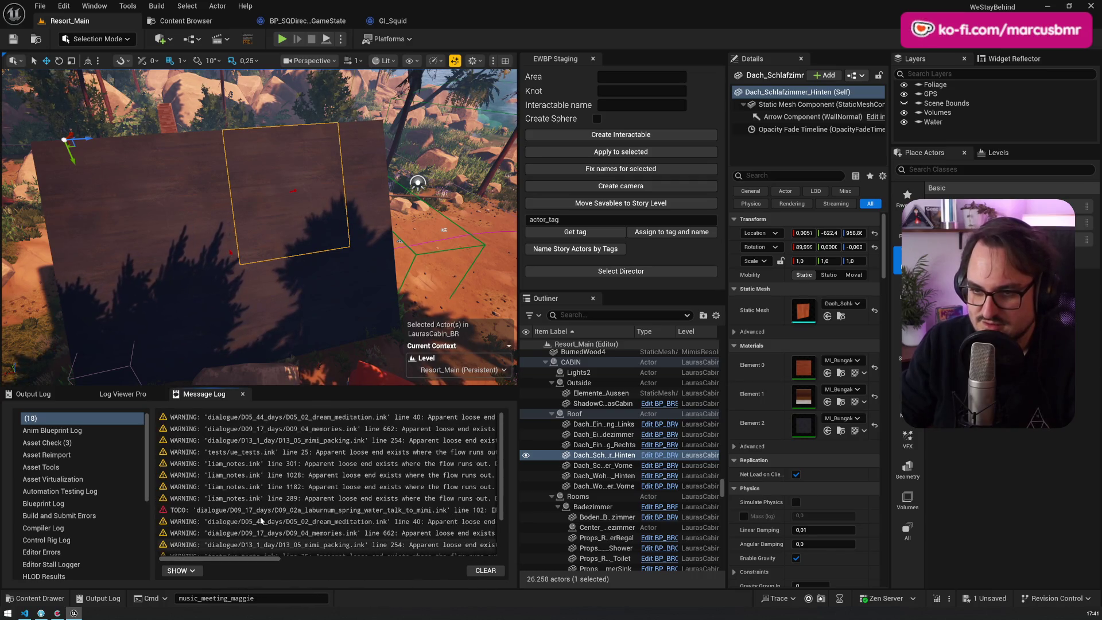
scroll(232, 452, "down", 5)
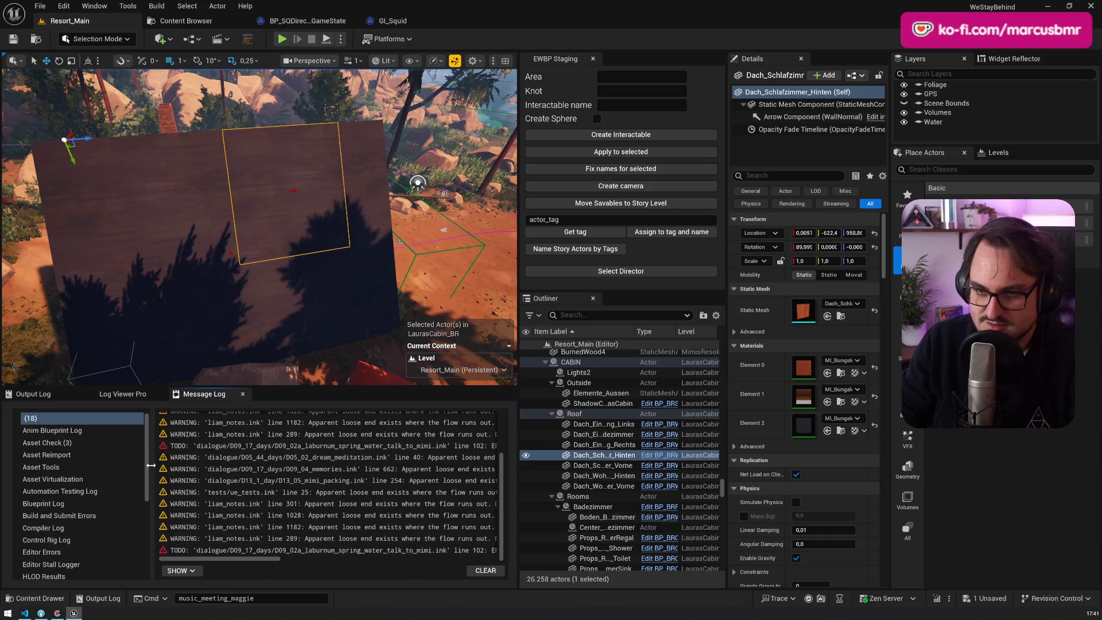
left_click_drag(151, 462, 98, 462)
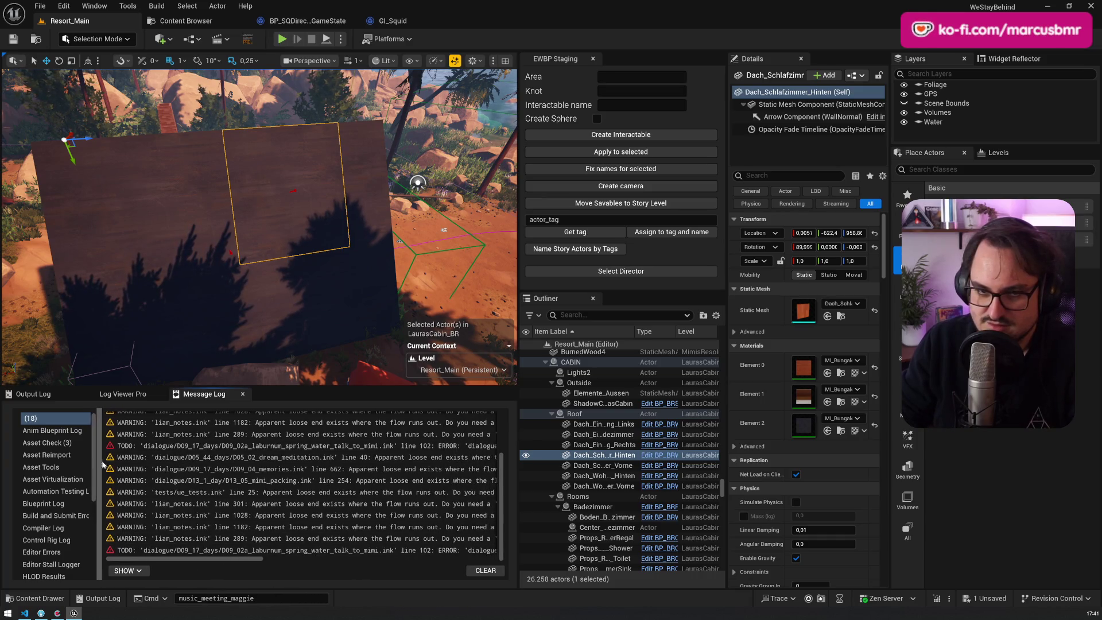
left_click(199, 451)
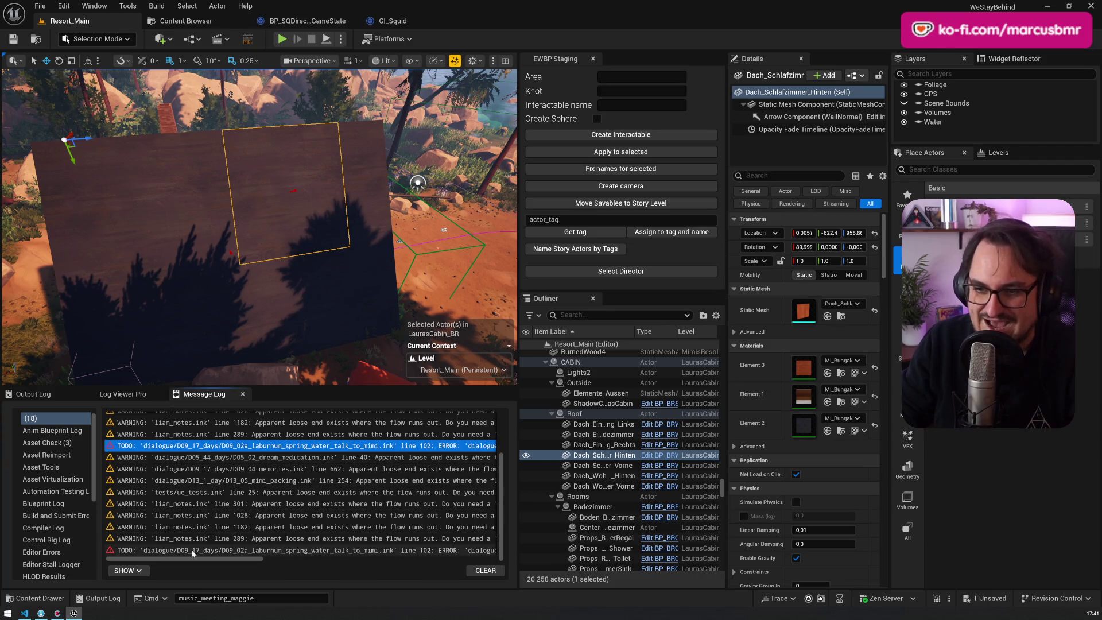
In VS Code, widen the output area and show the TODO list for cabin_village.ink
key("alt+Tab")
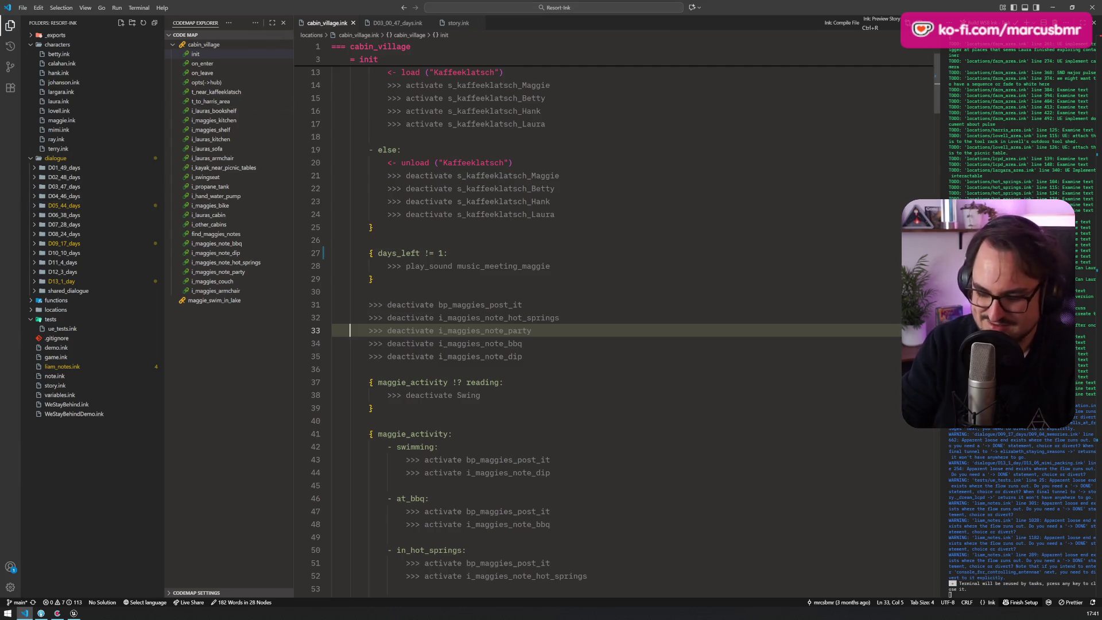
left_click_drag(940, 143, 810, 115)
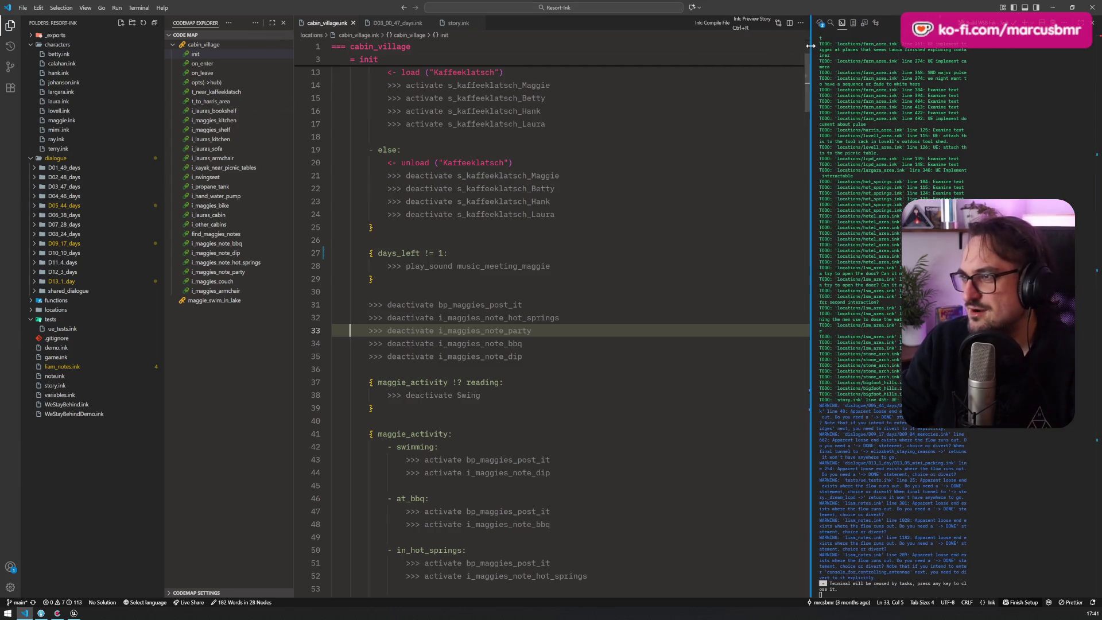
left_click(822, 24)
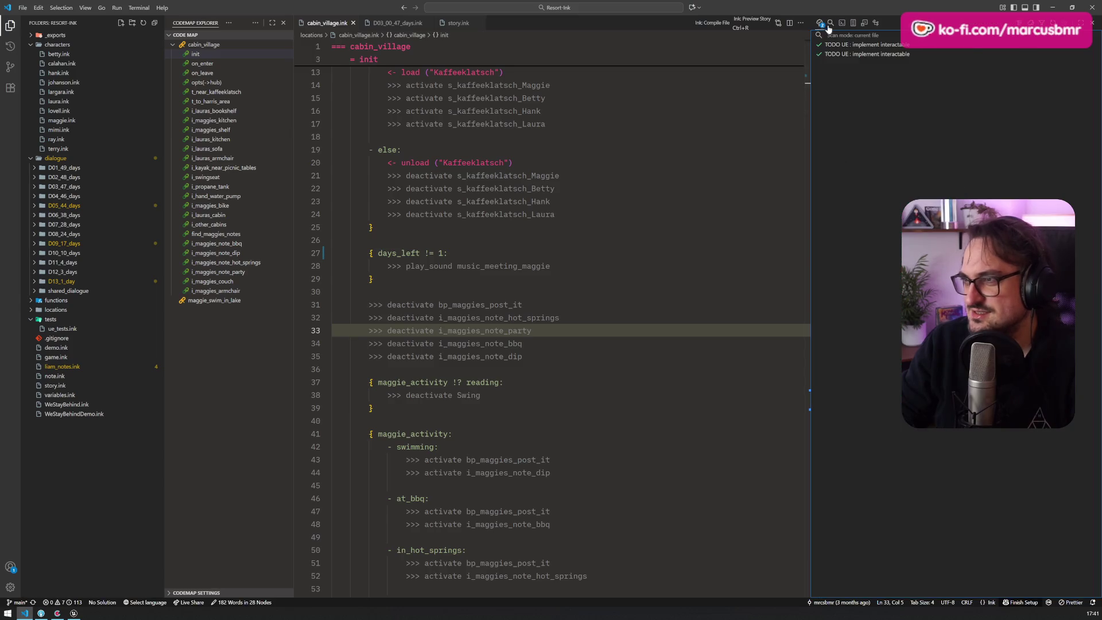
left_click(901, 40)
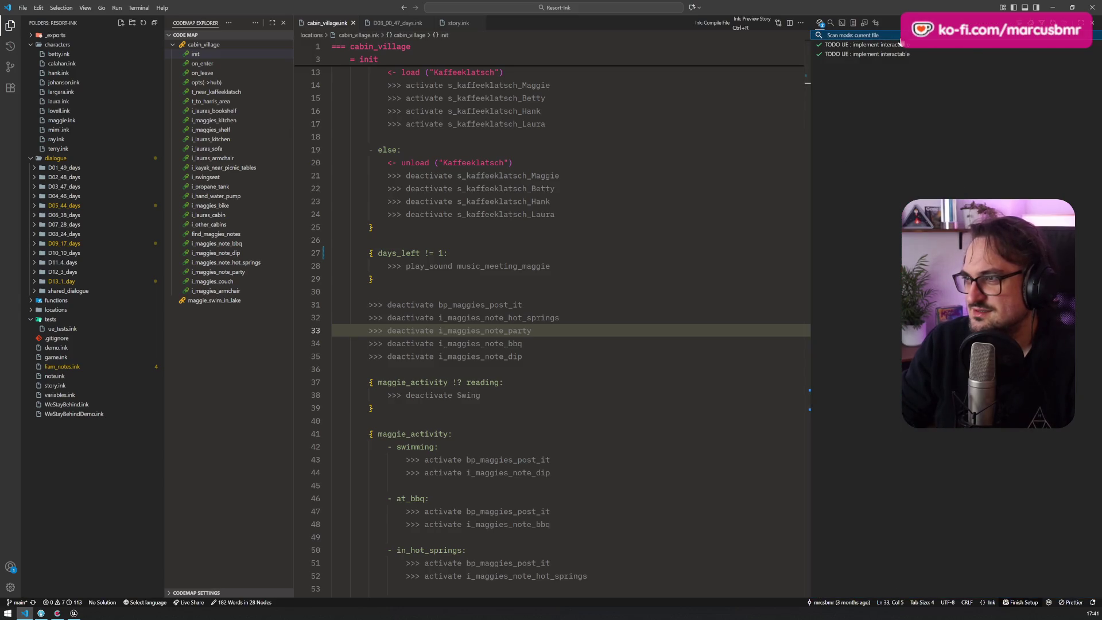
Switch the TODO Tree to workspace-only scanning and open the TODO ERROR note
right_click(882, 38)
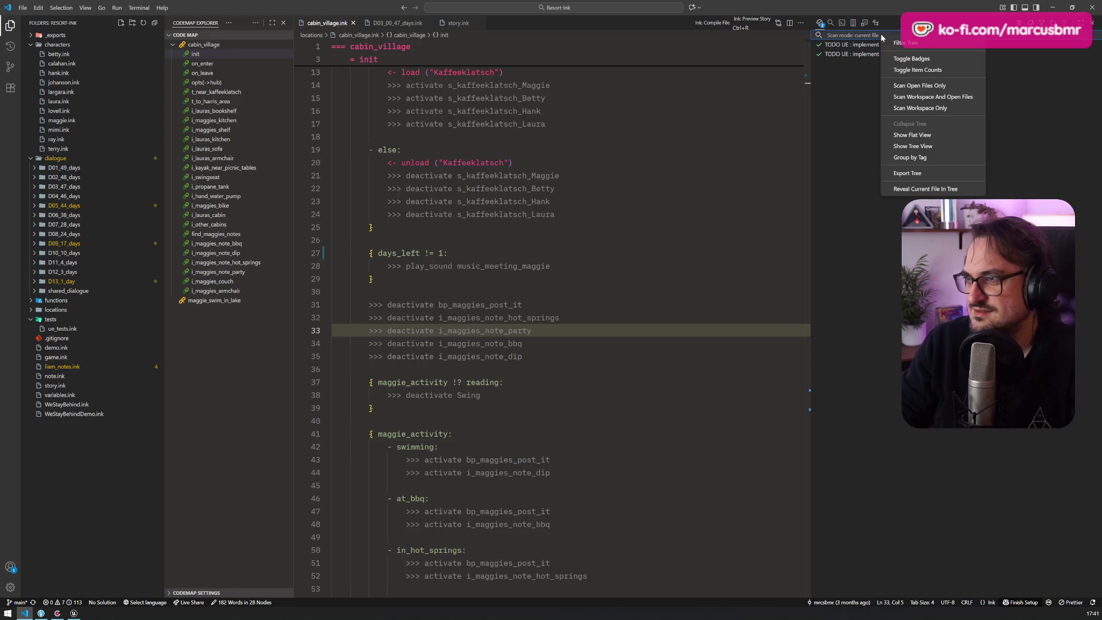
left_click(957, 109)
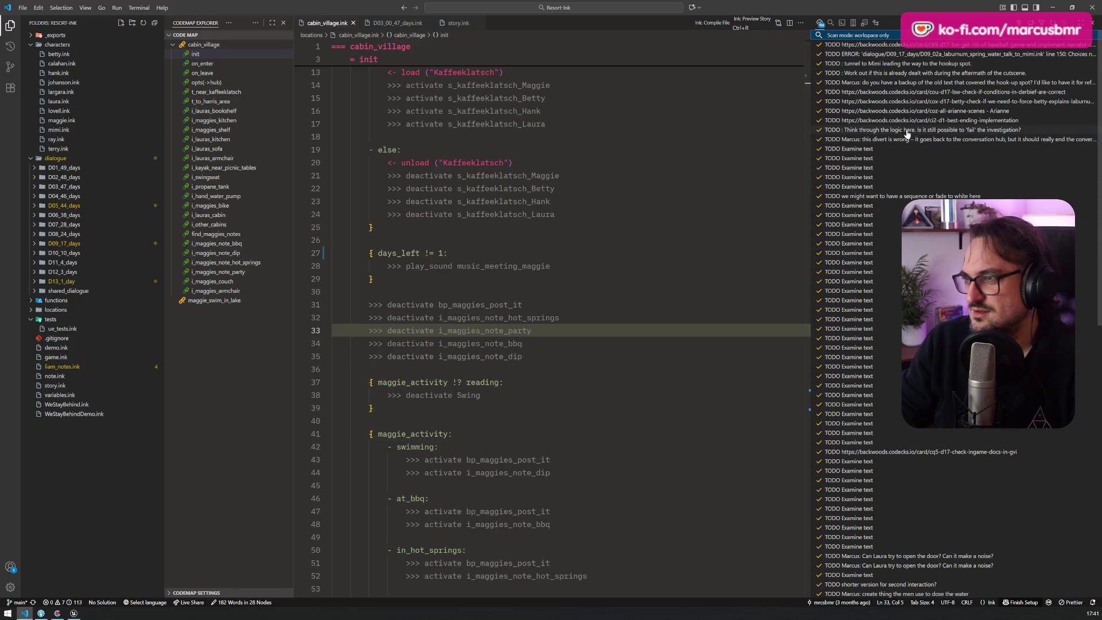
left_click(890, 54)
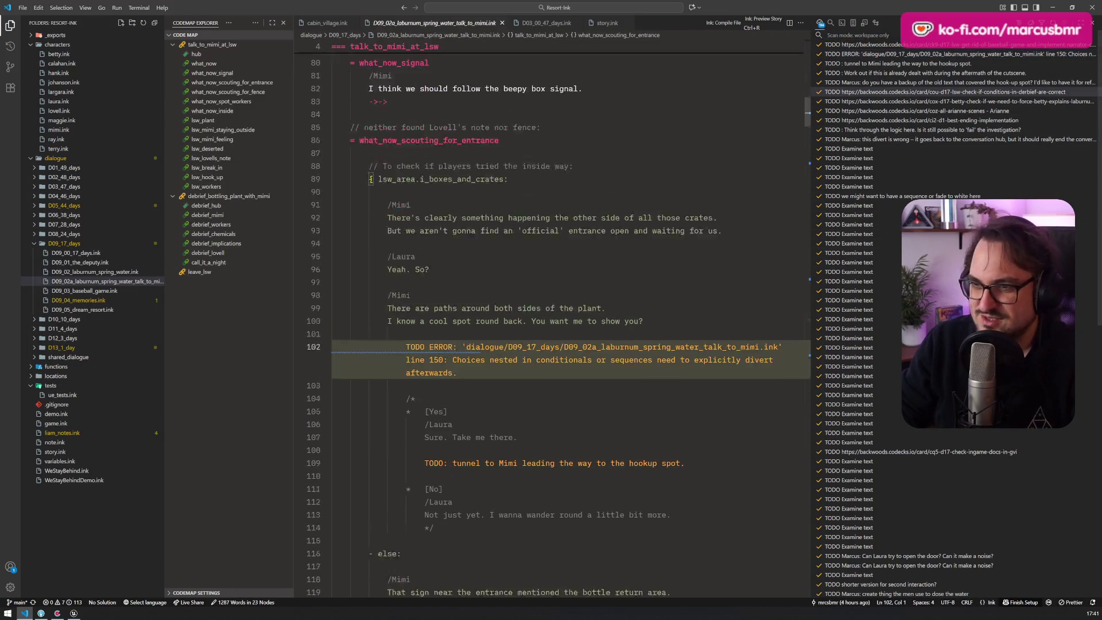
Remove 'ERROR:' from the TODO note on line 102 and save the ink file
double_click(441, 304)
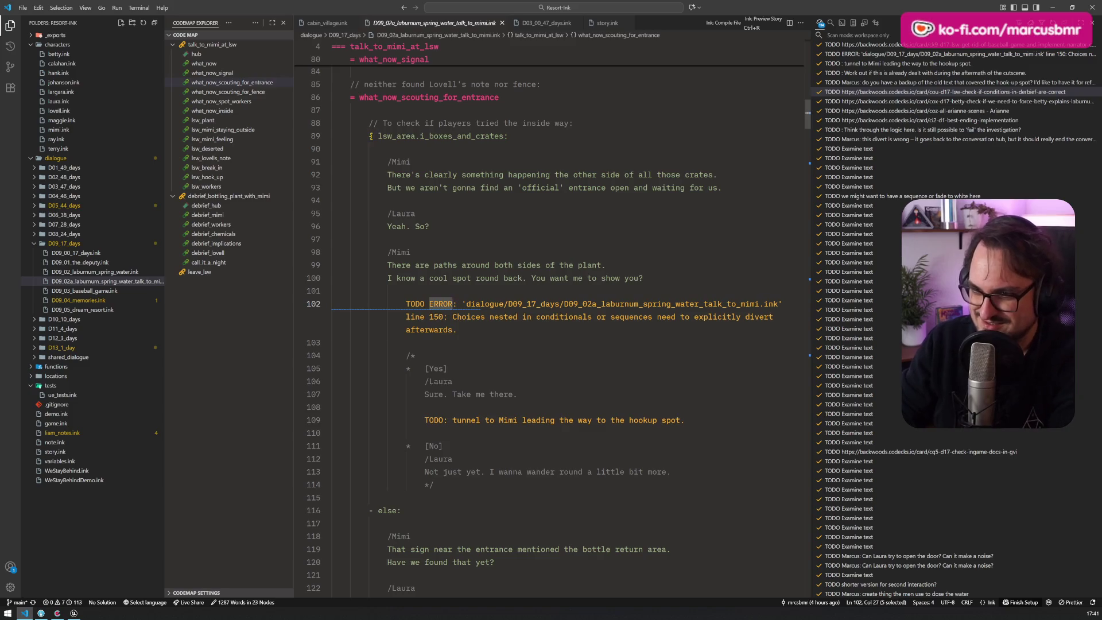
key("BackSpace")
key("Delete")
key("BackSpace")
key("ctrl+s")
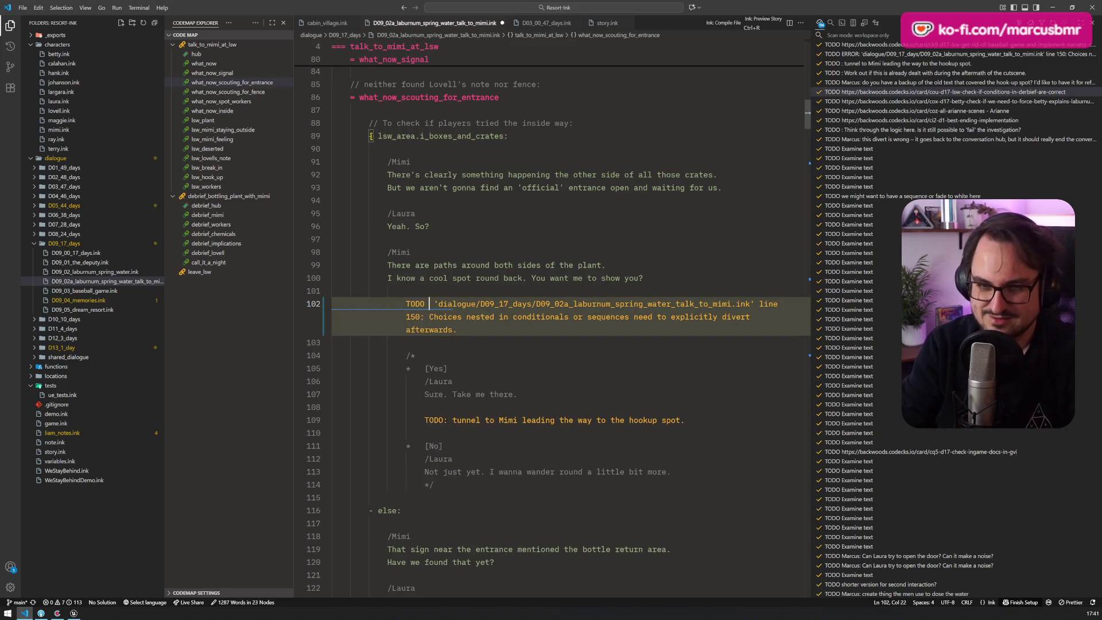
key("alt+Tab")
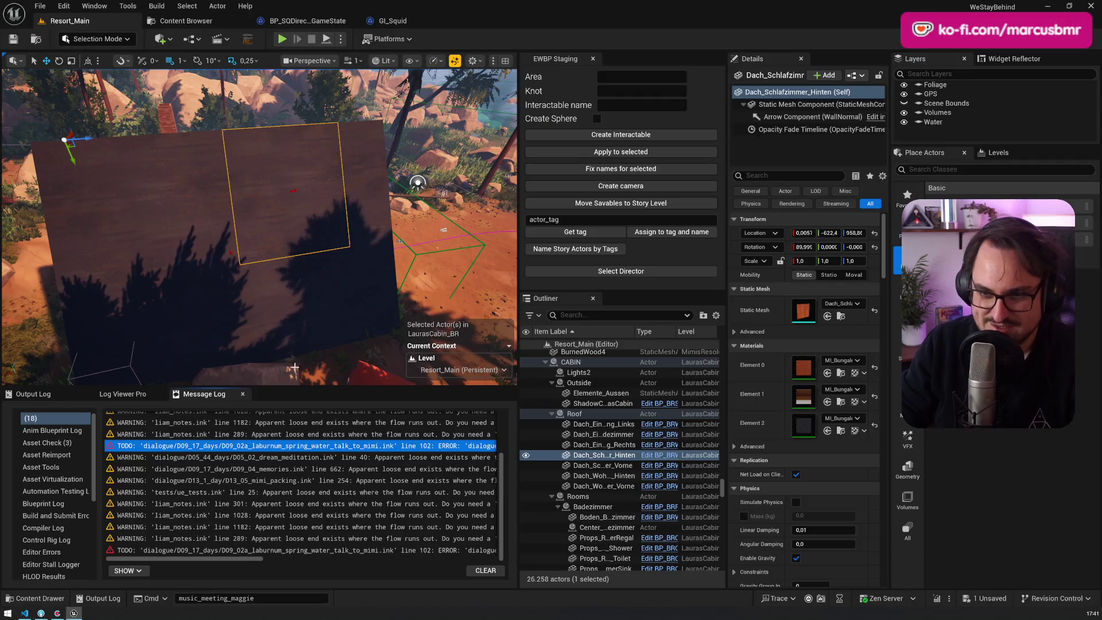
Reimport the WeStayBehind story asset from its ink file
left_click(40, 598)
right_click(313, 470)
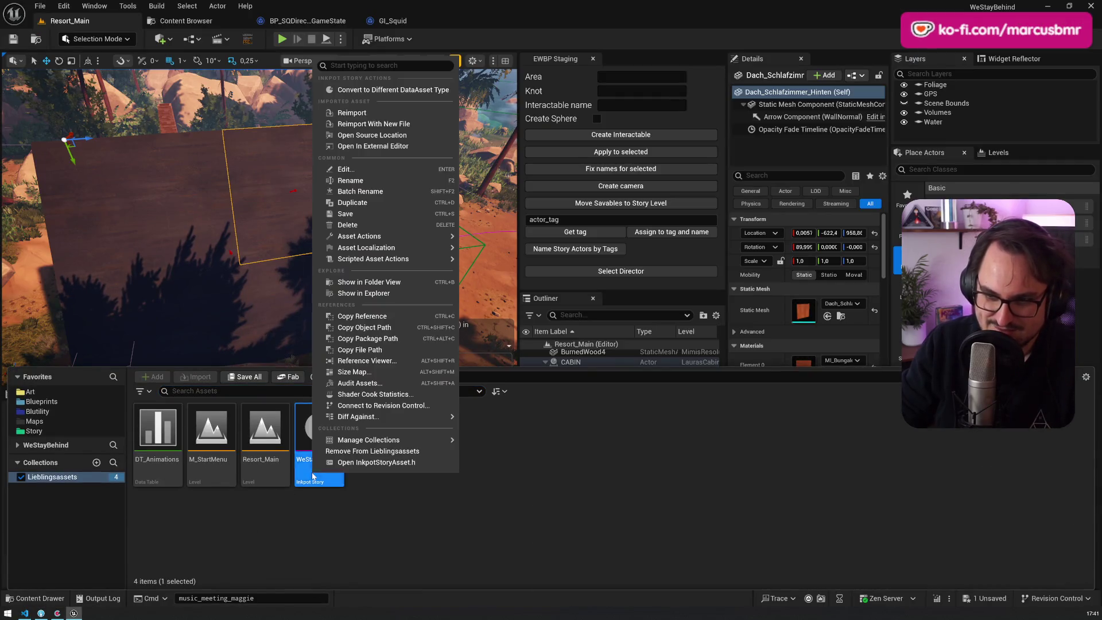
left_click(370, 115)
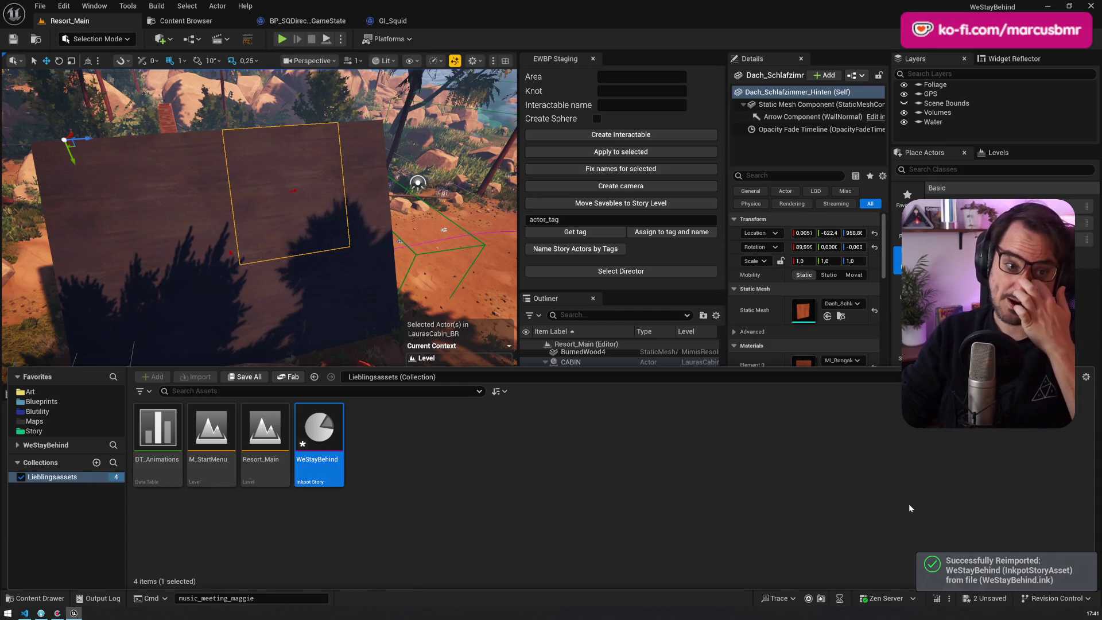
left_click_drag(353, 282, 352, 282)
key("alt+Tab")
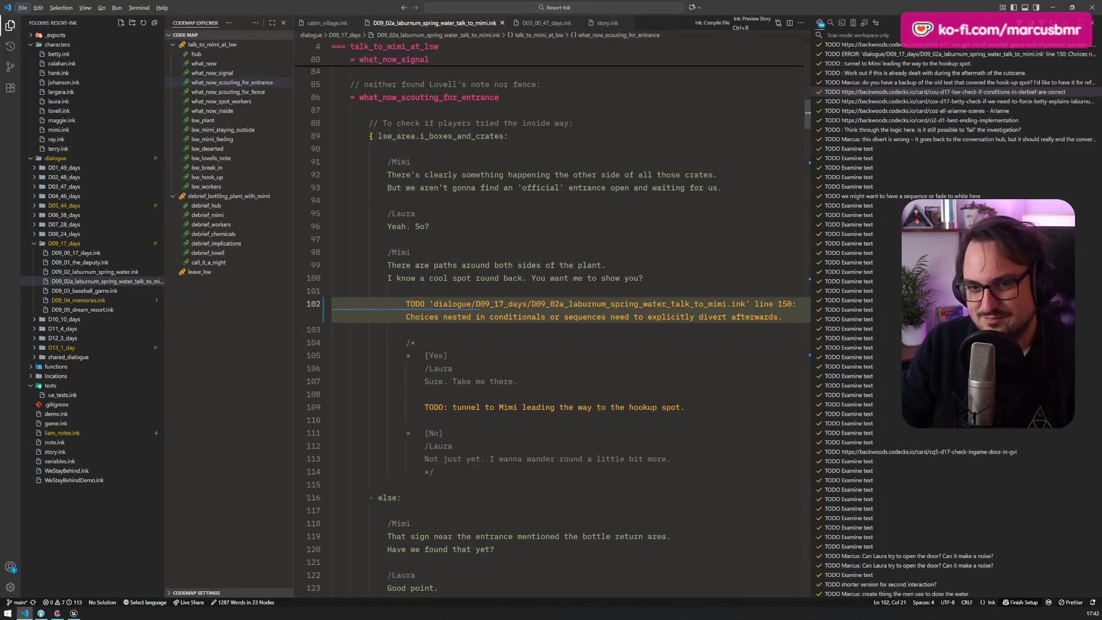
key("alt+Tab")
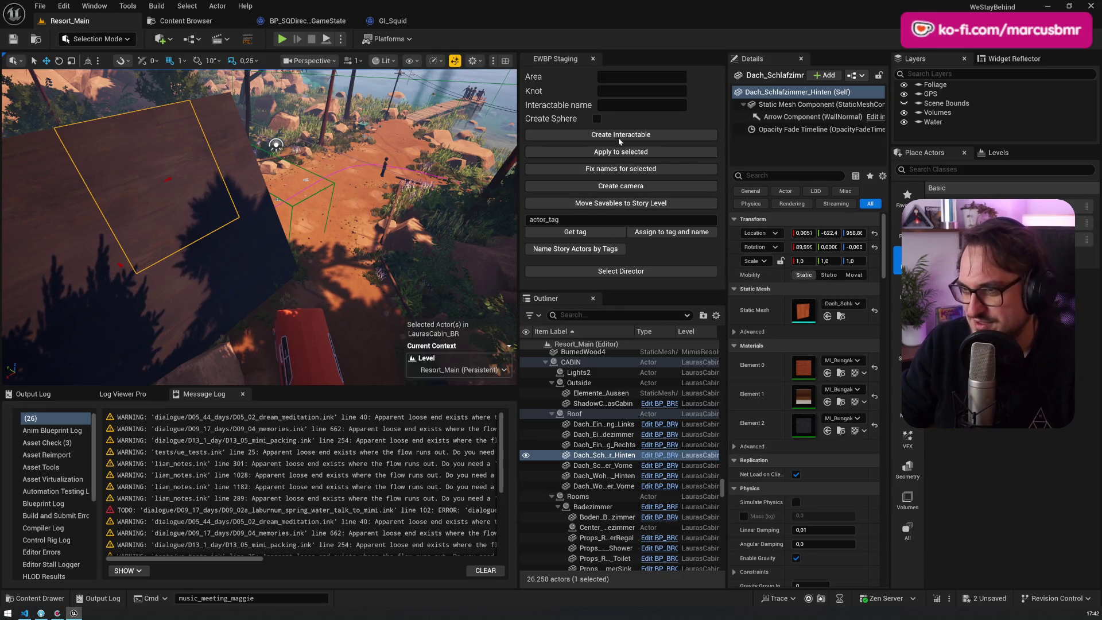
Set the story director's Start Knot to test_story_17_days
left_click(621, 271)
left_click(825, 289)
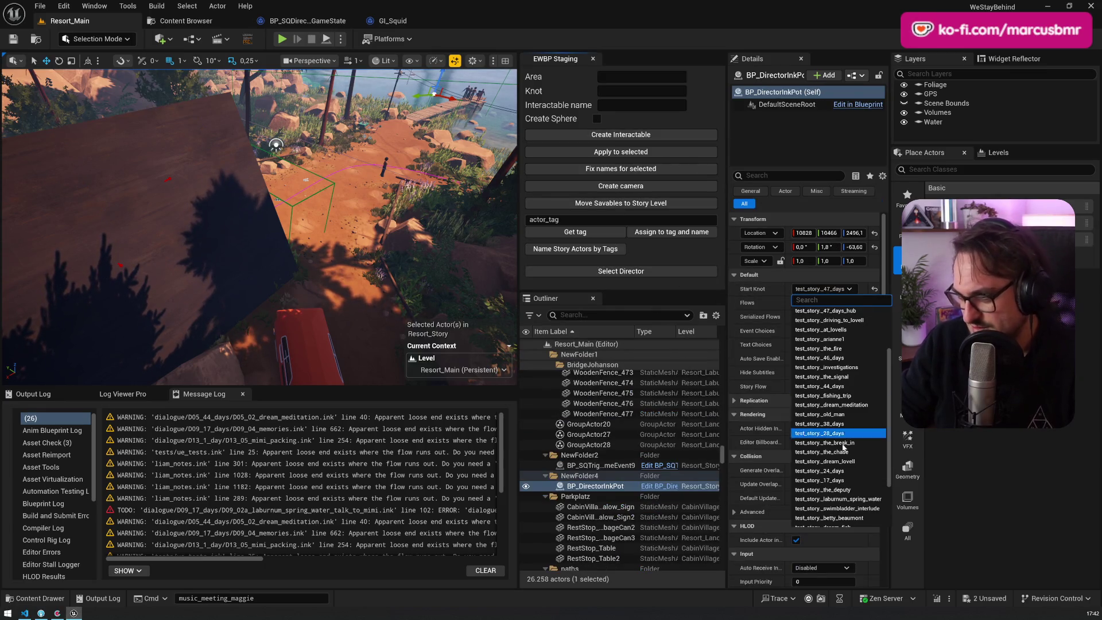
scroll(862, 425, "down", 2)
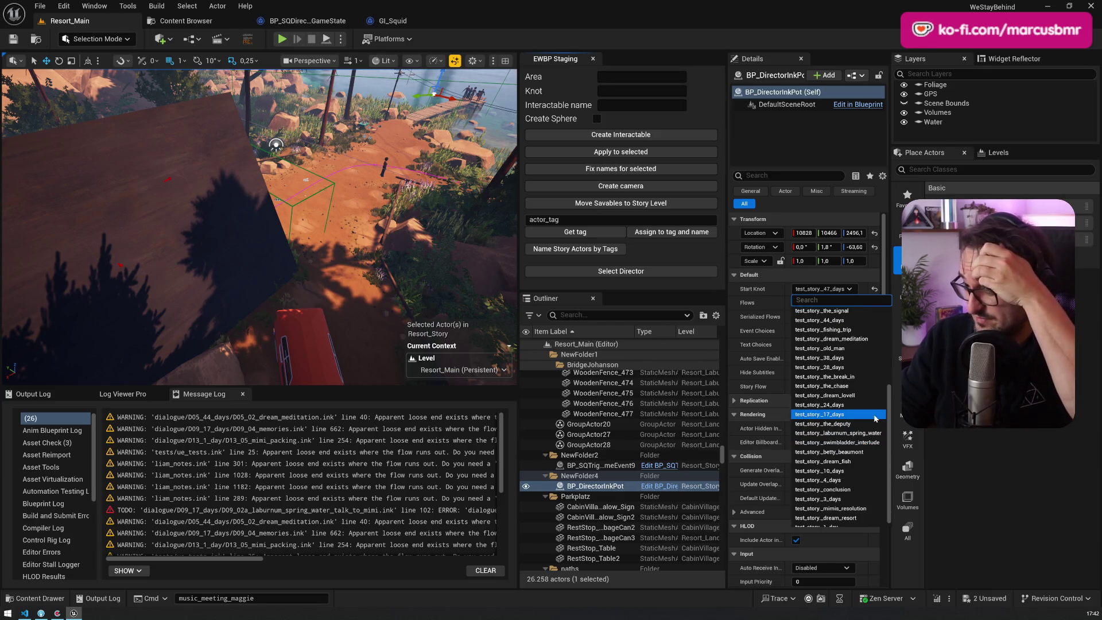
left_click(876, 418)
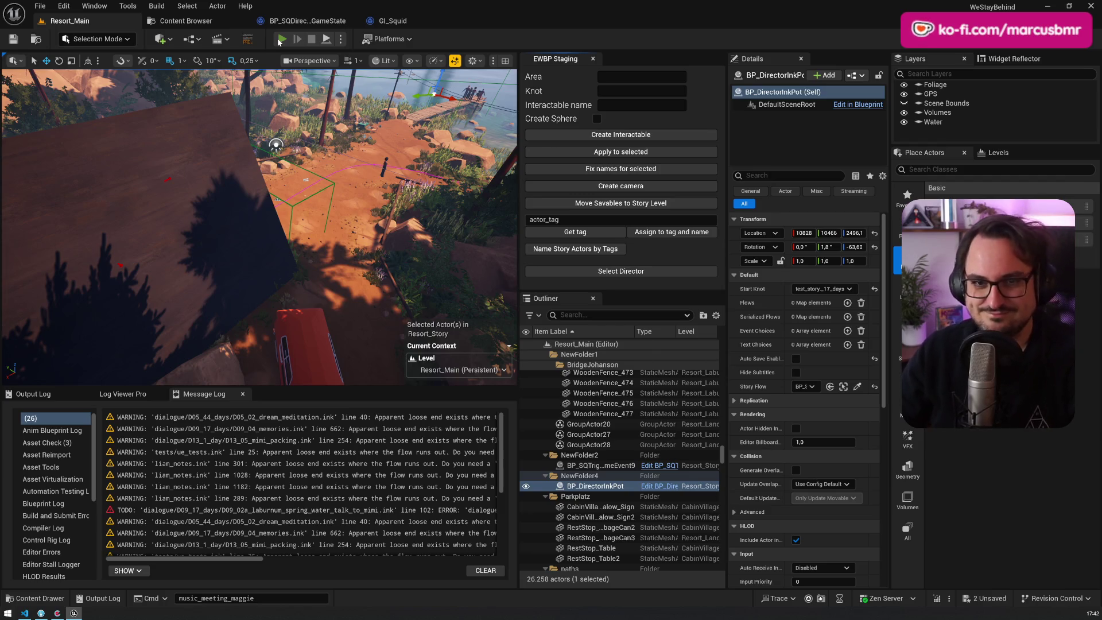
Play-test Resort_Main from the 17-days start, close the in-game map, then end the session
left_click(281, 39)
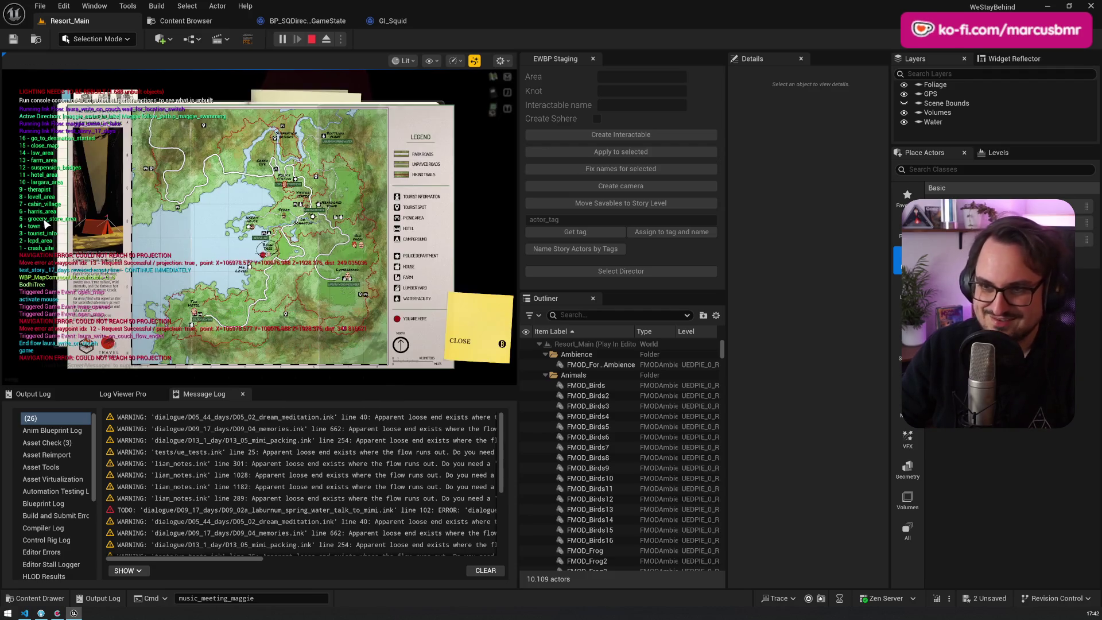
left_click(196, 312)
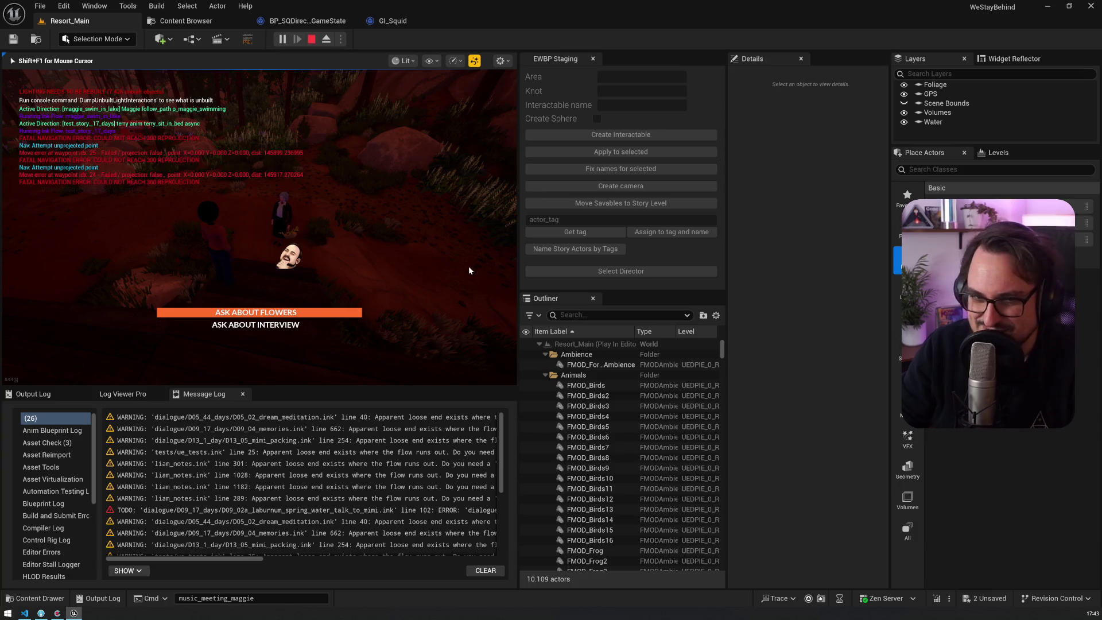
key("Escape")
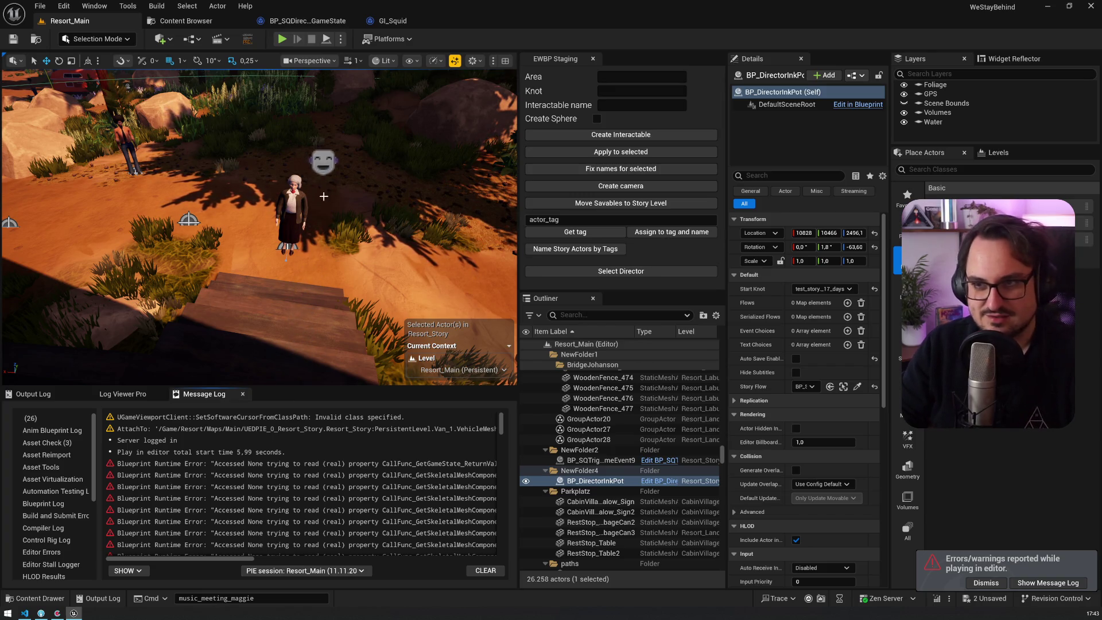
Mark the music card done and start a new card 'Die Alte soll mit ihrem Korb nich so rumfuchteln' in slot 2
left_click(59, 614)
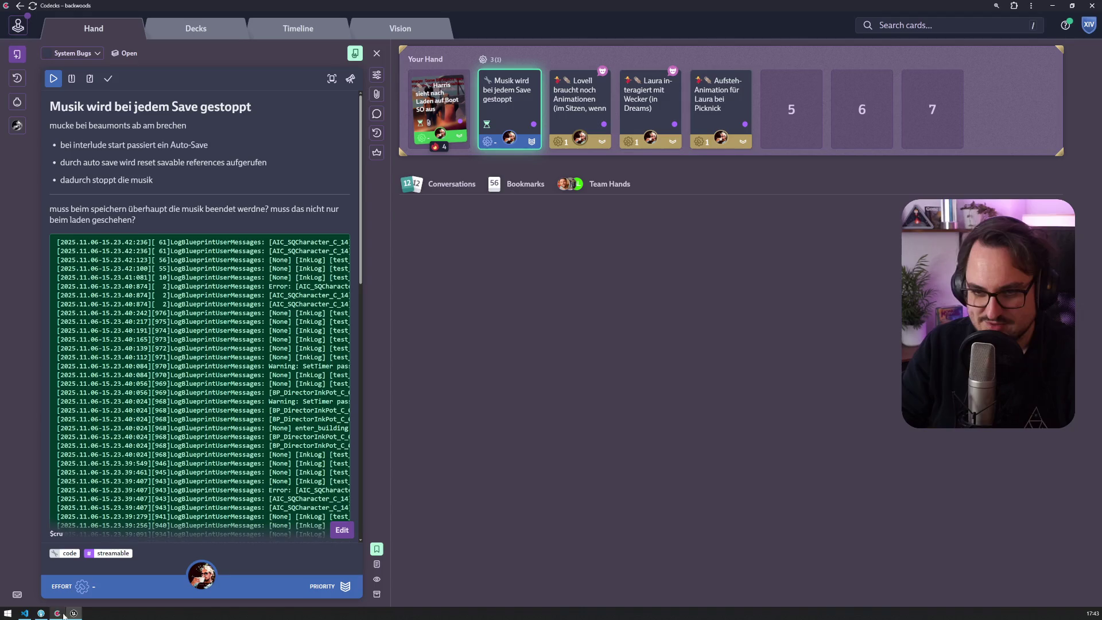
left_click(108, 79)
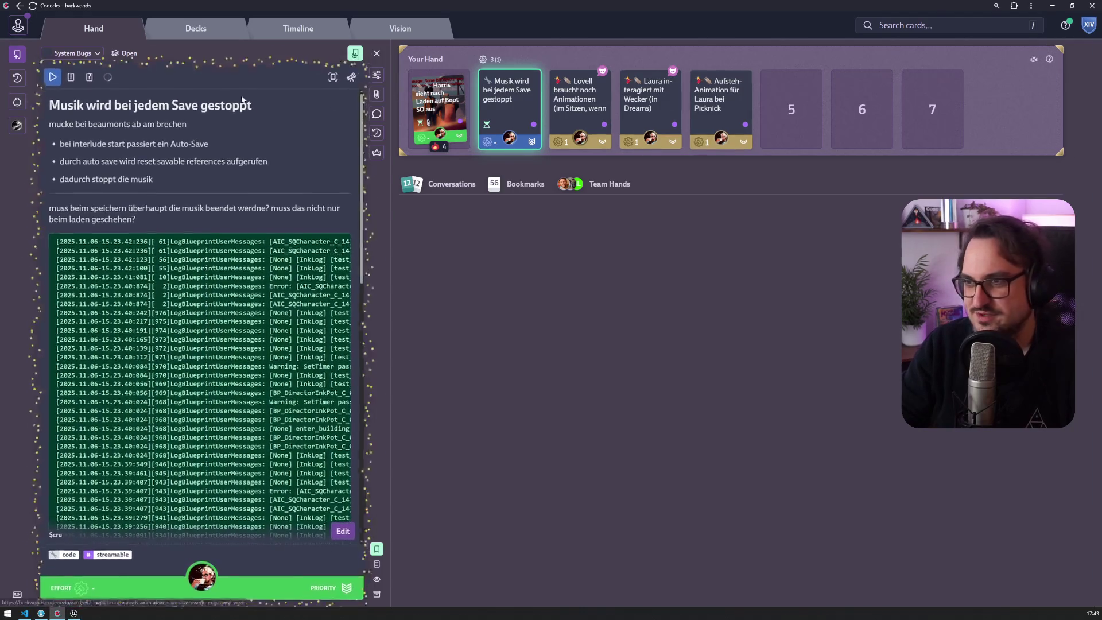
left_click(17, 54)
type("Die")
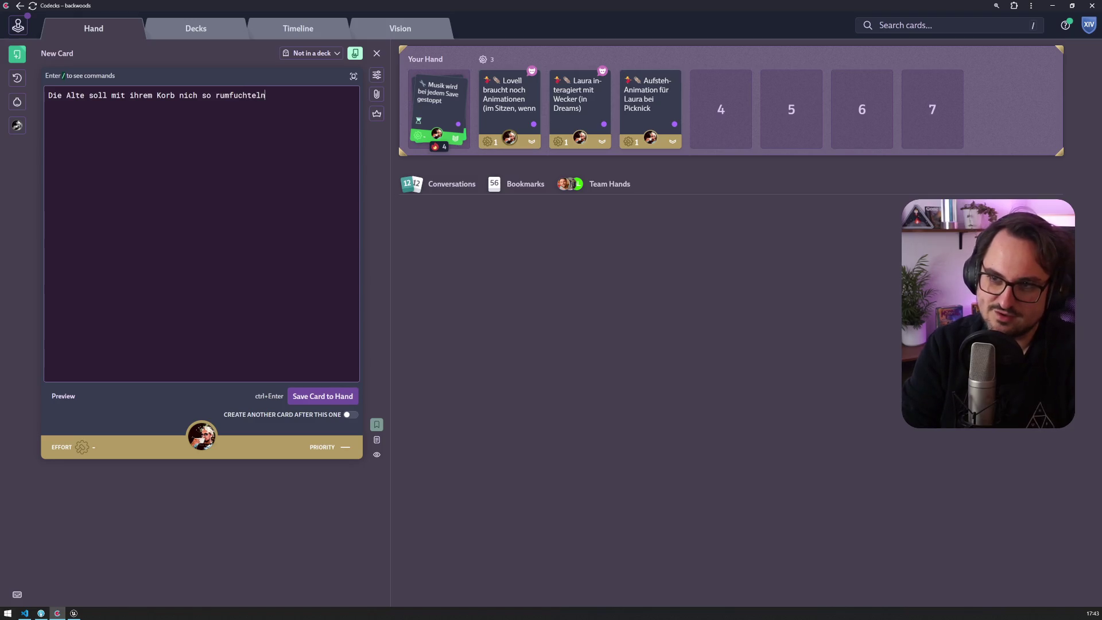
key("ctrl+Return")
mouse_move(722, 100)
left_mouse_down()
mouse_move(476, 96)
mouse_move(505, 99)
left_mouse_up()
left_click(54, 78)
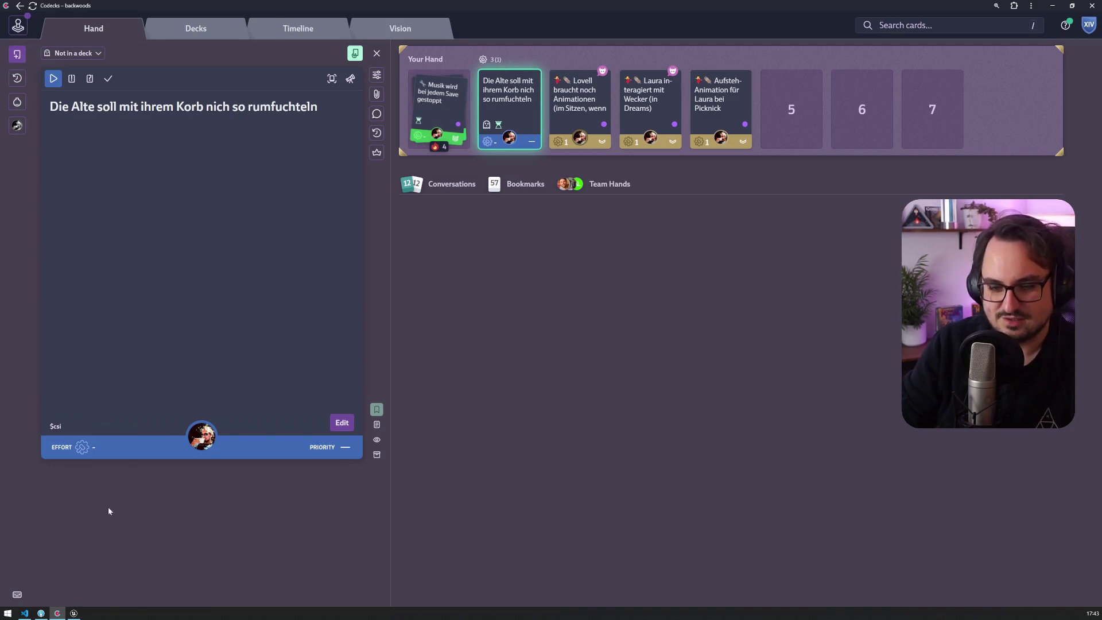
left_click(73, 613)
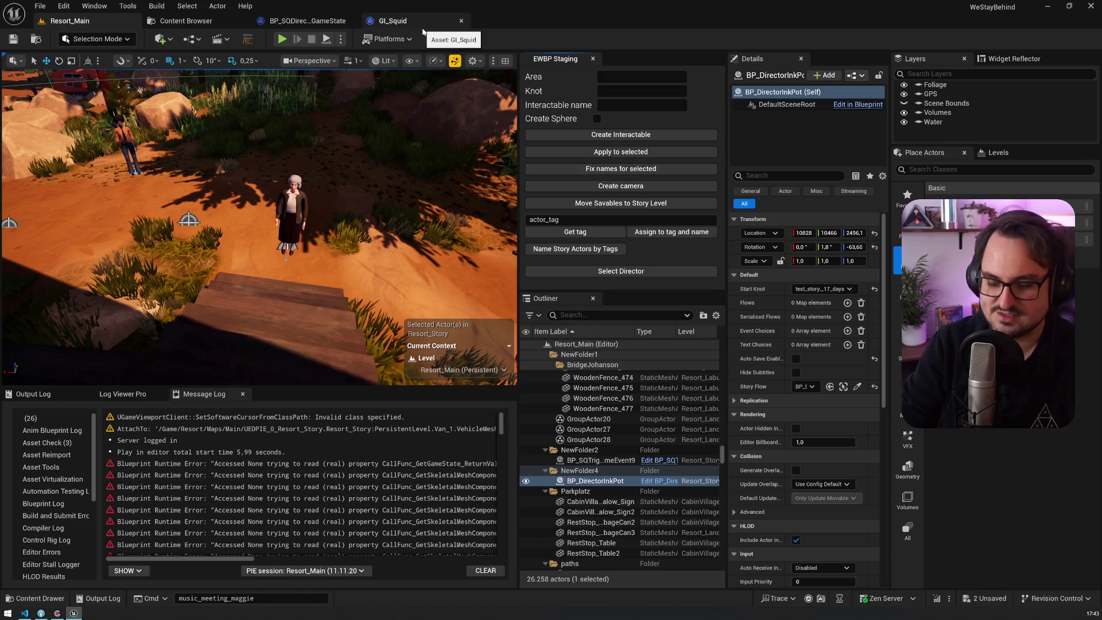
Open the AIC_SQCharacter Blueprint via asset search 'aic' and expand its LookAt graph
key("ctrl+p")
type("aic")
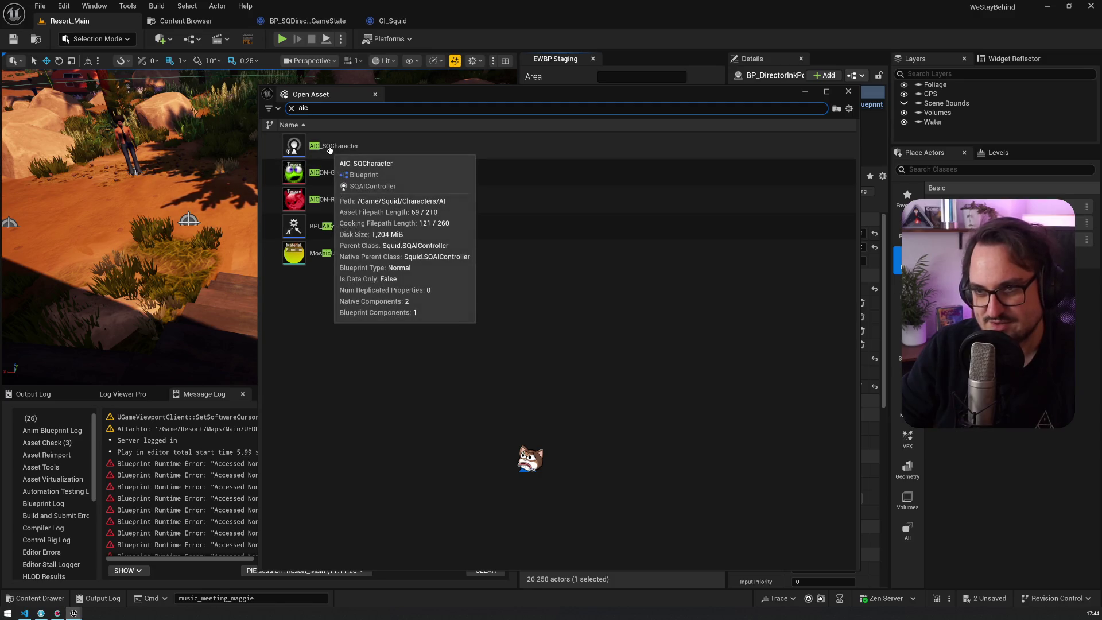
key("BackSpace")
key("BackSpace")
type("b")
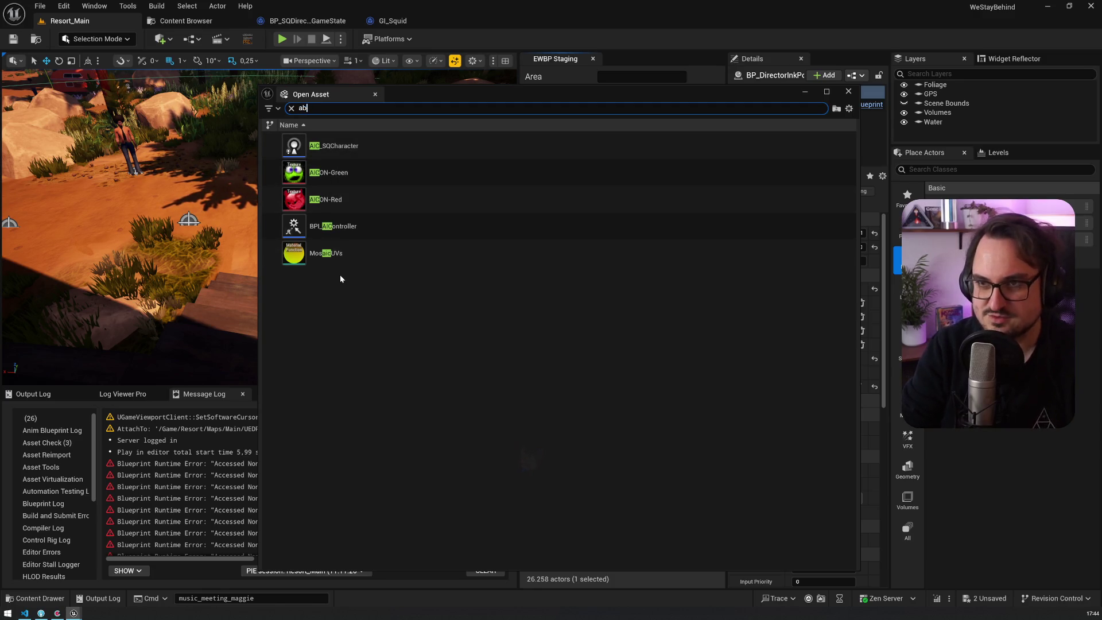
type("p")
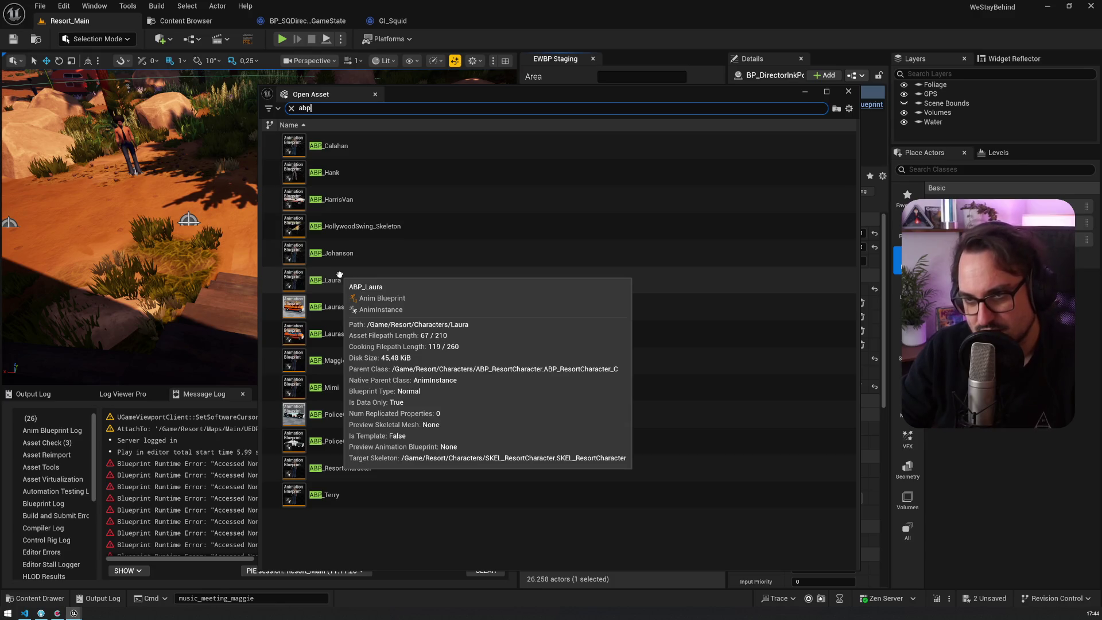
key("BackSpace")
key("BackSpace")
key("BackSpace")
type("aic")
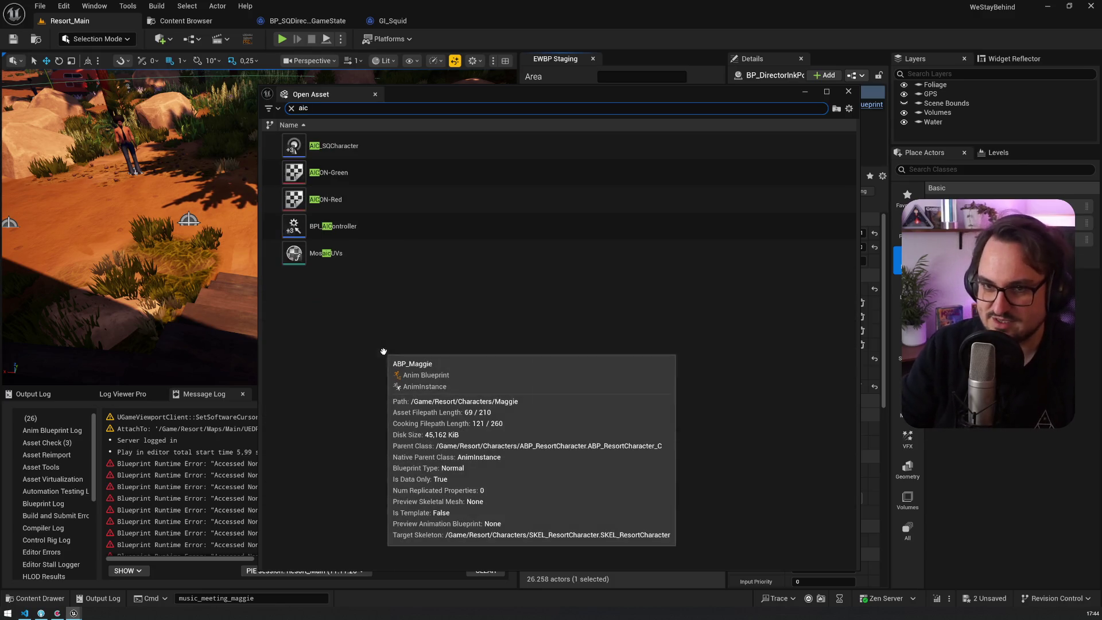
double_click(356, 146)
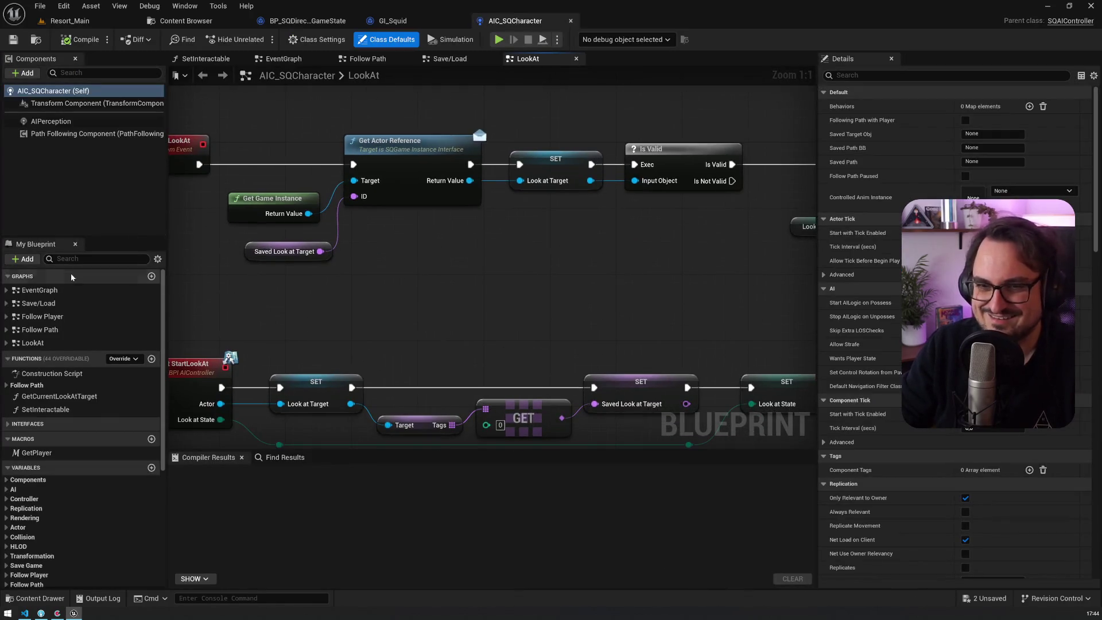
left_click(69, 20)
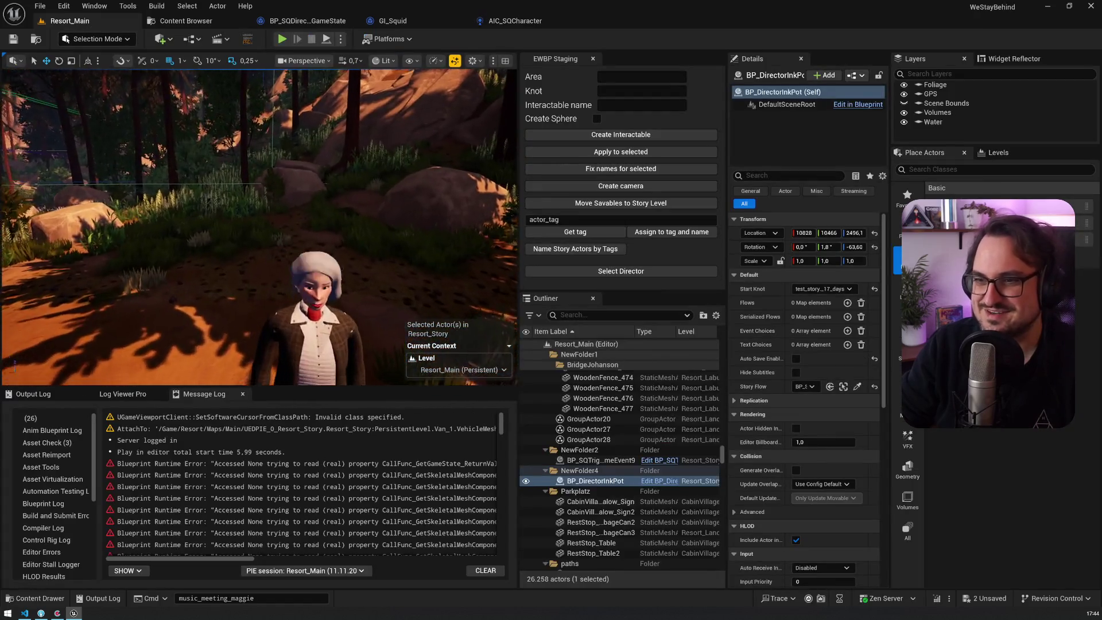
left_click(514, 21)
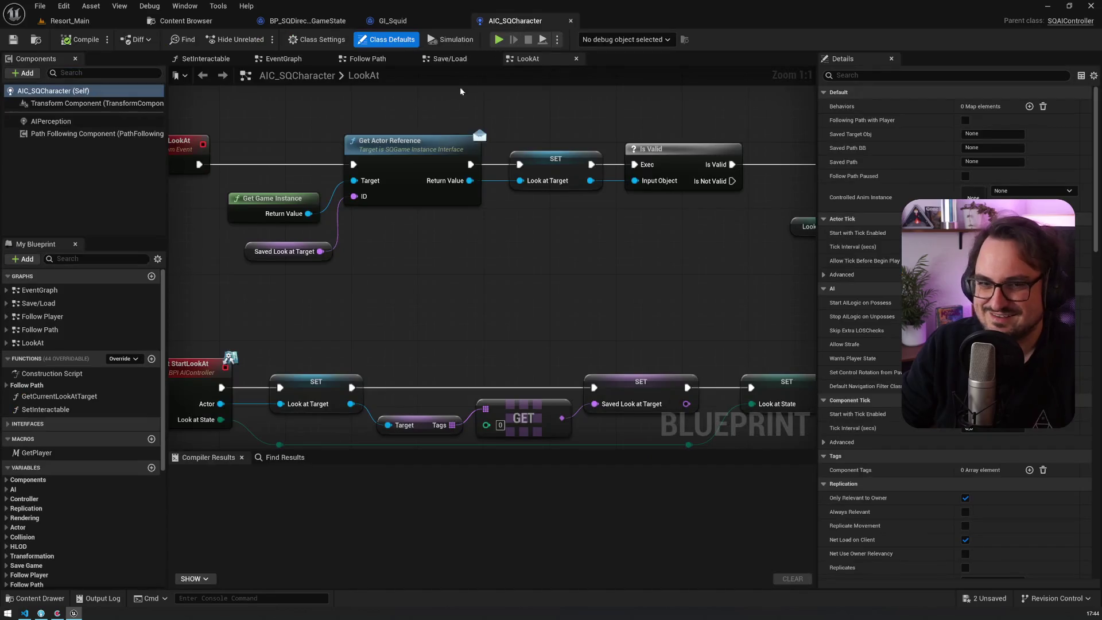
left_click(7, 346)
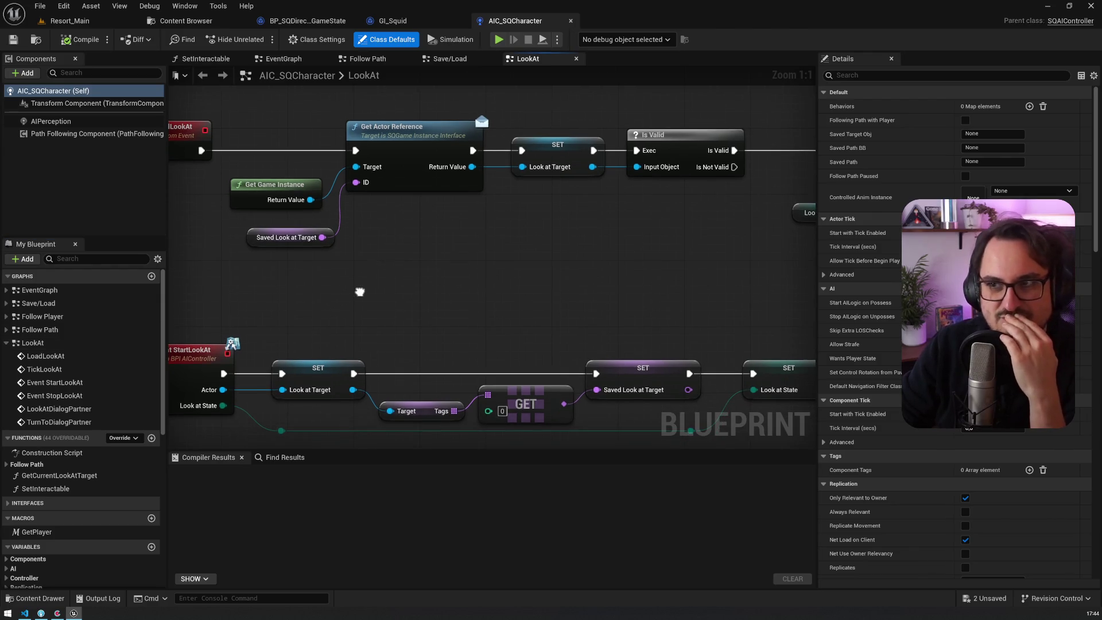
Search 'abp' and open the ABP_ResortCharacter animation blueprint
key("ctrl+p")
type("abp")
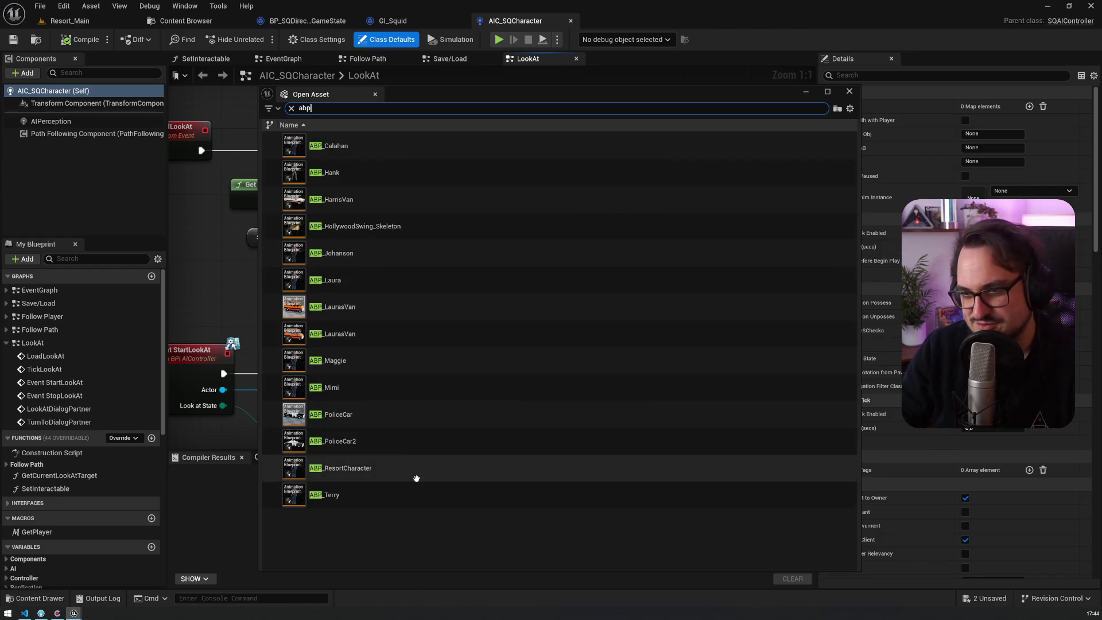
left_click(396, 472)
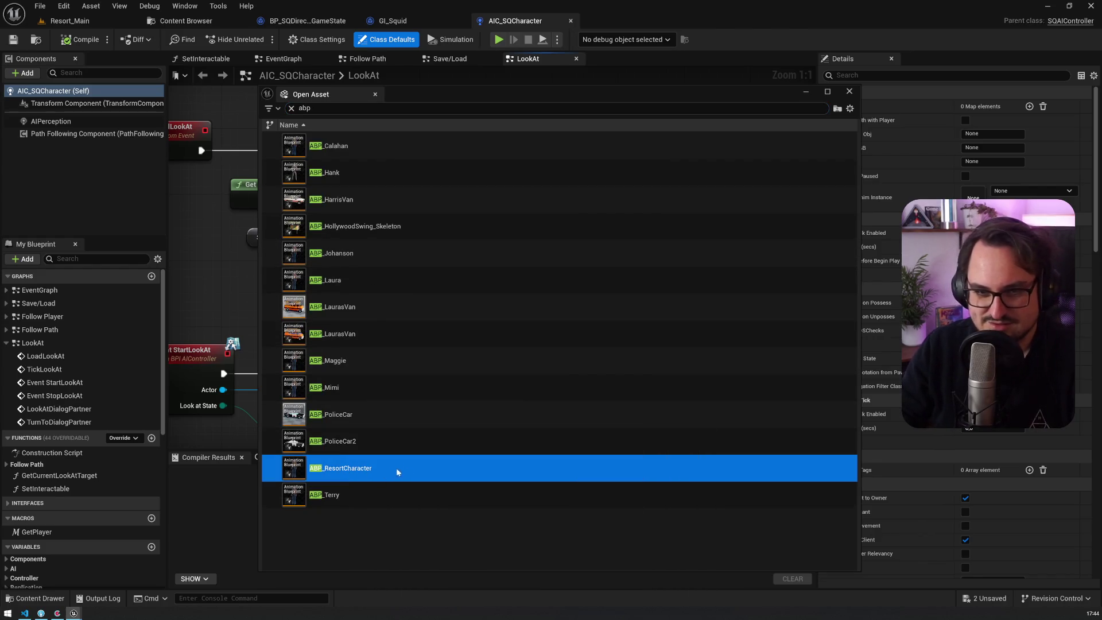
double_click(396, 467)
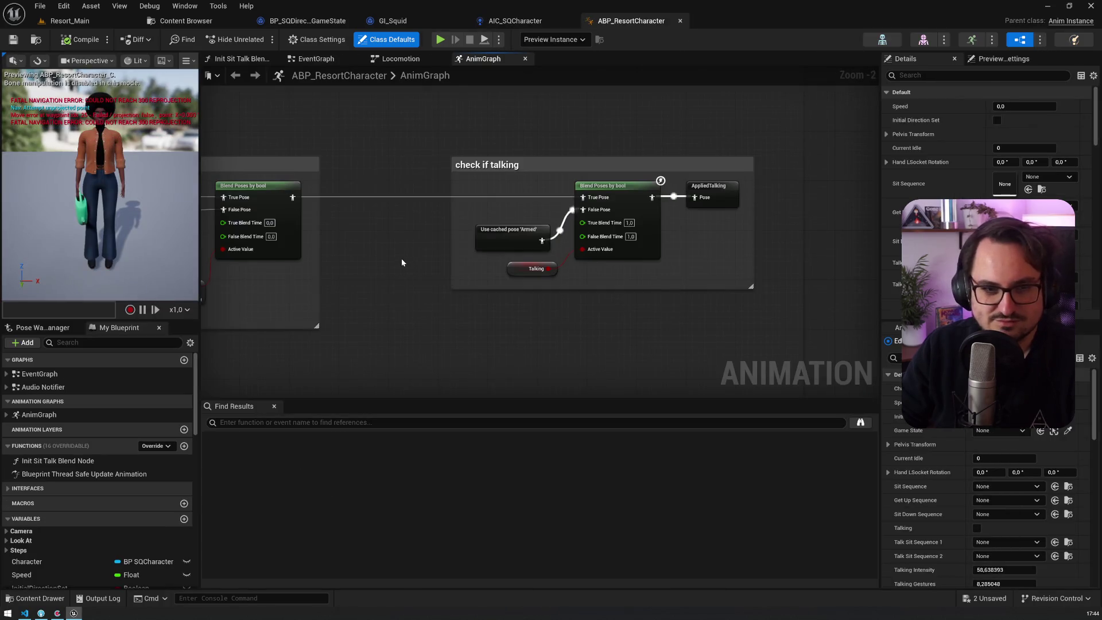
scroll(440, 200, "down", 3)
mouse_move(440, 200)
left_mouse_down()
mouse_move(513, 207)
mouse_move(570, 106)
left_mouse_up()
scroll(500, 312, "down", 3)
mouse_move(500, 312)
left_mouse_down()
mouse_move(610, 184)
mouse_move(666, 313)
mouse_move(605, 119)
left_mouse_up()
scroll(522, 232, "up", 2)
scroll(430, 211, "up", 3)
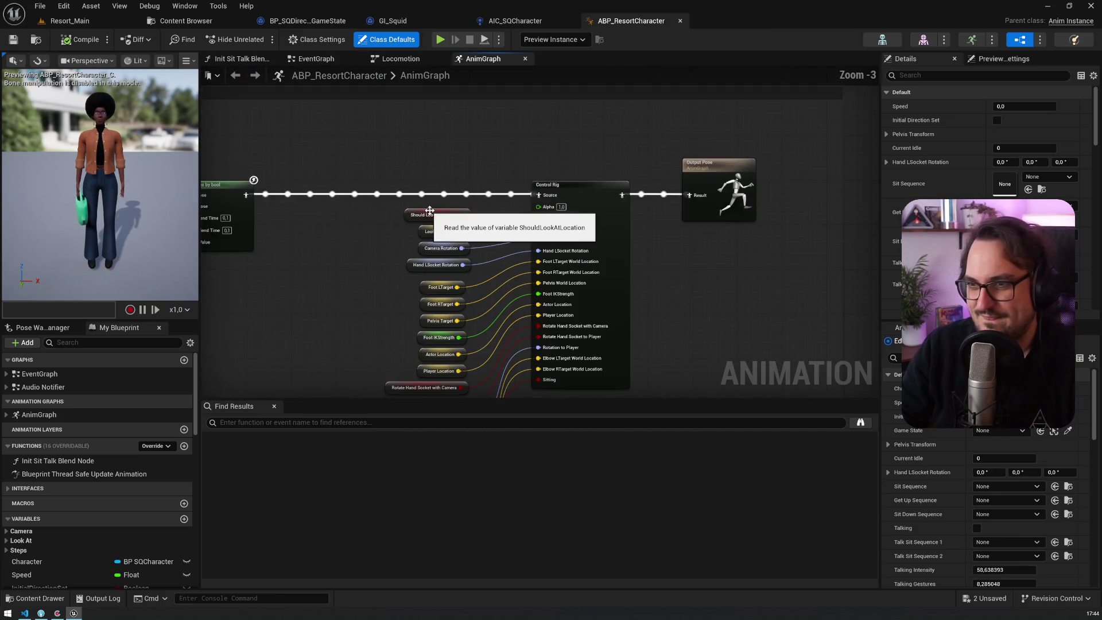
scroll(373, 208, "down", 2)
left_click_drag(373, 208, 512, 284)
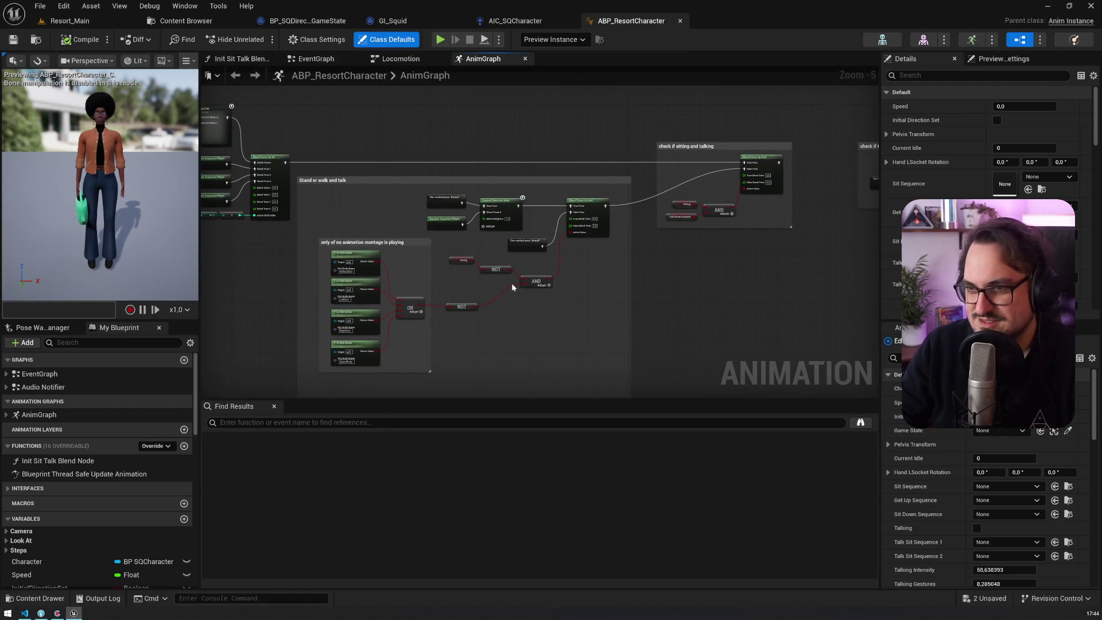
scroll(535, 301, "up", 5)
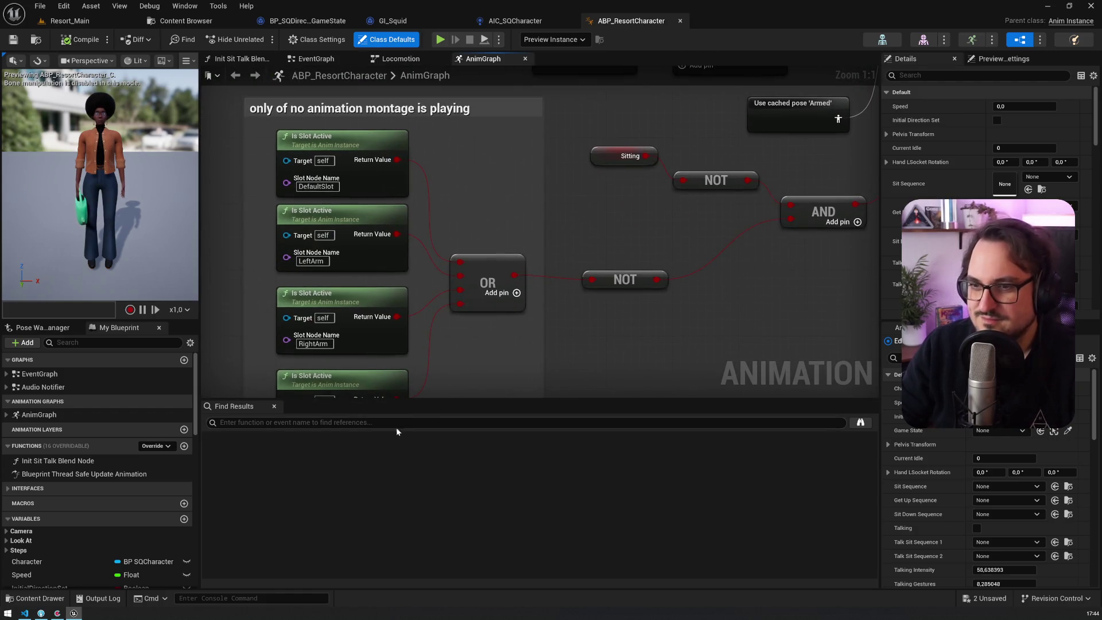
left_click(417, 396)
mouse_move(417, 396)
left_mouse_down()
mouse_move(417, 410)
mouse_move(470, 353)
mouse_move(457, 550)
left_mouse_up()
scroll(467, 385, "down", 4)
left_click(549, 333)
scroll(554, 289, "up", 4)
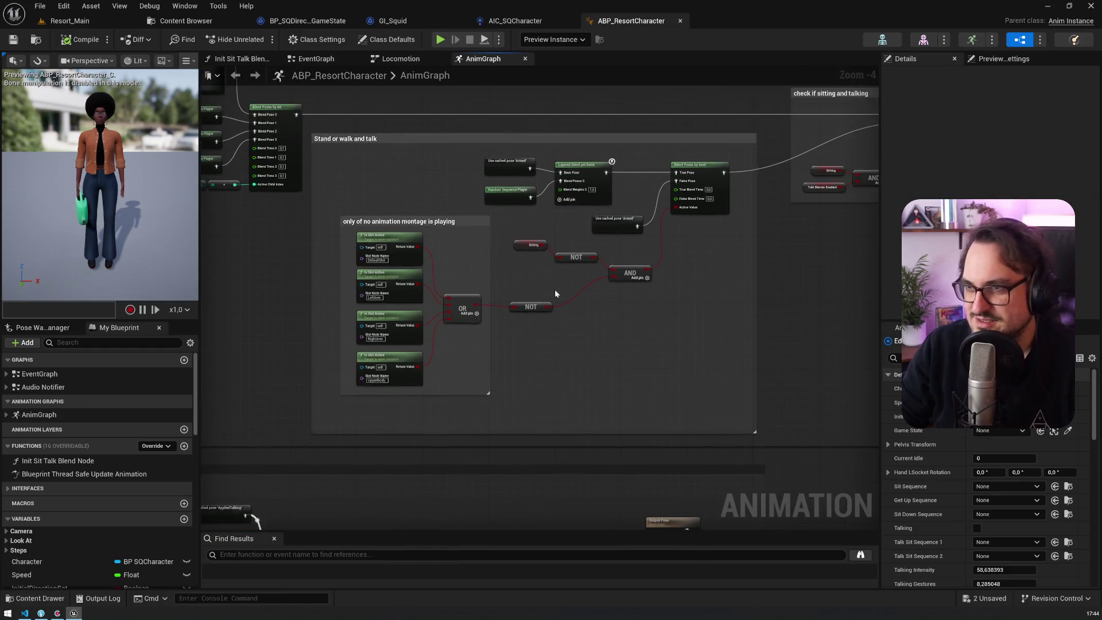
left_click_drag(618, 237, 376, 435)
mouse_move(536, 312)
left_mouse_down()
mouse_move(607, 263)
mouse_move(777, 186)
left_mouse_up()
mouse_move(554, 364)
left_mouse_down()
mouse_move(607, 355)
mouse_move(530, 223)
left_mouse_up()
left_click(591, 186)
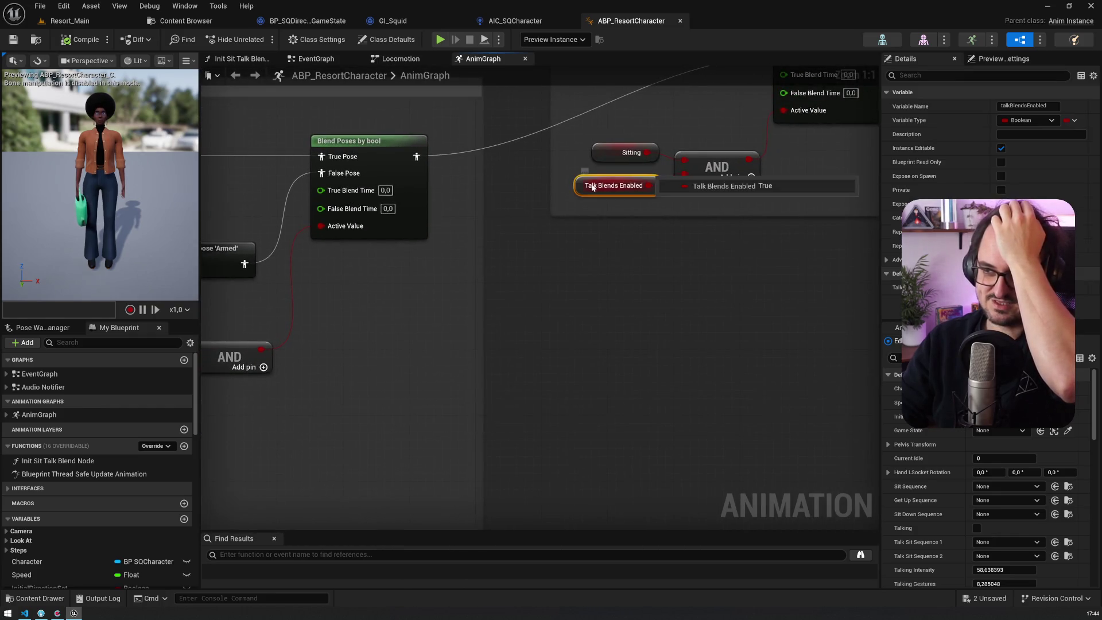
left_click_drag(591, 186, 447, 327)
mouse_move(476, 295)
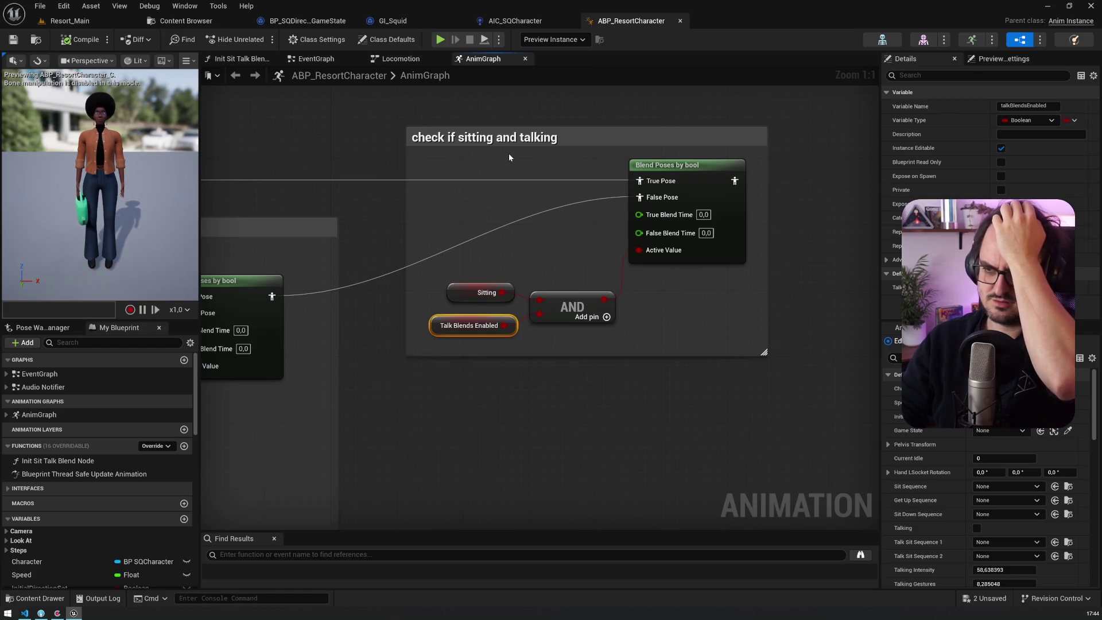
mouse_move(576, 295)
left_mouse_down()
mouse_move(341, 340)
mouse_move(103, 309)
left_mouse_up()
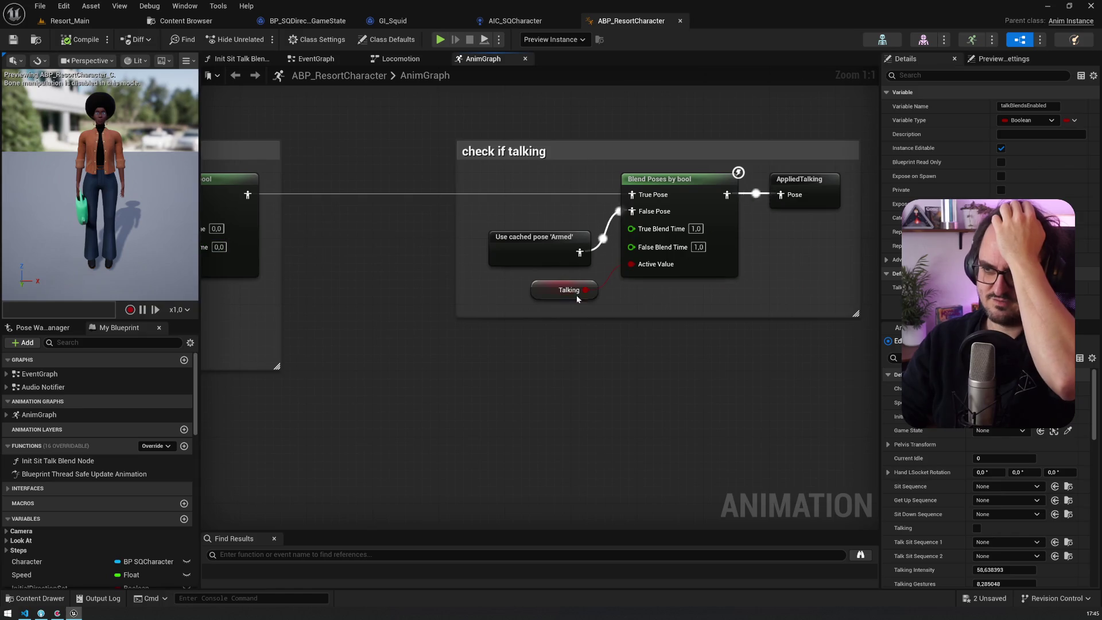
mouse_move(576, 295)
left_mouse_down()
mouse_move(607, 205)
mouse_move(691, 223)
mouse_move(849, 196)
mouse_move(511, 284)
left_mouse_up()
left_click_drag(469, 425, 797, 285)
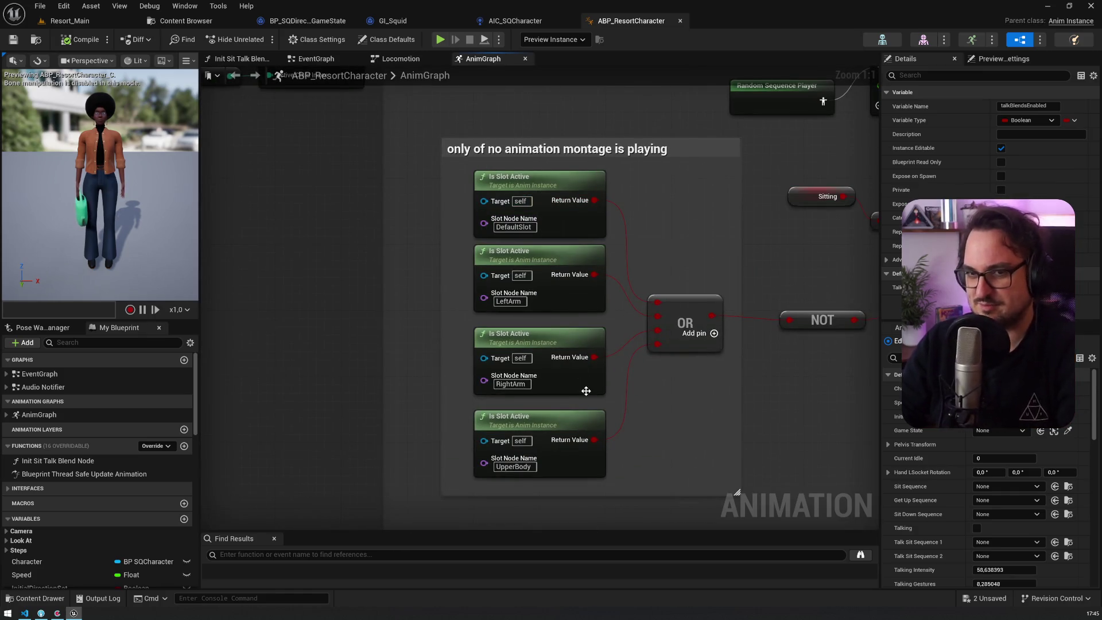
left_click_drag(630, 415, 630, 187)
left_click_drag(579, 266, 431, 434)
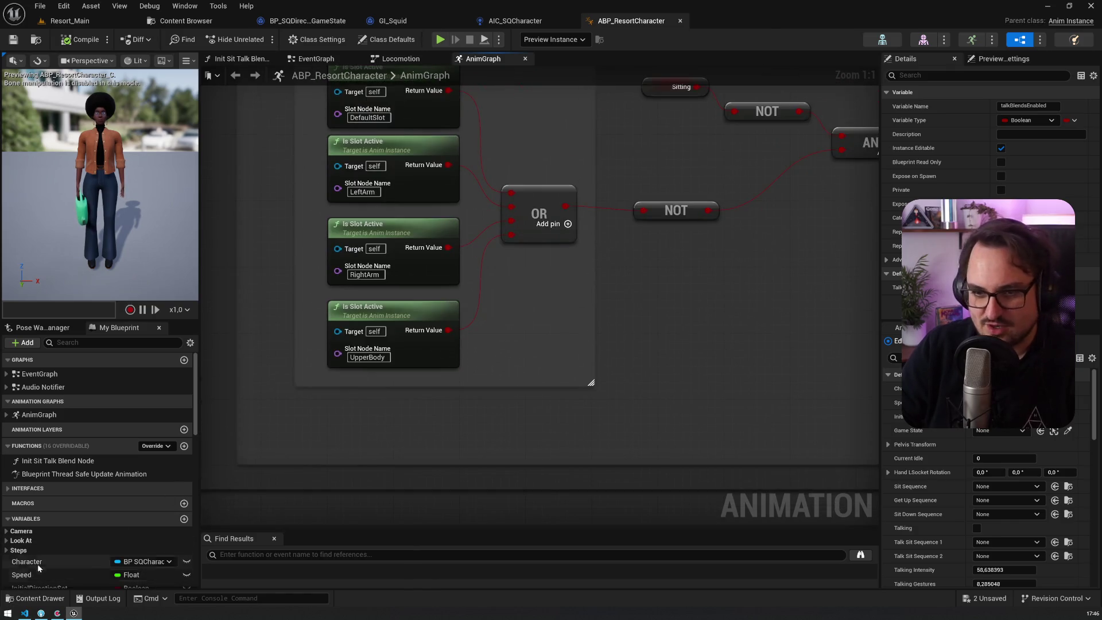
Place a Character getter node in the AnimGraph below the montage check
left_click(36, 563)
left_click_drag(368, 433, 314, 432)
right_click(413, 448)
key("Escape")
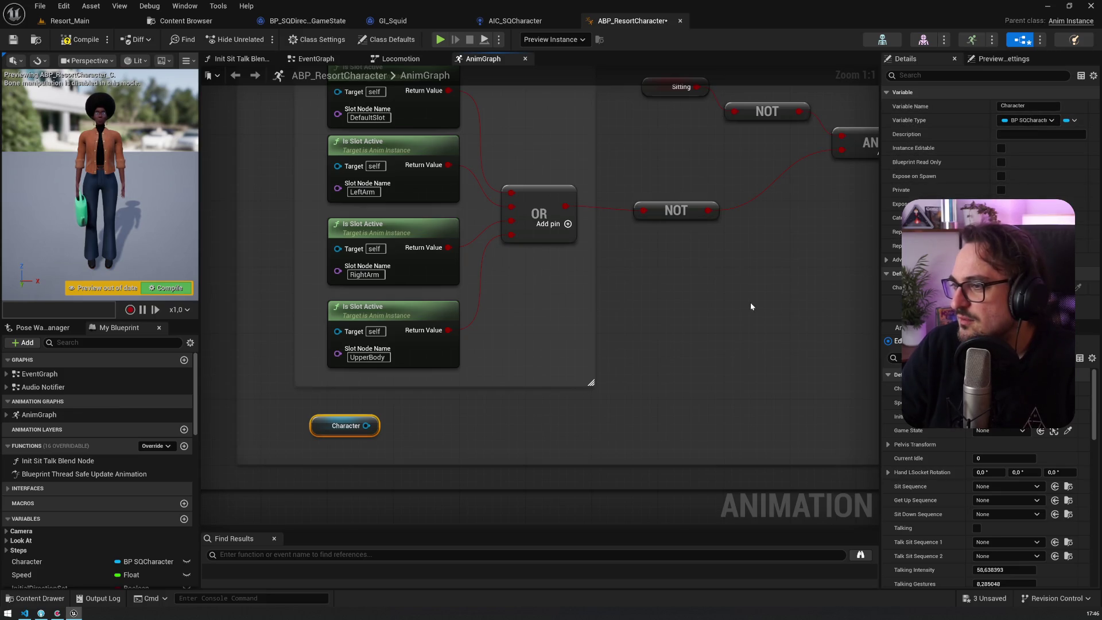
Open the EventGraph and pan to the TODO comment area
left_click(40, 374)
double_click(40, 373)
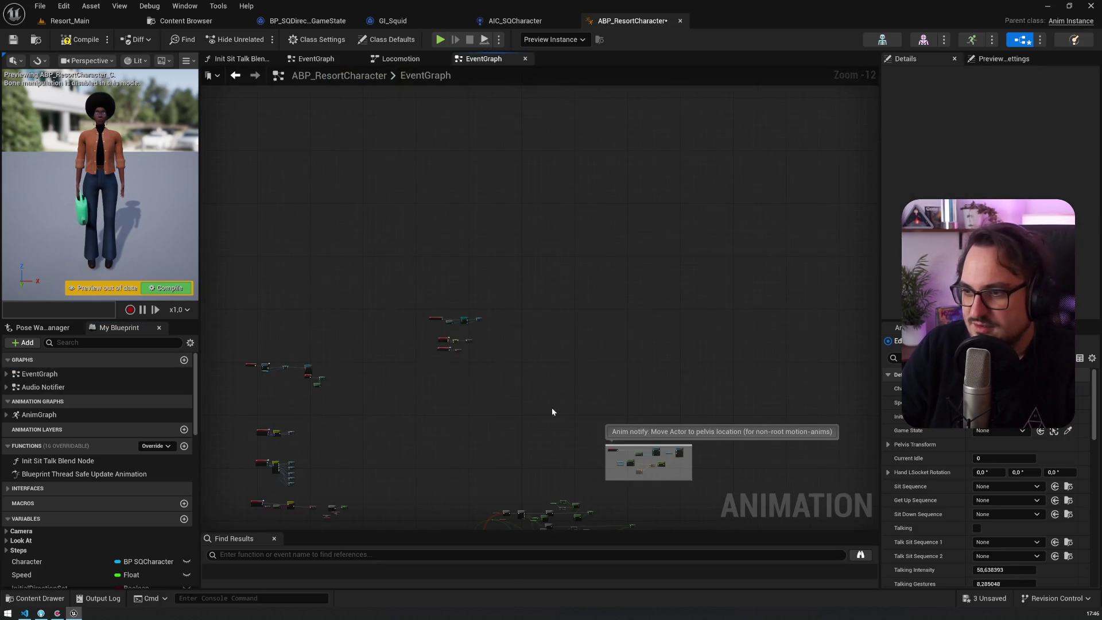
scroll(360, 334, "up", 8)
scroll(346, 328, "down", 4)
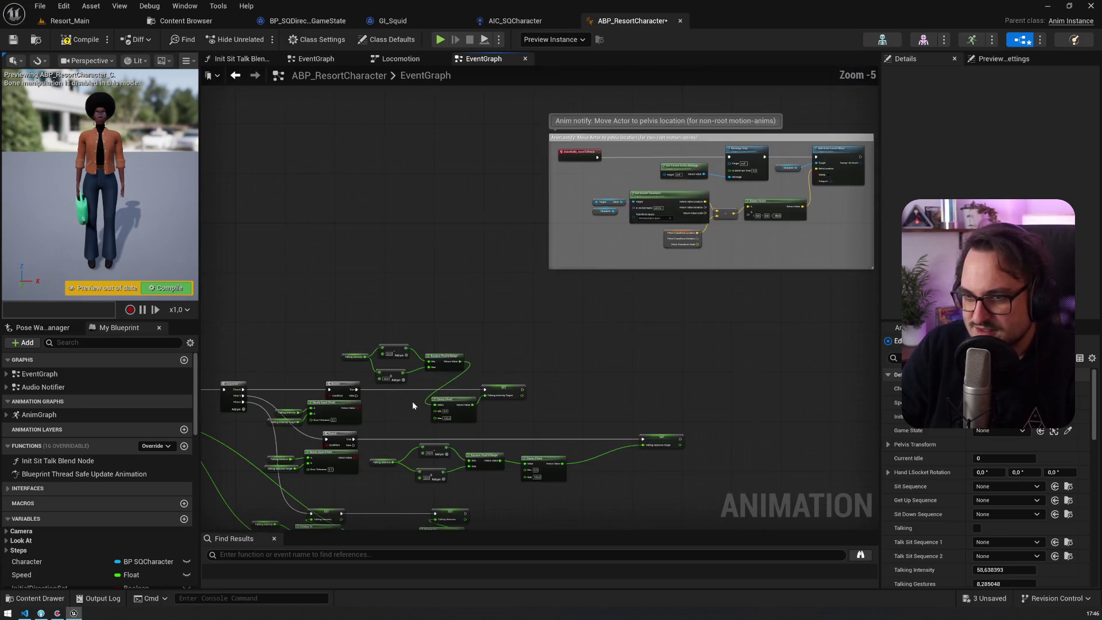
mouse_move(346, 328)
left_mouse_down()
mouse_move(468, 266)
mouse_move(498, 112)
mouse_move(492, 100)
mouse_move(438, 143)
mouse_move(369, 62)
left_mouse_up()
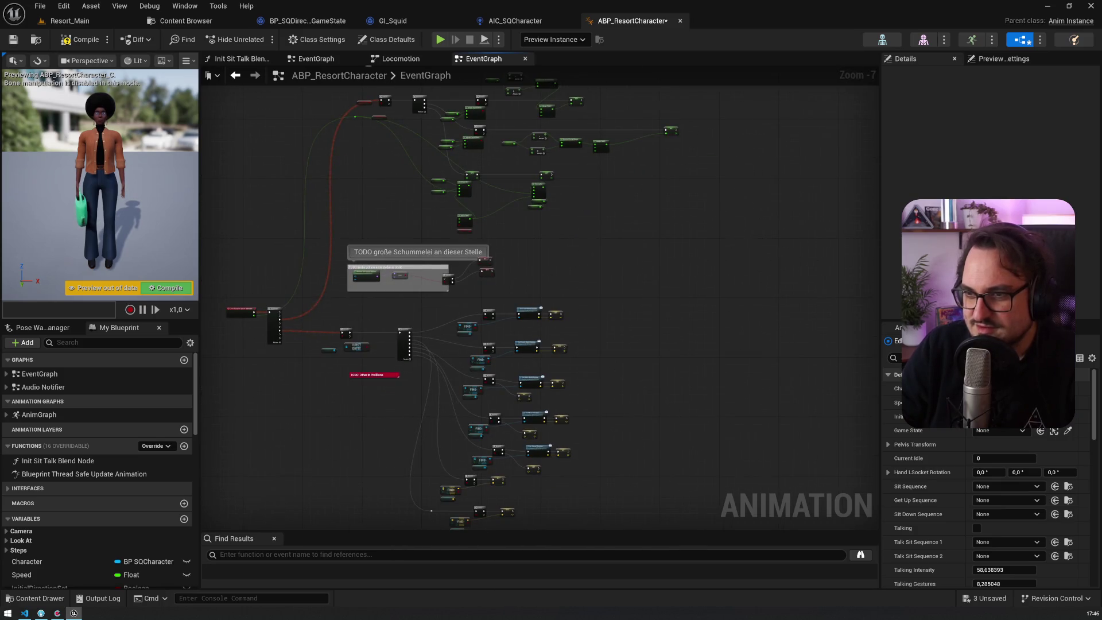
mouse_move(414, 343)
left_mouse_down()
mouse_move(327, 238)
mouse_move(408, 383)
left_mouse_up()
Survey the remaining EventGraph node groups, then open Locomotion's BS_Locomotion to idle rule
scroll(434, 337, "up", 5)
scroll(434, 332, "down", 3)
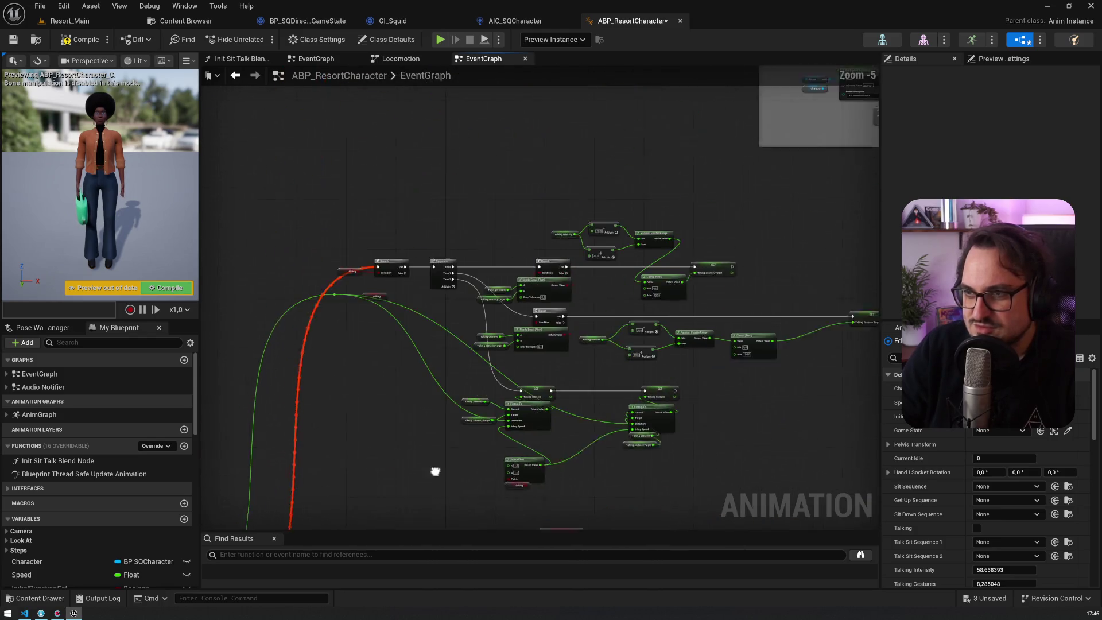
left_click_drag(433, 476, 435, 491)
mouse_move(523, 466)
left_mouse_down()
mouse_move(468, 364)
mouse_move(551, 320)
mouse_move(573, 280)
mouse_move(665, 319)
mouse_move(724, 436)
mouse_move(795, 517)
left_mouse_up()
mouse_move(630, 437)
left_mouse_down()
mouse_move(740, 402)
mouse_move(782, 318)
mouse_move(588, 258)
left_mouse_up()
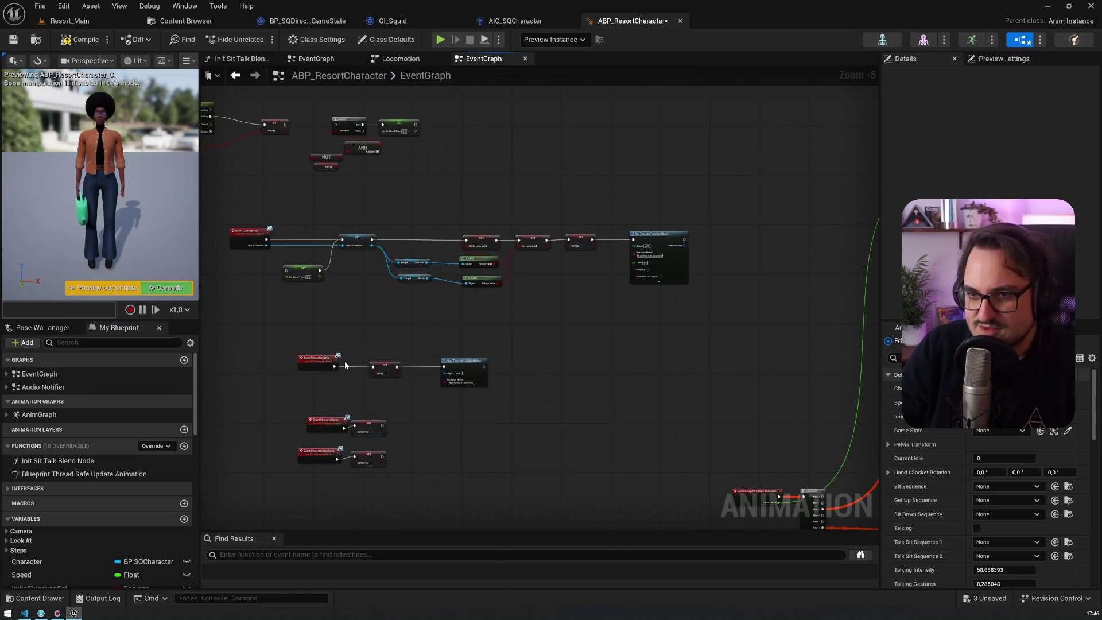
left_click(399, 59)
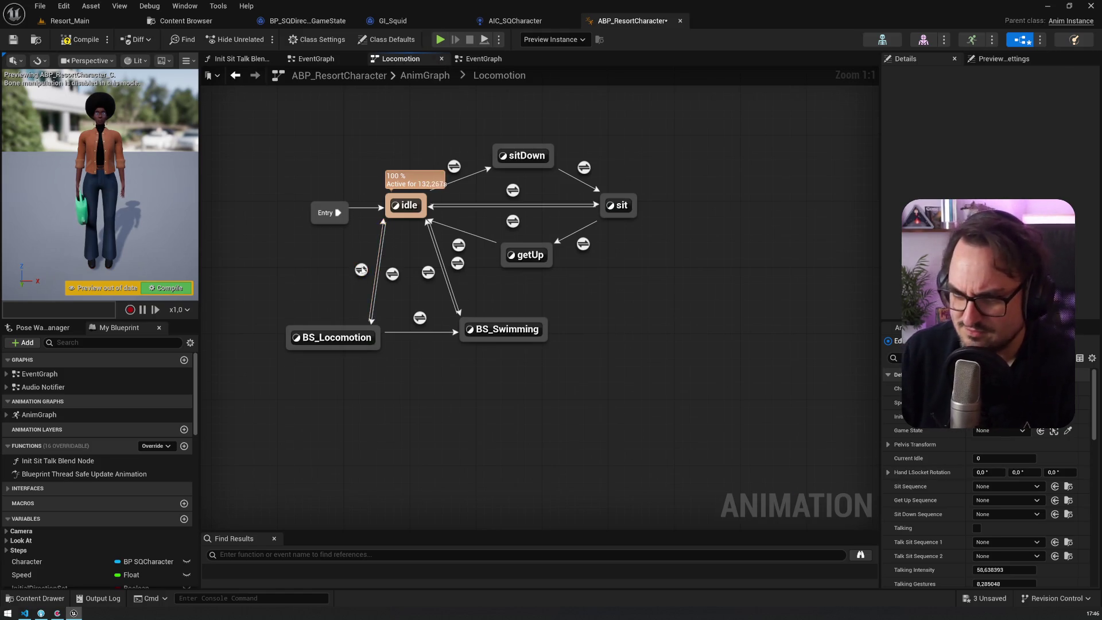
double_click(362, 270)
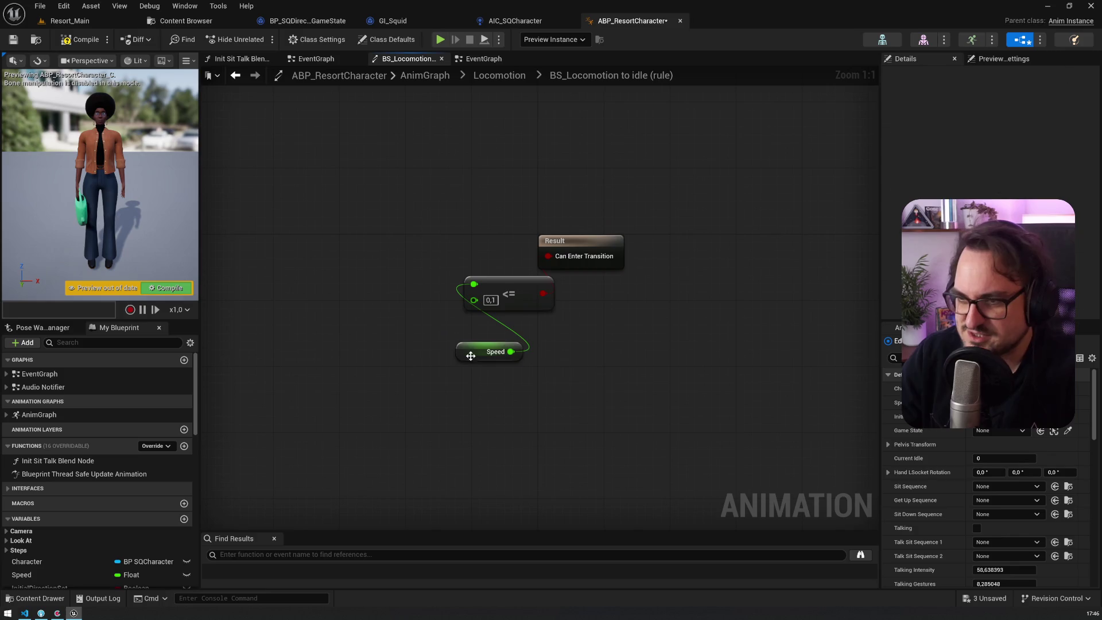
Find all references to Speed by name in a taller results panel and jump to its Set Speed
left_click(474, 351)
right_click(44, 574)
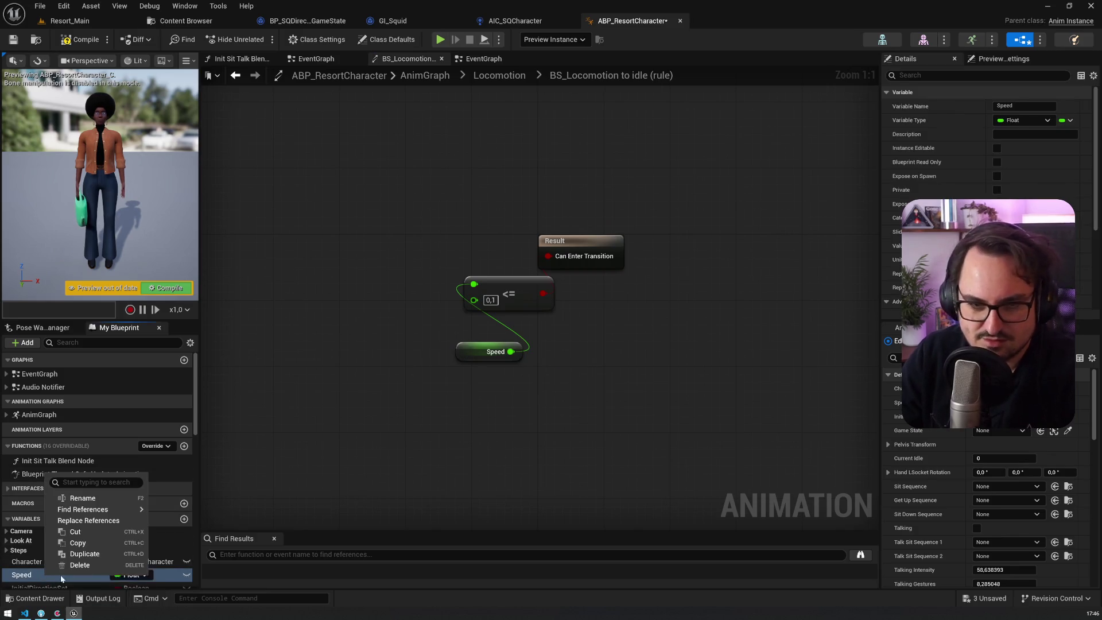
mouse_move(109, 512)
left_click(176, 514)
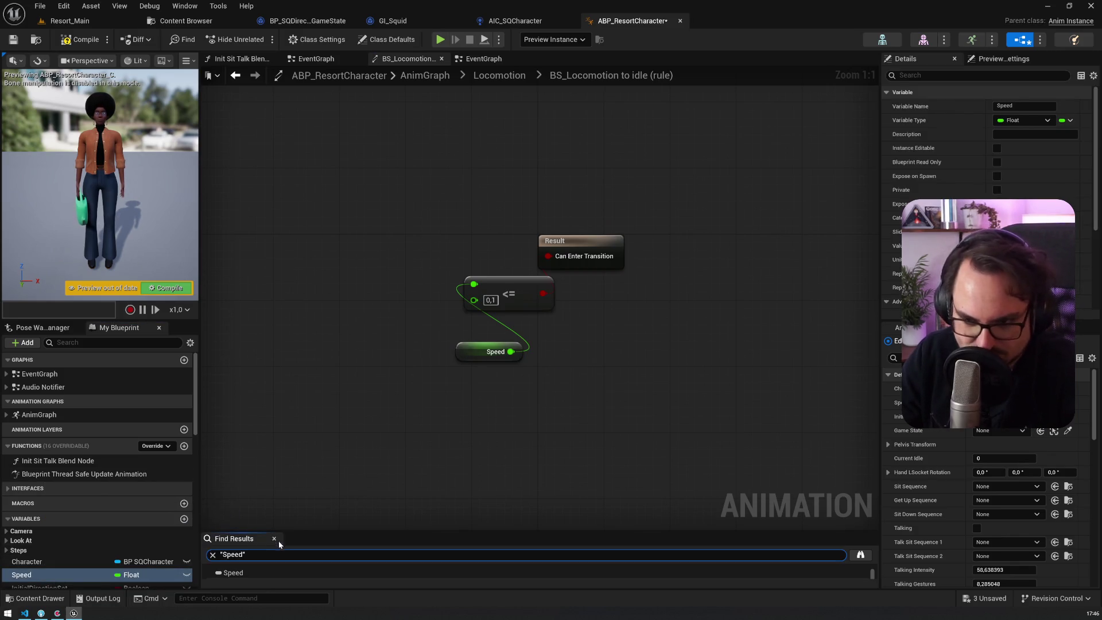
left_click_drag(291, 531, 304, 424)
scroll(284, 499, "down", 3)
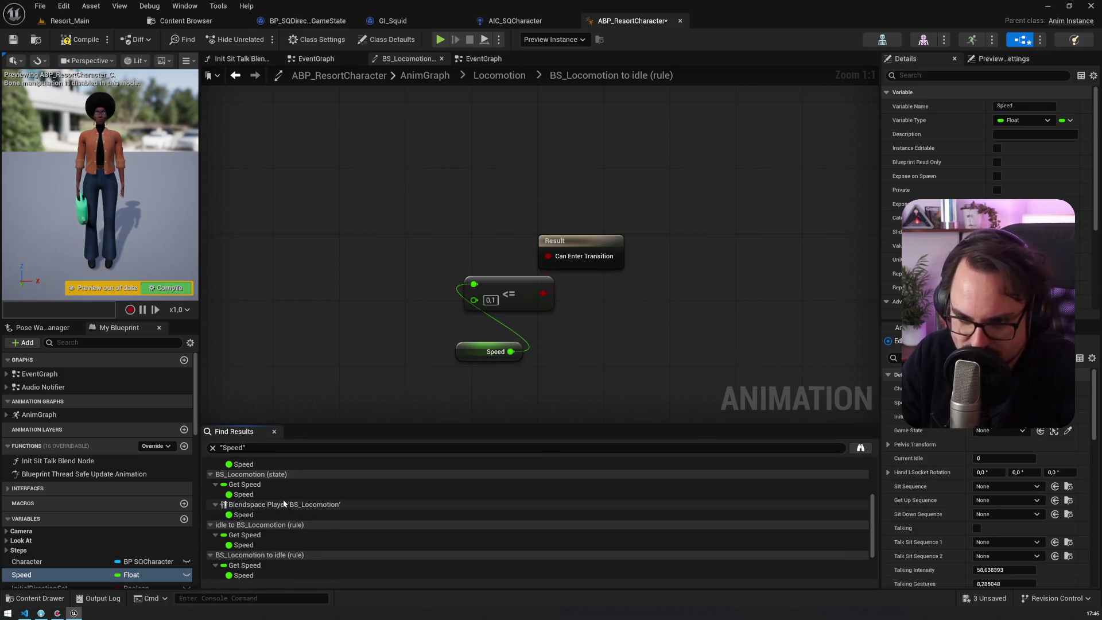
scroll(263, 550, "down", 2)
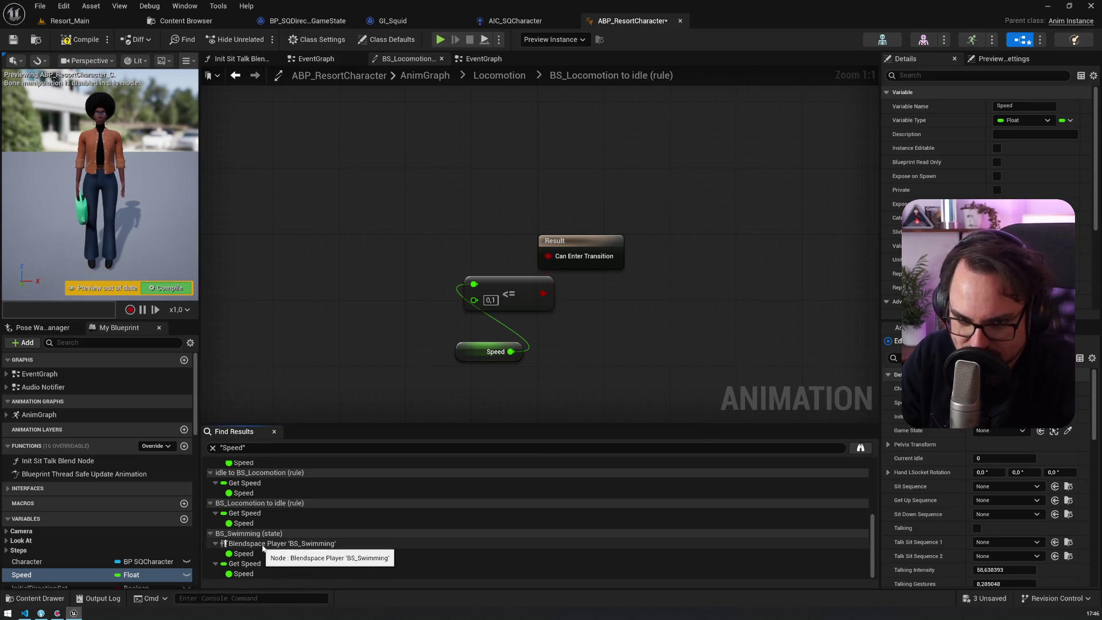
scroll(275, 533, "up", 5)
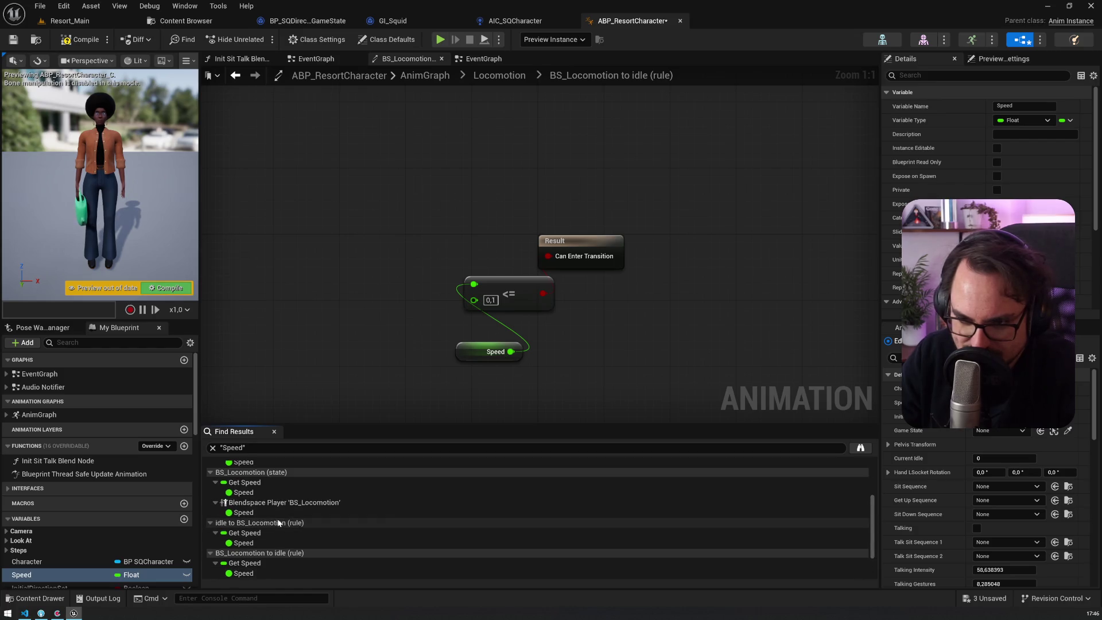
left_click(275, 502)
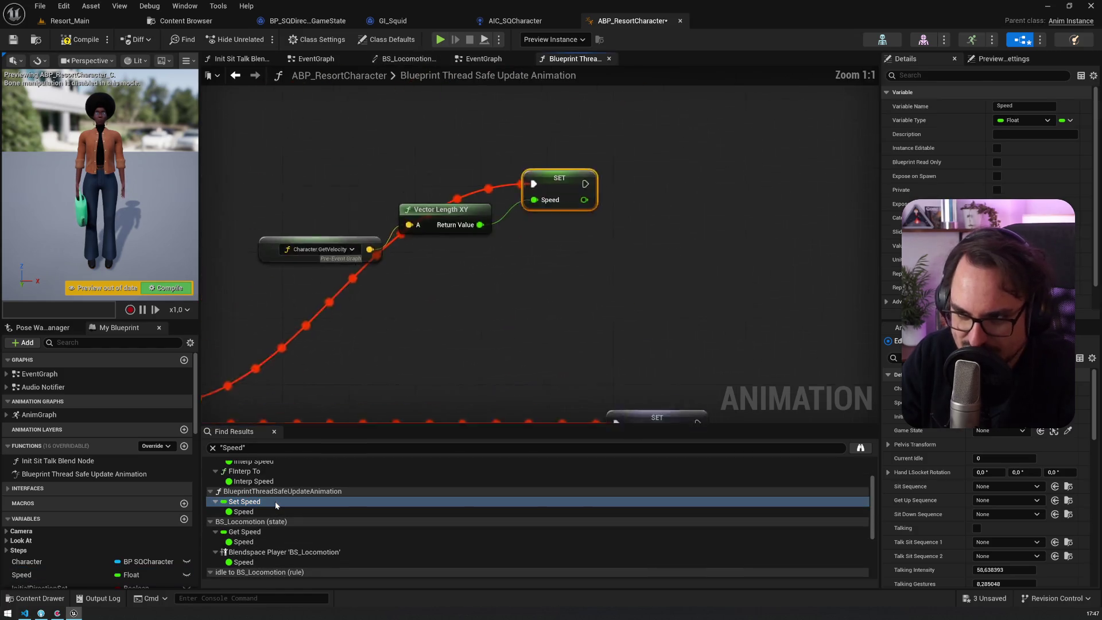
Inspect the Character.GetVelocity node feeding Speed, then navigate the graph tabs back to the AnimGraph
scroll(344, 299, "up", 7)
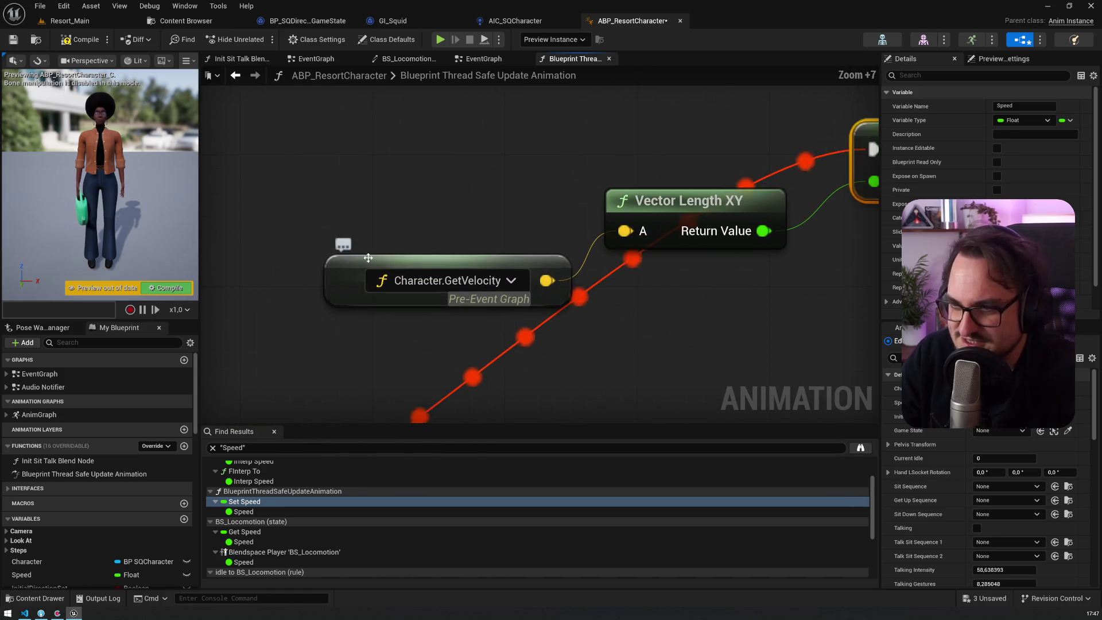
left_click_drag(283, 217, 563, 363)
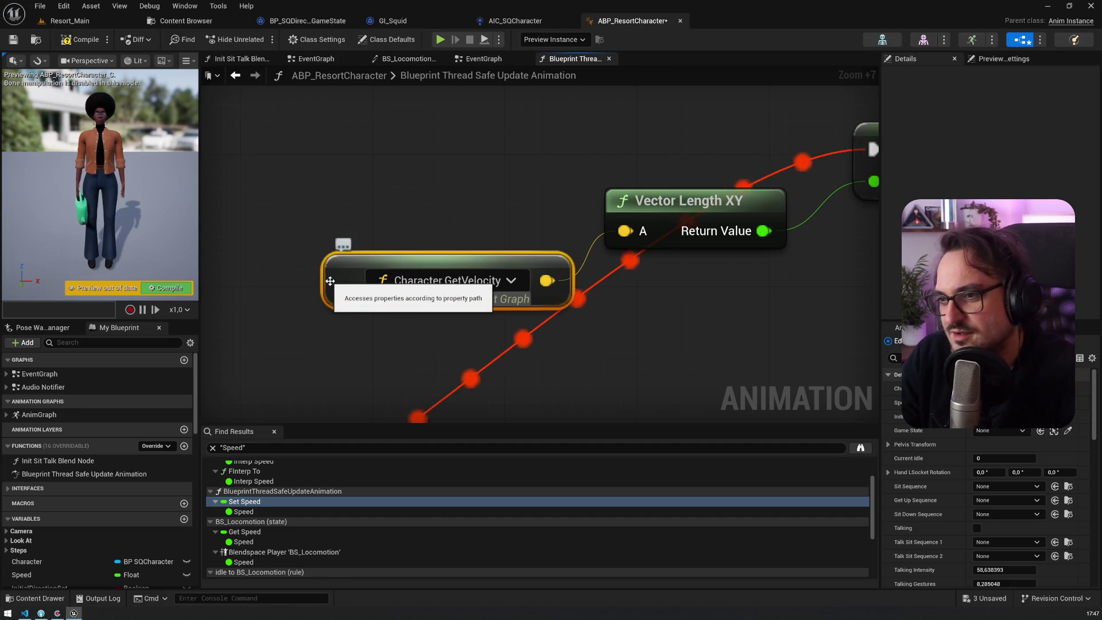
left_click(405, 58)
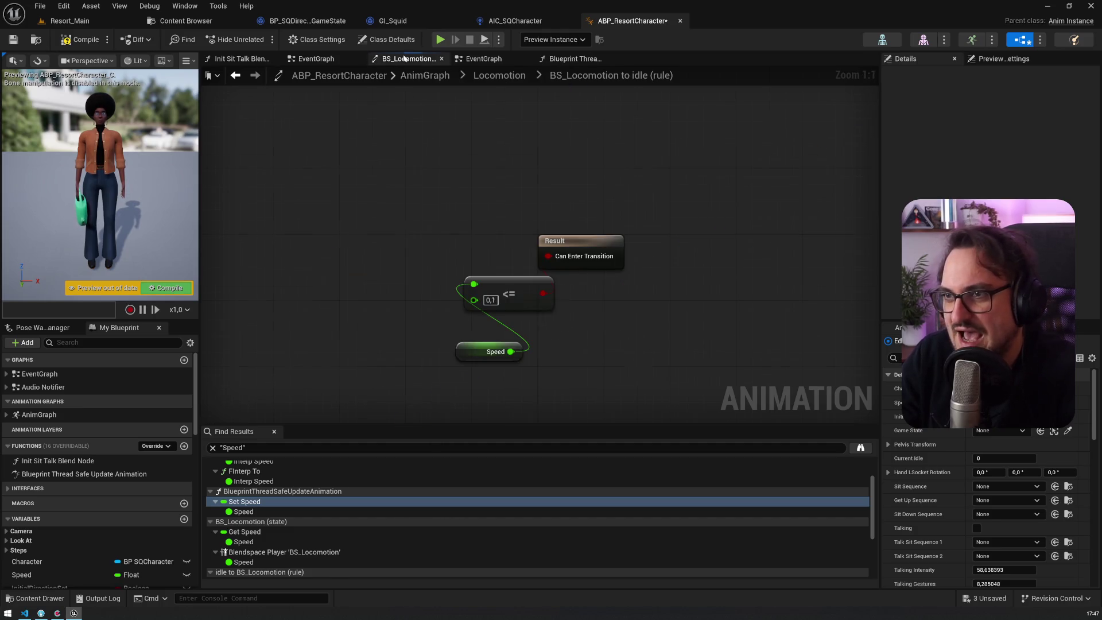
left_click(477, 58)
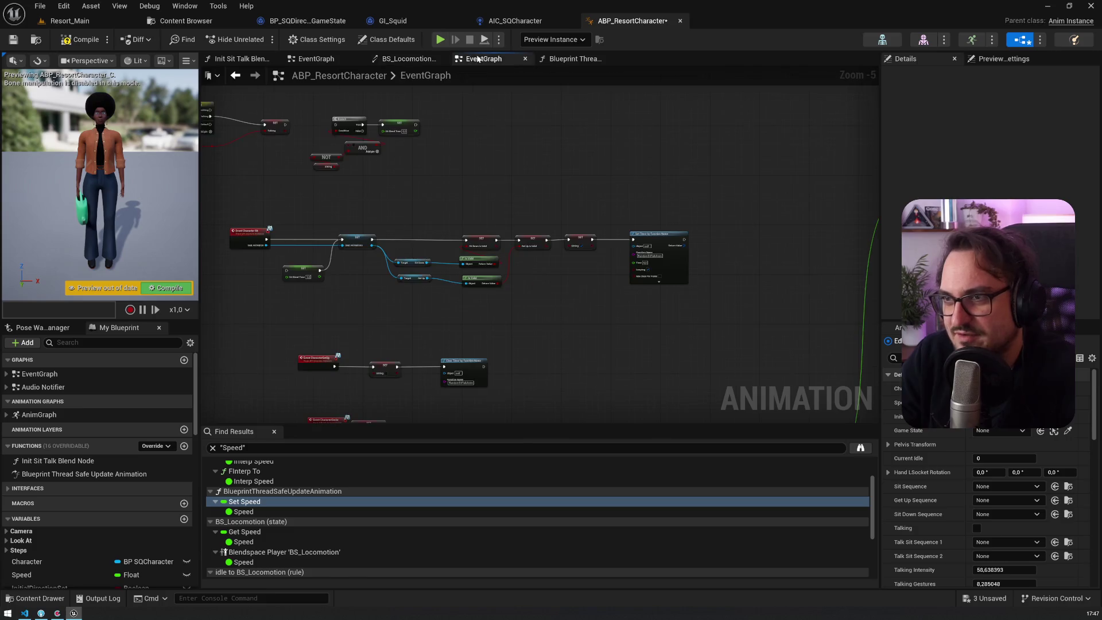
left_click(313, 59)
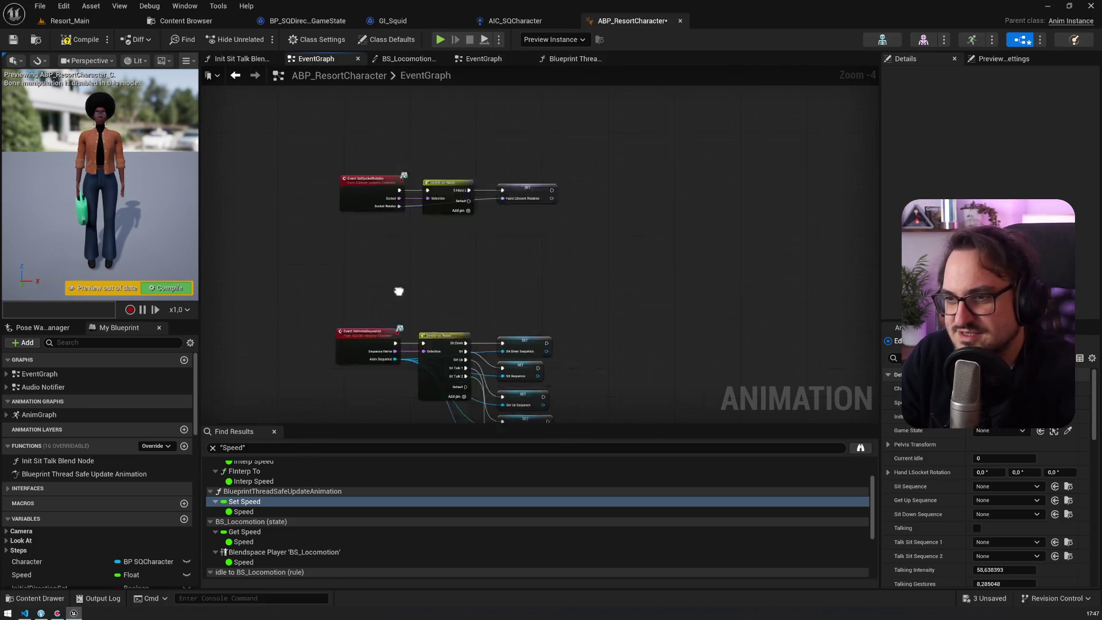
key("alt+Left")
key("alt+Left")
key("alt+Left")
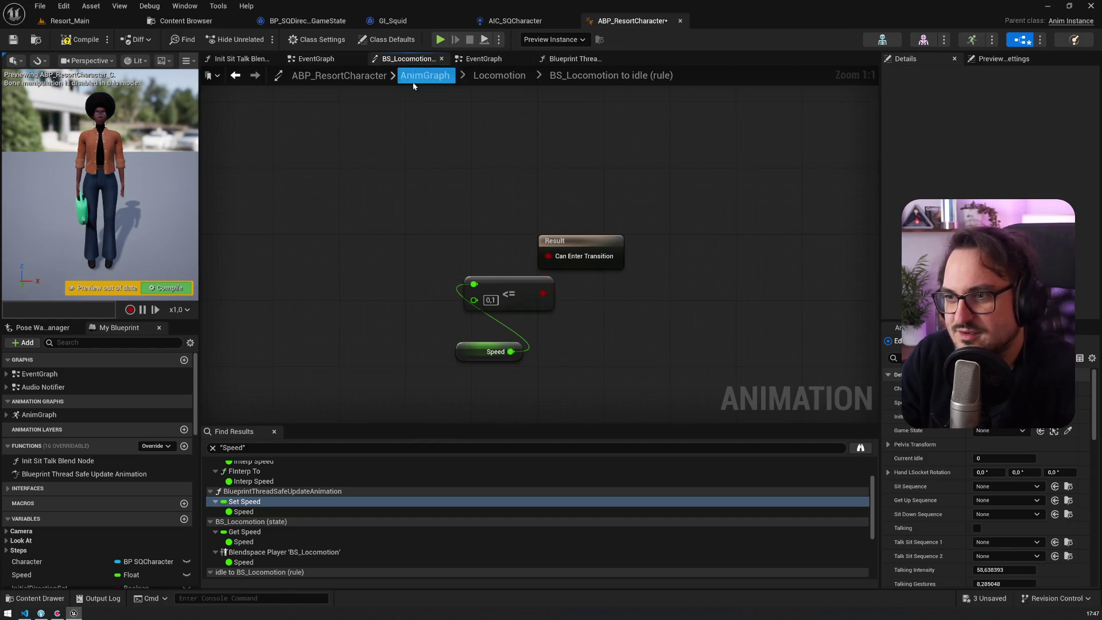
key("alt+Right")
key("alt+Right")
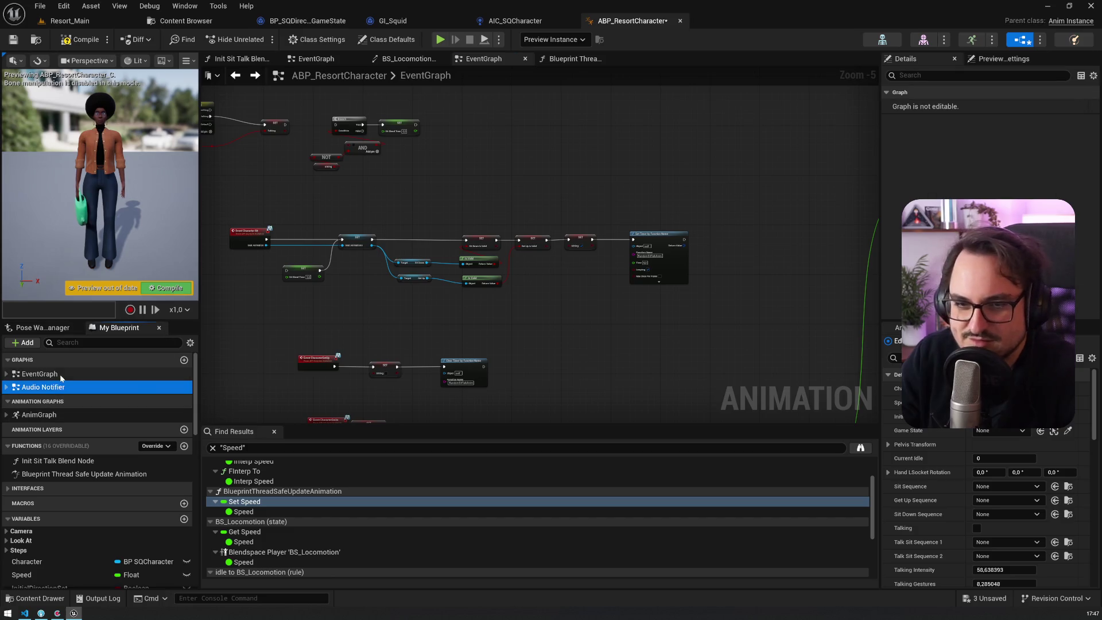
double_click(39, 414)
Add a Property Access node below the Is Slot Active checks, replacing a mistaken property reference node
scroll(439, 296, "down", 4)
scroll(442, 192, "up", 4)
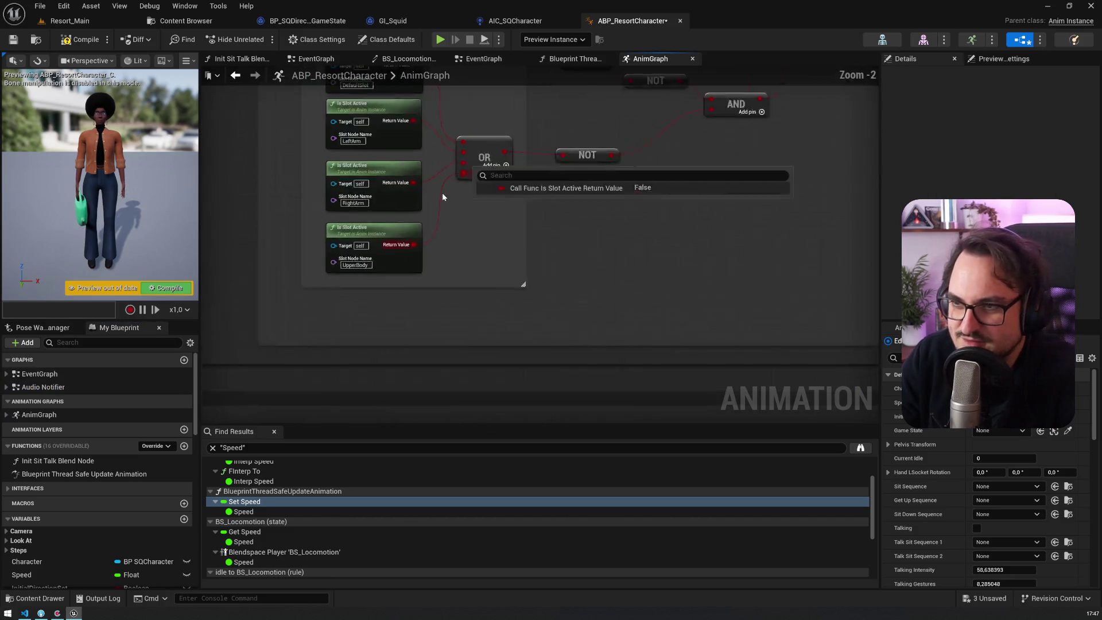
right_click(368, 271)
type("property")
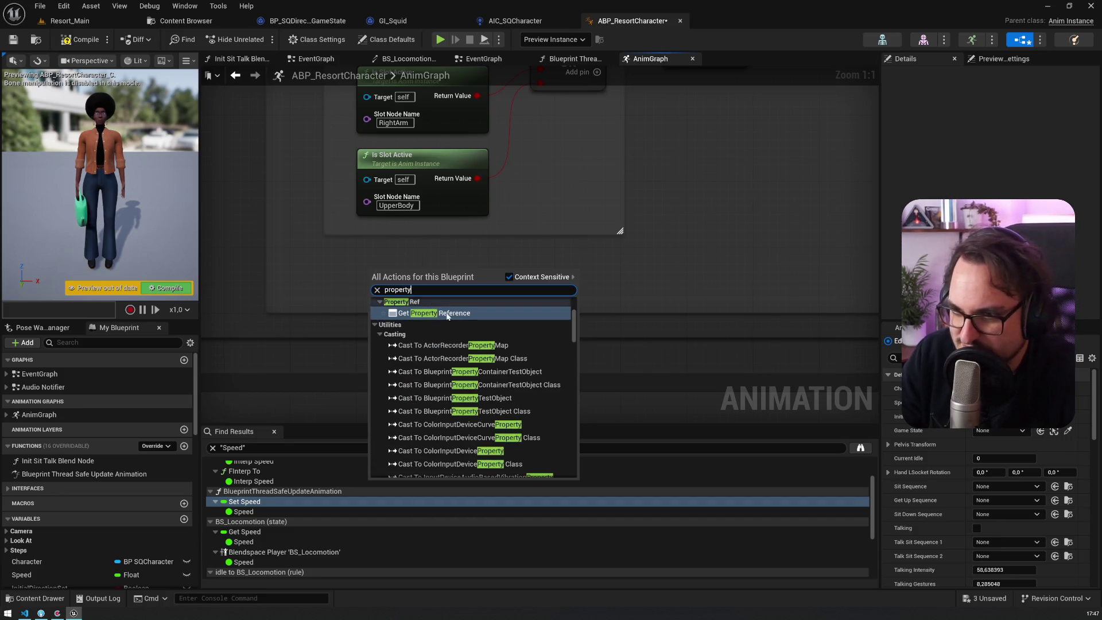
left_click(447, 314)
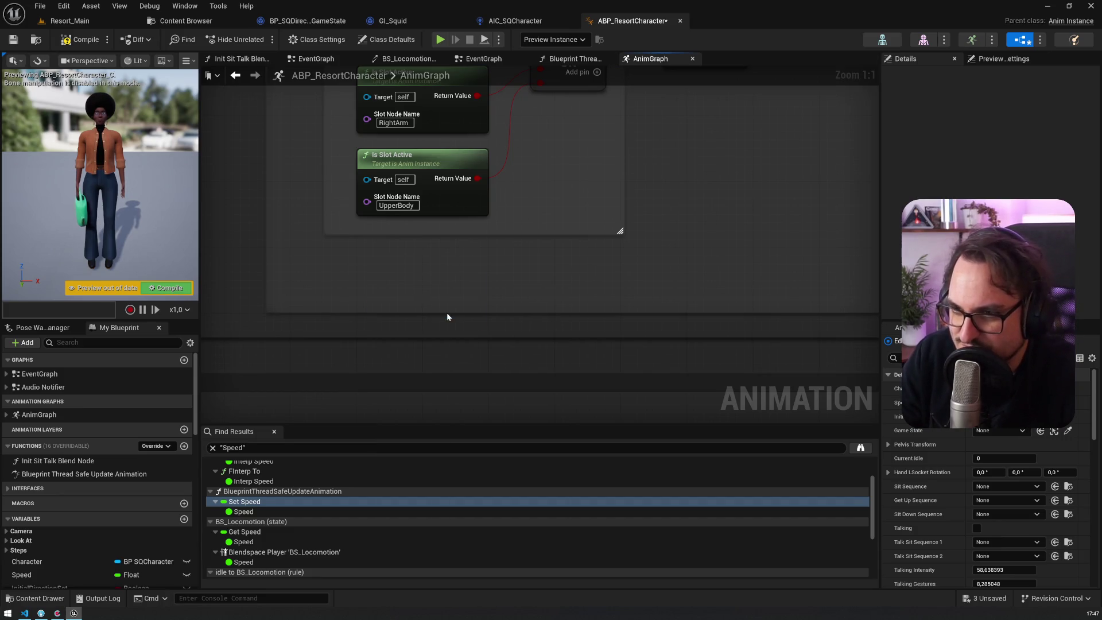
key("Delete")
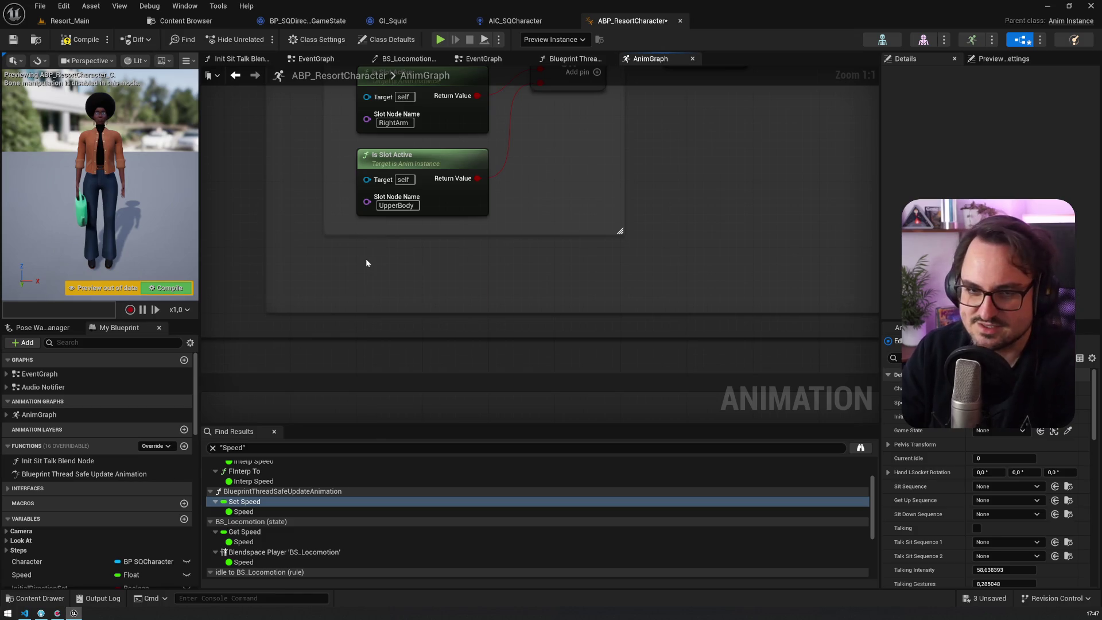
right_click(367, 262)
type("property")
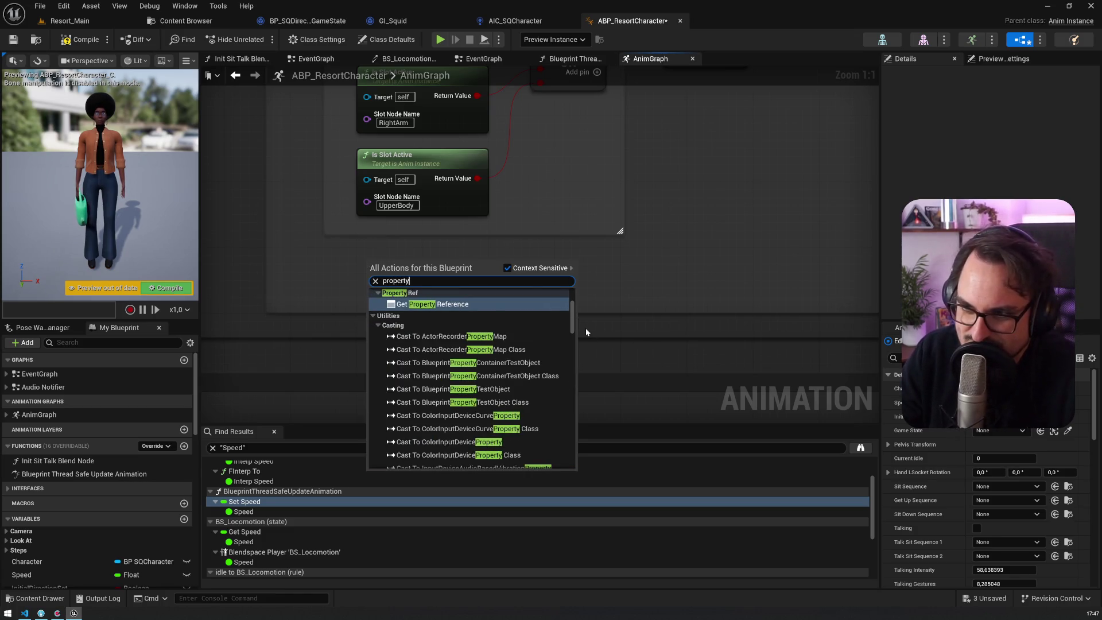
scroll(505, 347, "up", 4)
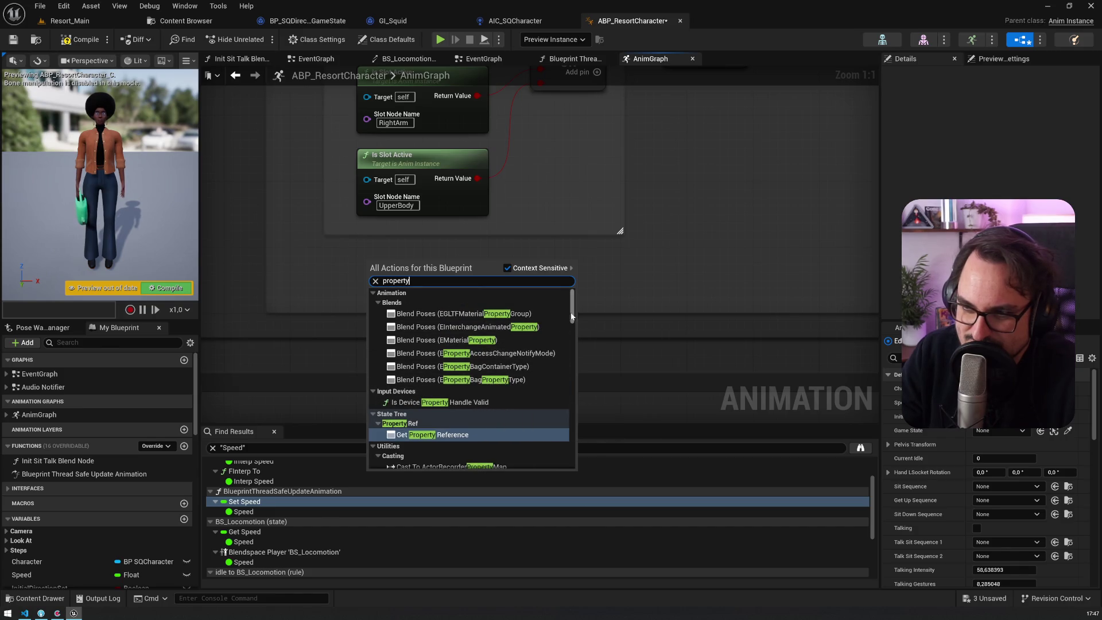
mouse_move(574, 306)
left_mouse_down()
mouse_move(583, 426)
mouse_move(571, 467)
left_mouse_up()
left_click(419, 462)
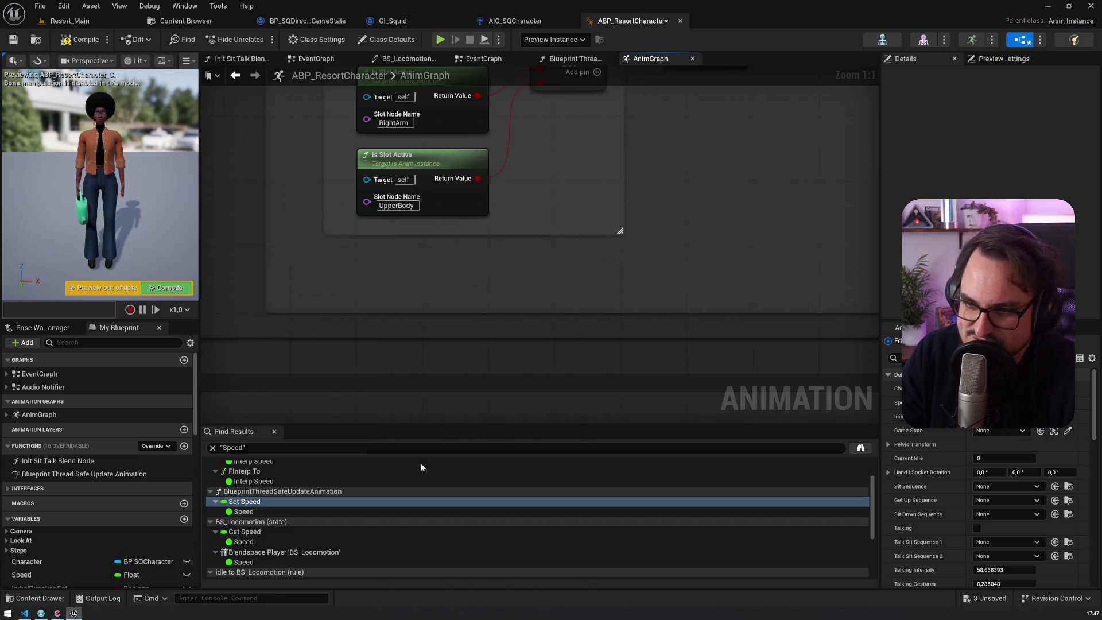
left_click(407, 271)
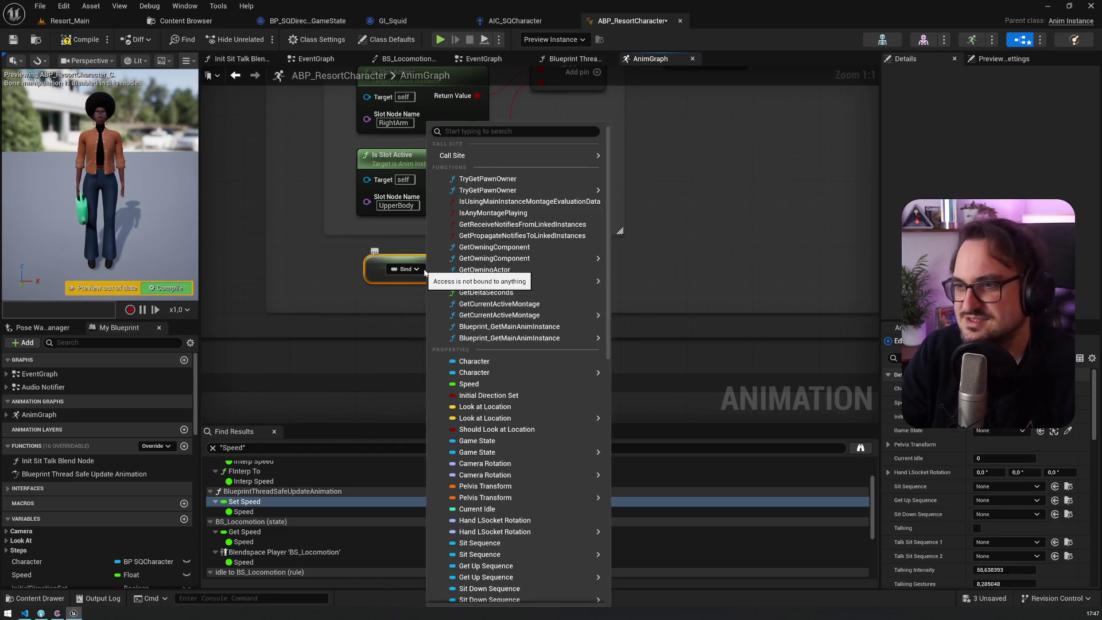
Bind the Property Access node to Character.BPC SQAttachment Manager.ActiveAttachments
mouse_move(510, 375)
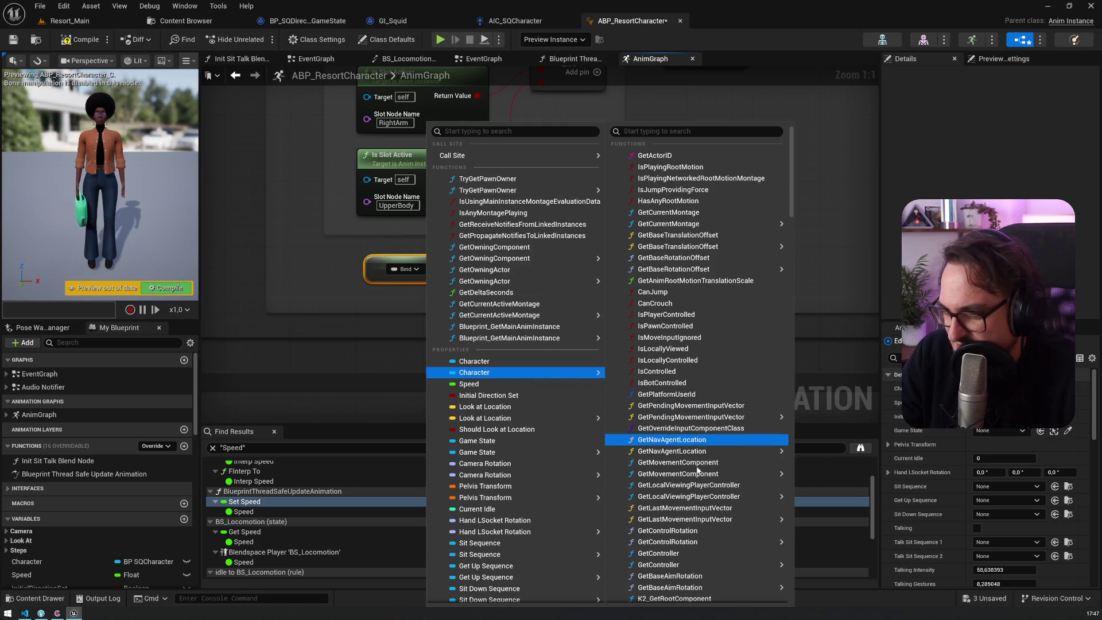
scroll(711, 533, "down", 1)
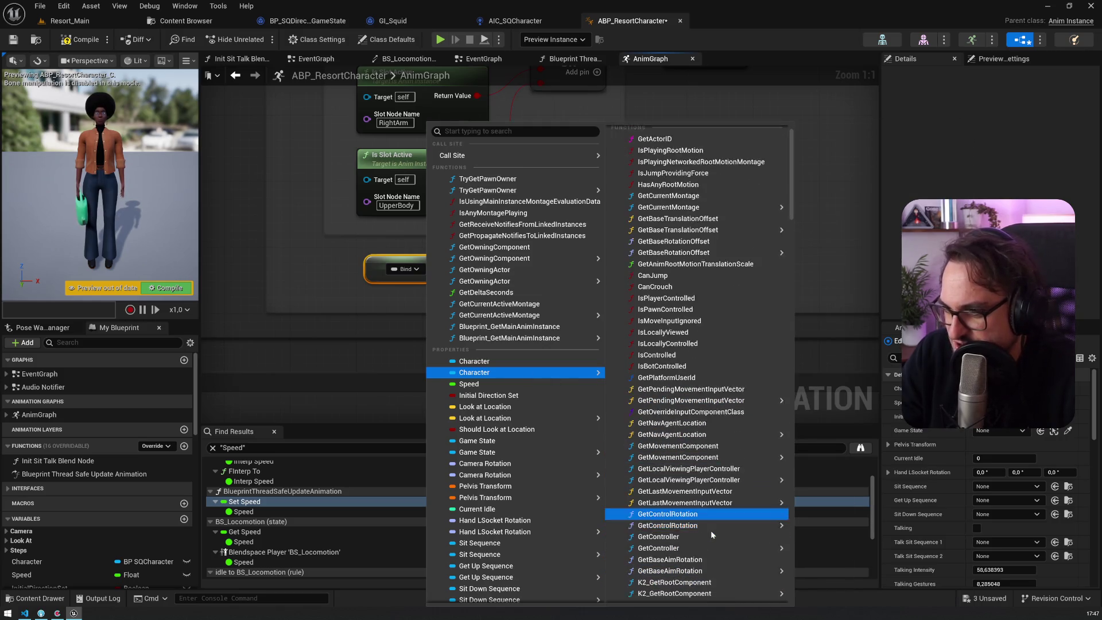
scroll(710, 531, "down", 15)
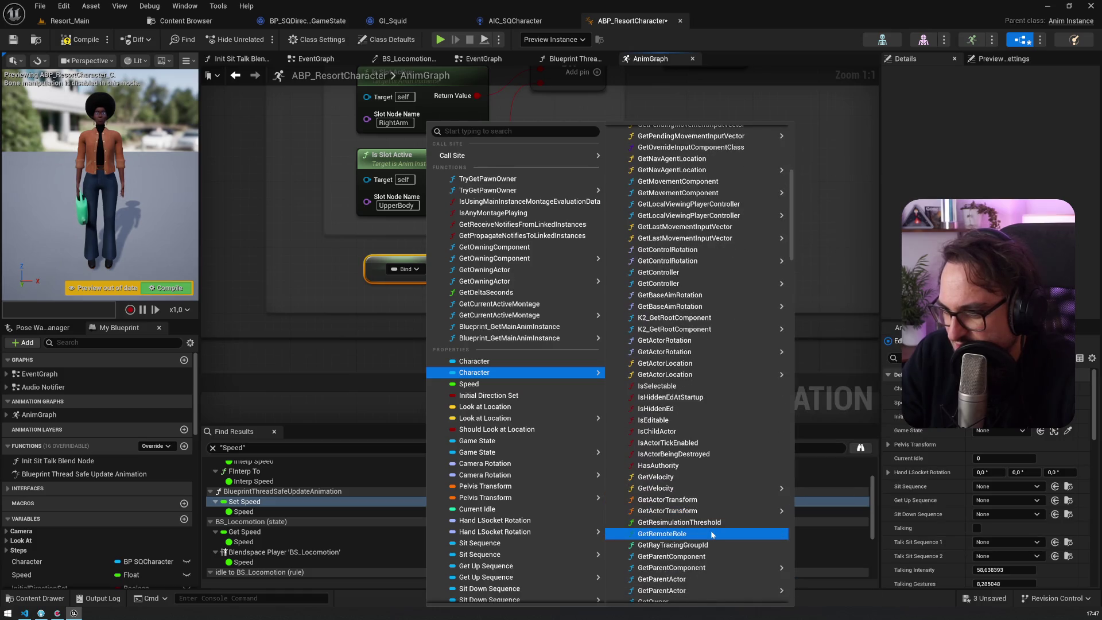
scroll(710, 531, "down", 10)
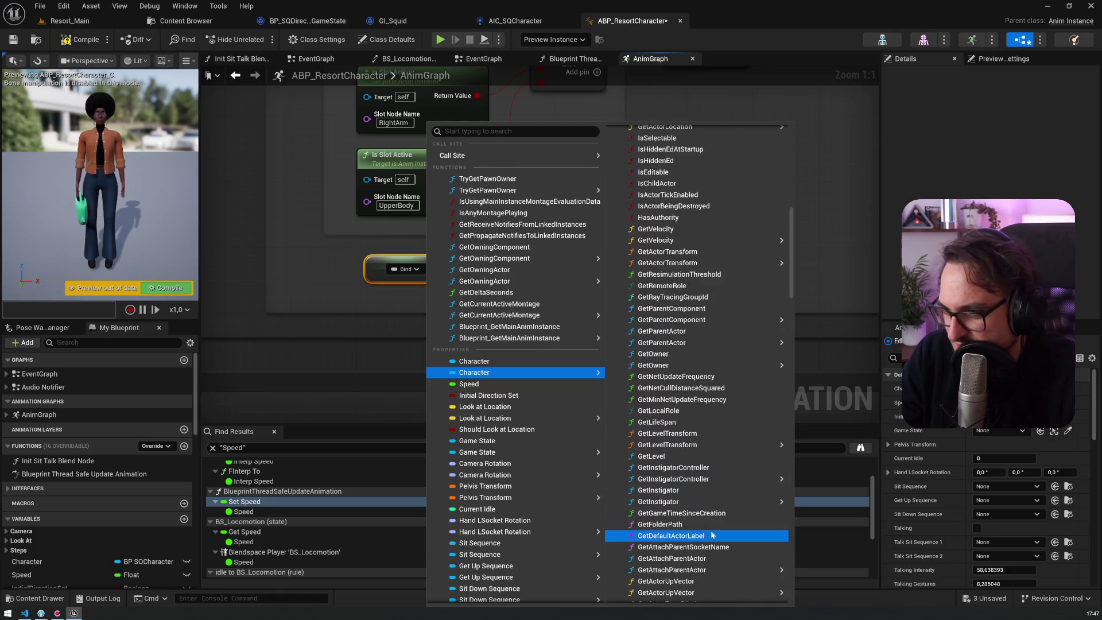
scroll(711, 533, "down", 3)
mouse_move(725, 488)
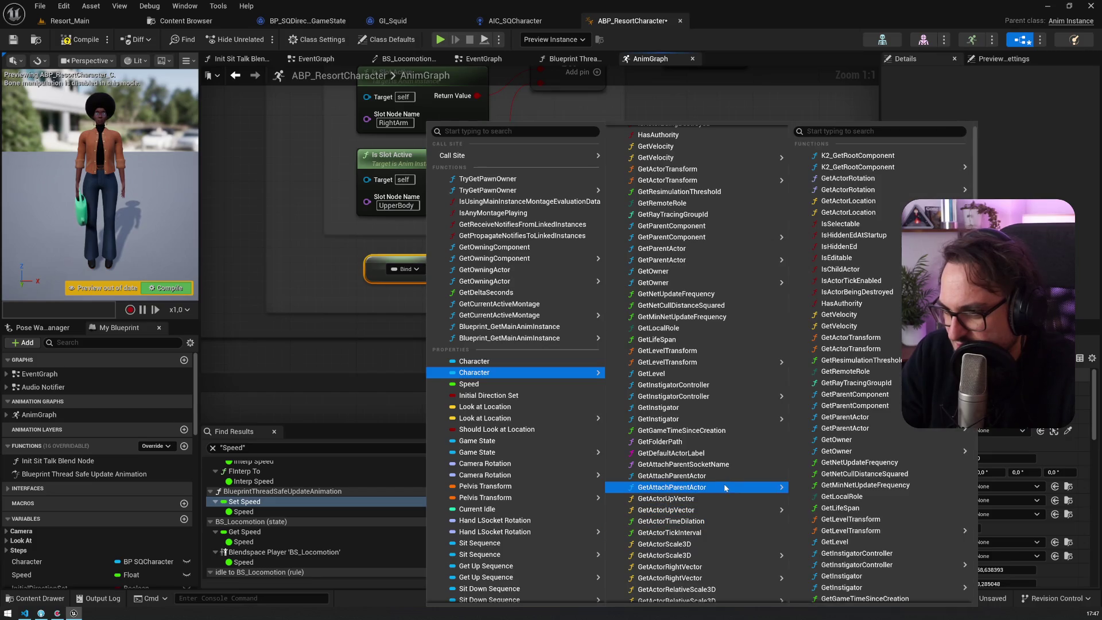
scroll(724, 488, "down", 8)
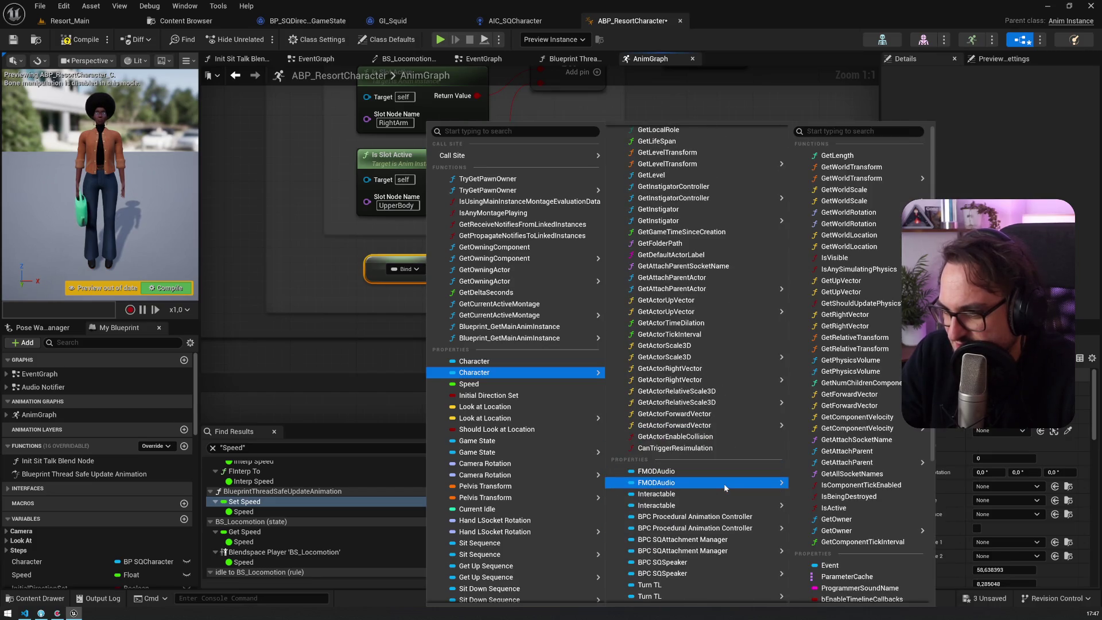
scroll(725, 484, "down", 3)
mouse_move(735, 467)
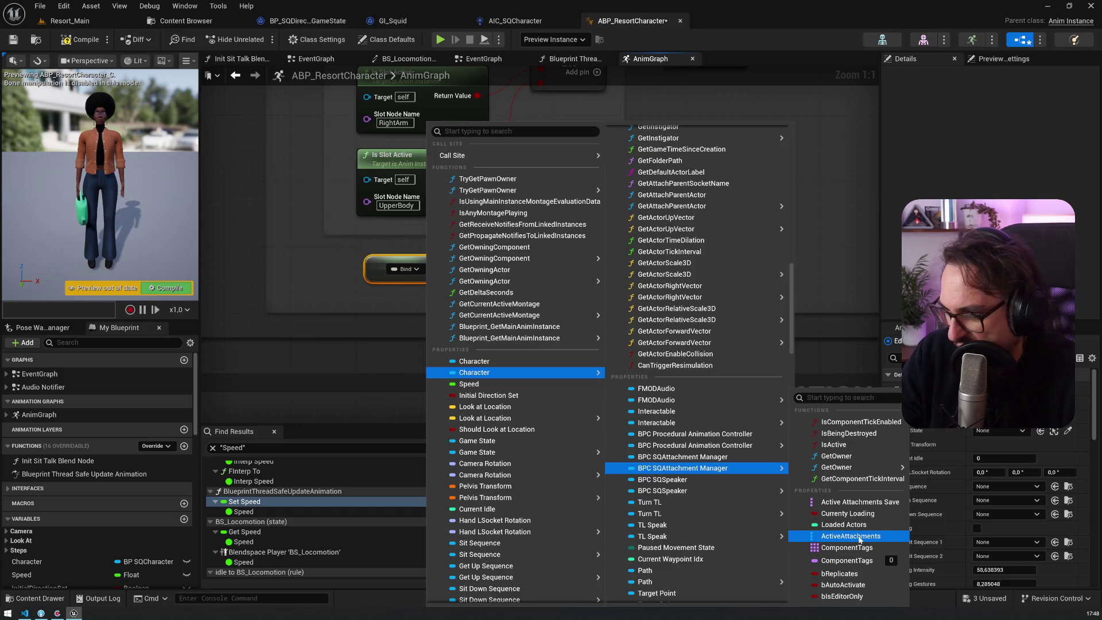
left_click(860, 538)
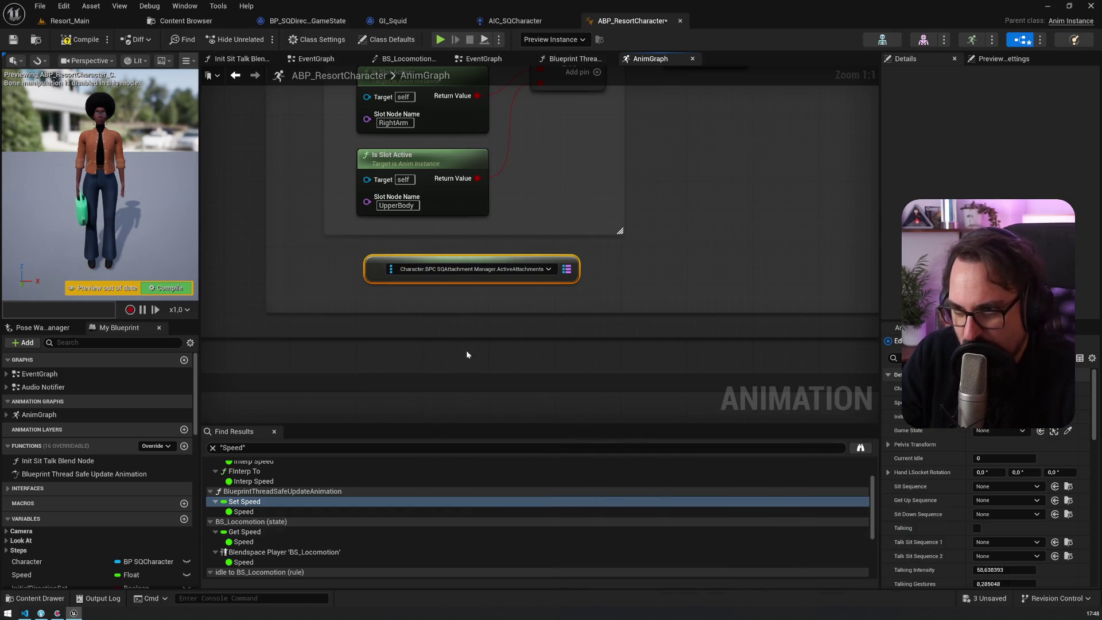
Create an Is Not Empty node fed by the ActiveAttachments map pin
mouse_move(567, 268)
left_mouse_down()
mouse_move(649, 270)
mouse_move(574, 271)
mouse_move(623, 269)
left_mouse_up()
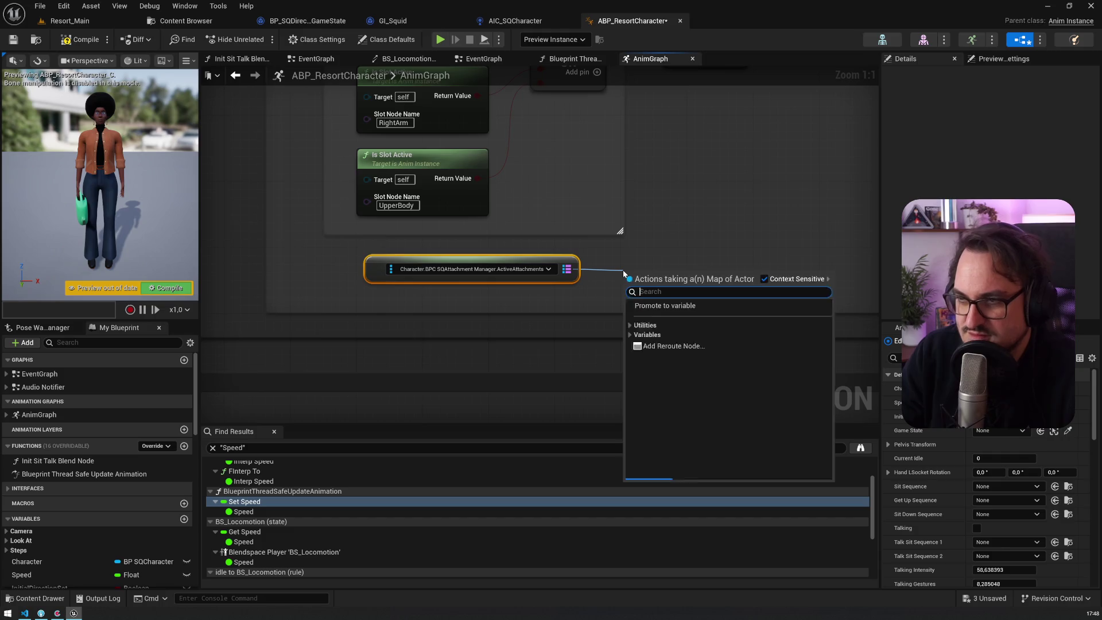
type("is")
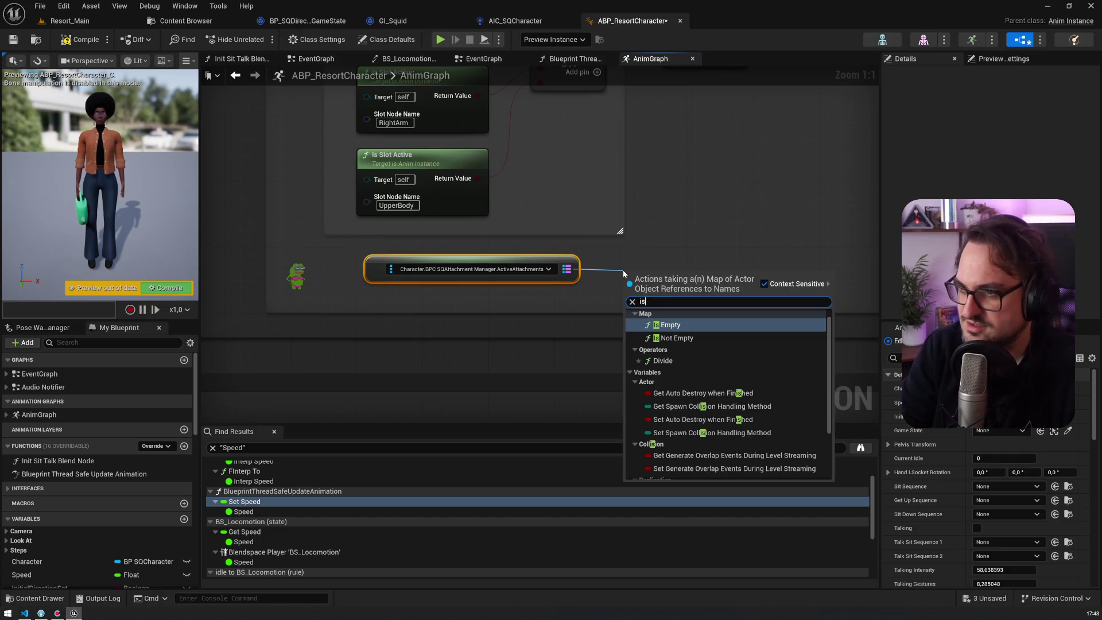
key("Down")
key("Return")
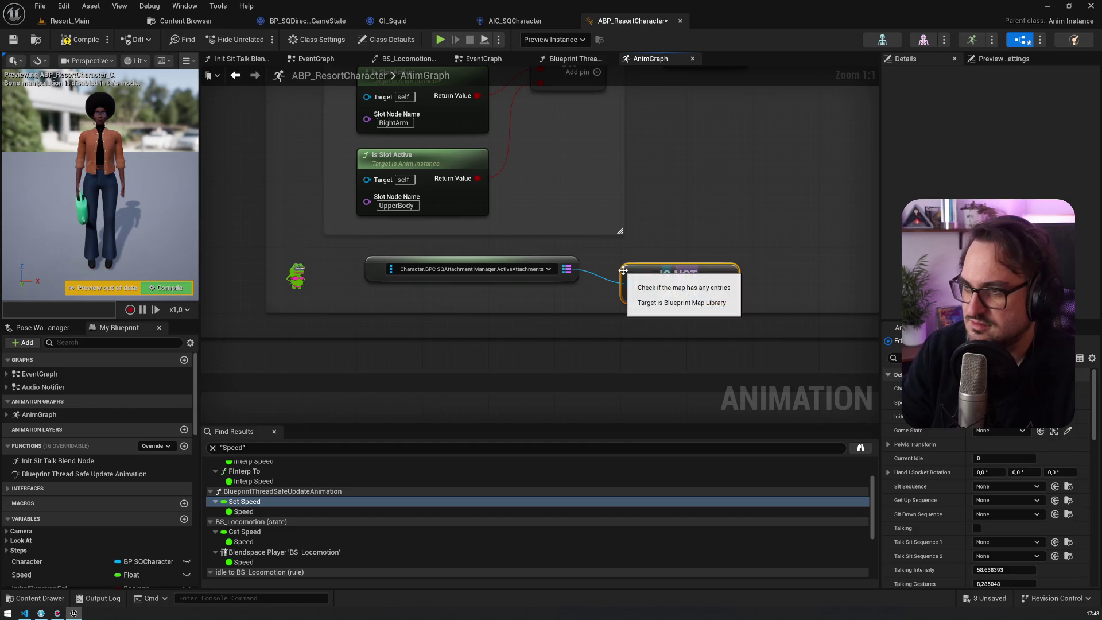
Add a fifth input to the OR node, wire Is Not Empty into it, and place it beside the attachments node
mouse_move(671, 258)
left_mouse_down()
mouse_move(724, 380)
mouse_move(620, 290)
mouse_move(608, 229)
mouse_move(593, 219)
left_mouse_up()
left_click(649, 193)
left_click_drag(502, 335, 420, 336)
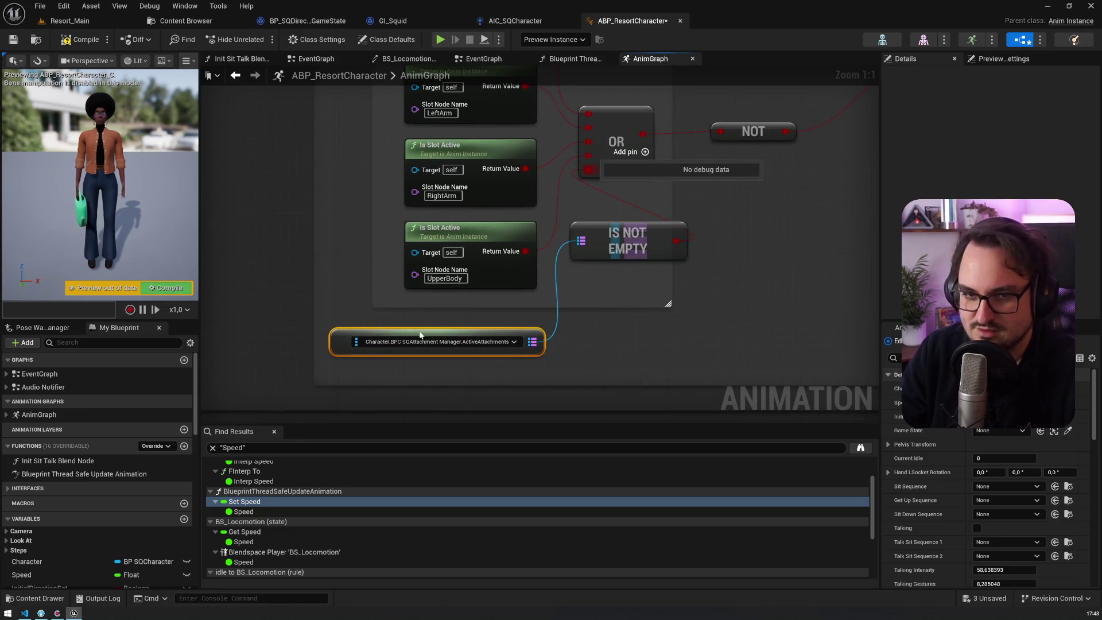
mouse_move(602, 236)
left_mouse_down()
mouse_move(598, 344)
mouse_move(584, 281)
mouse_move(598, 336)
left_mouse_up()
Move the Control Rig comment box further down
scroll(597, 336, "down", 10)
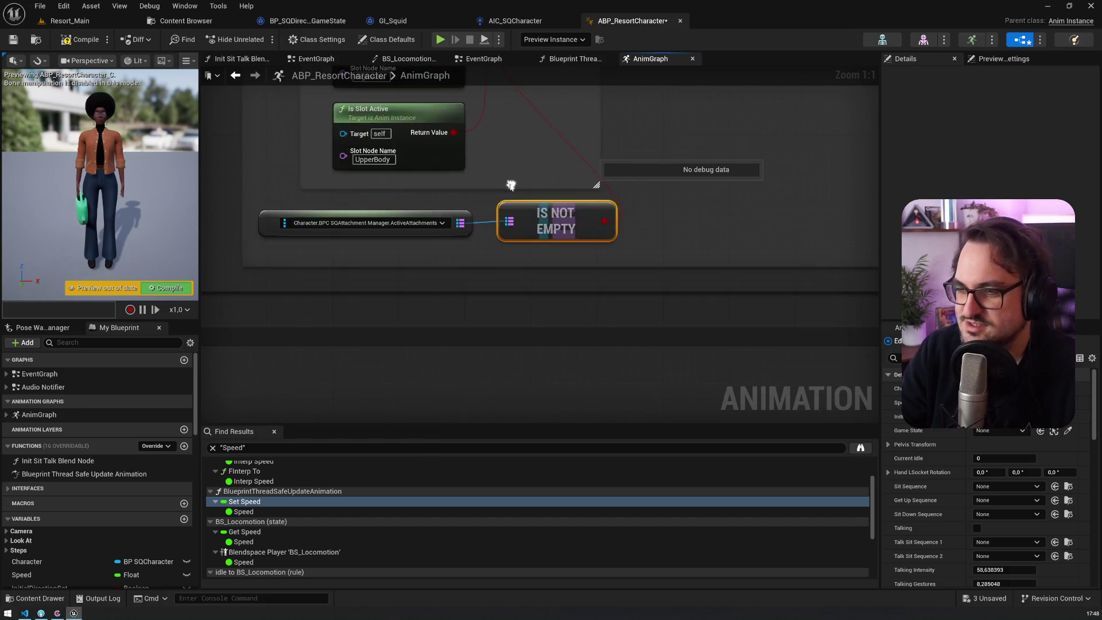
left_click(473, 211)
left_click_drag(474, 211, 475, 236)
scroll(474, 203, "up", 5)
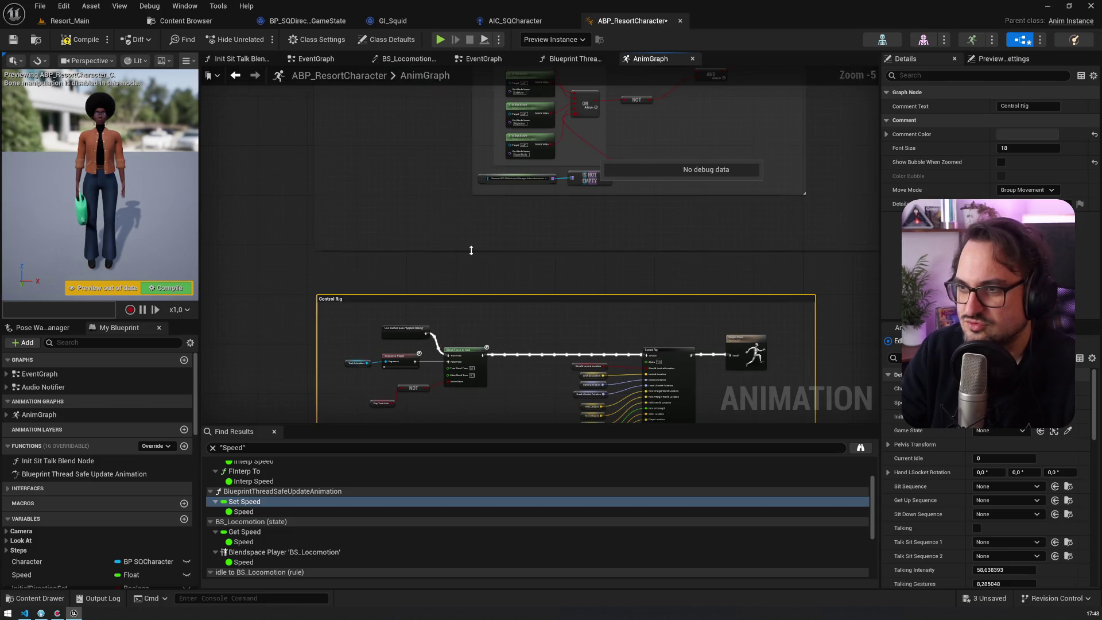
Select both check-if comment boxes and shift the walk-and-talk nodes right
scroll(460, 243, "up", 2)
left_click_drag(438, 263, 373, 397)
scroll(367, 344, "down", 2)
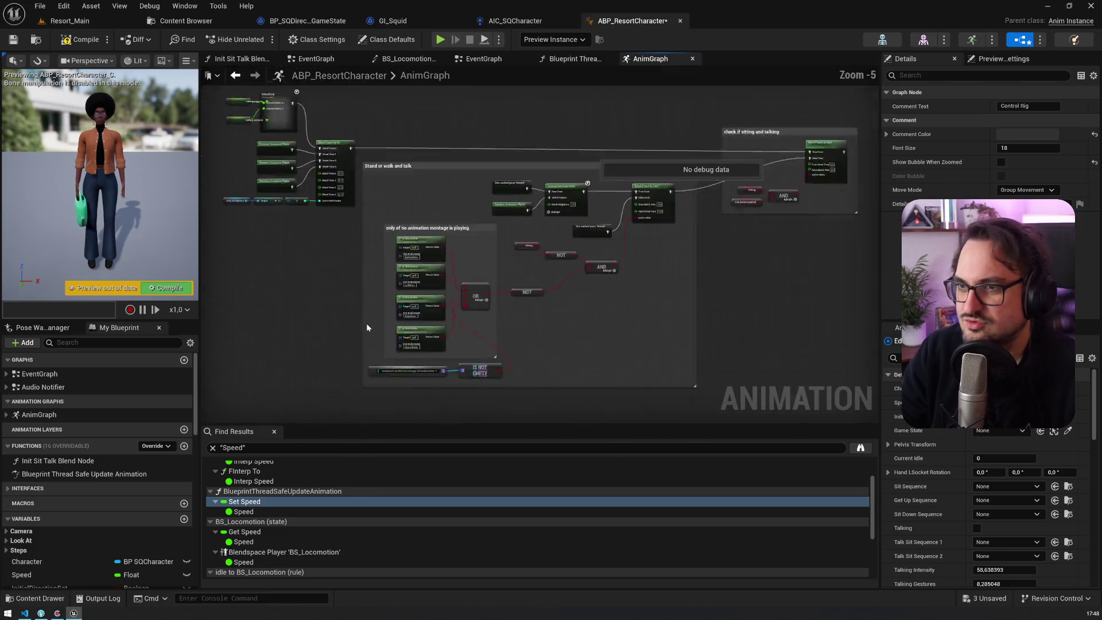
scroll(517, 257, "down", 1)
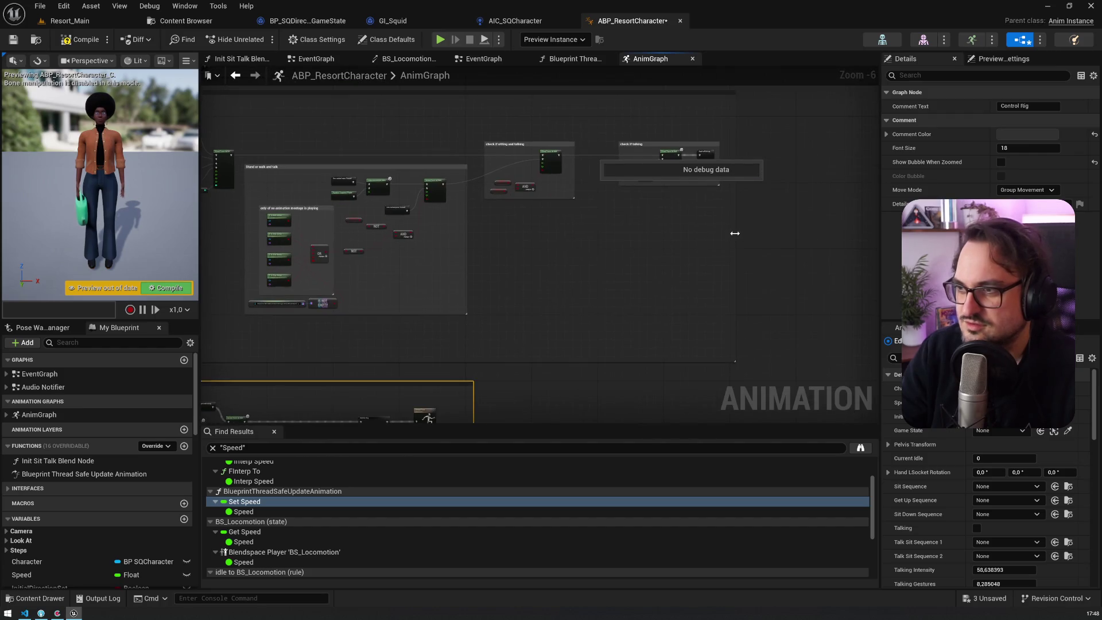
mouse_move(807, 350)
left_mouse_down()
mouse_move(484, 120)
mouse_move(605, 147)
left_mouse_up()
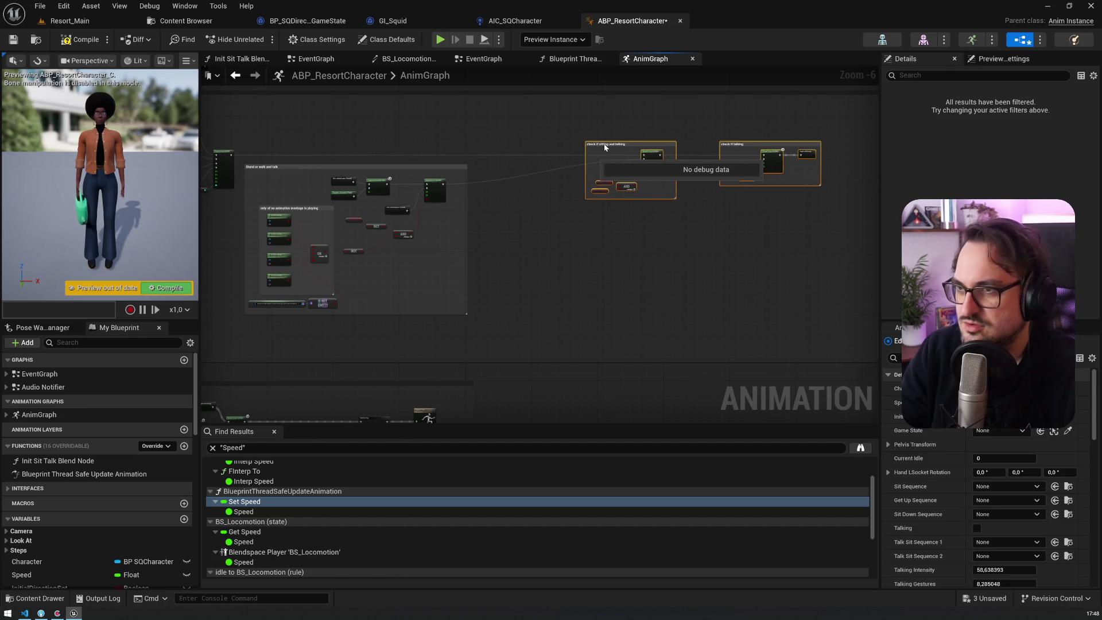
left_click_drag(483, 224, 462, 232)
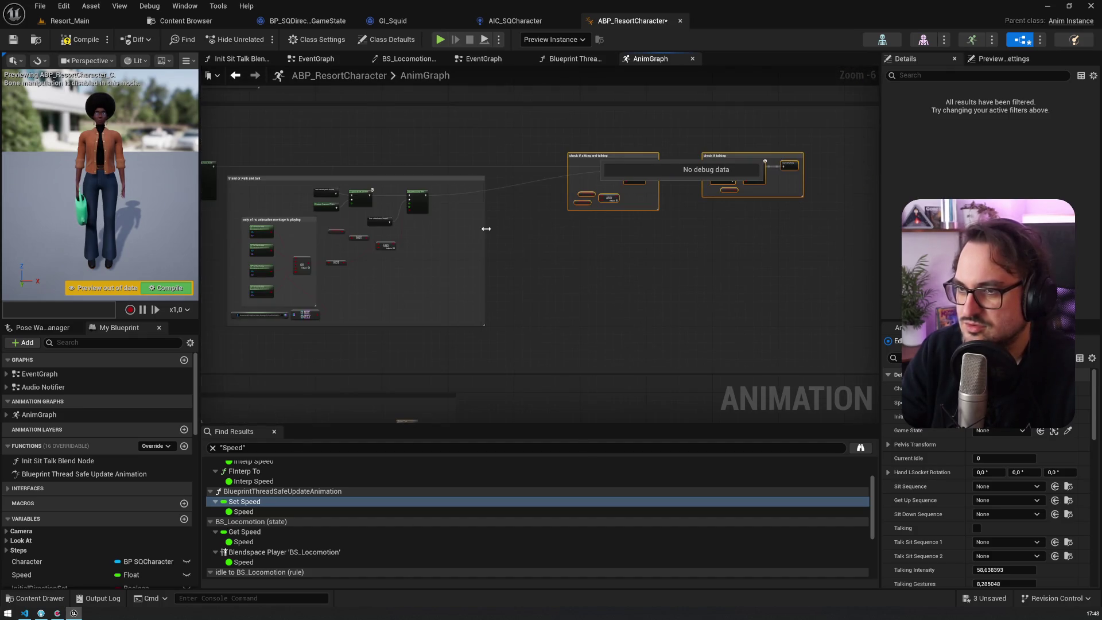
mouse_move(452, 280)
left_mouse_down()
mouse_move(313, 185)
mouse_move(330, 204)
mouse_move(372, 204)
left_mouse_up()
Widen the no-montage comment leftward and reposition its Is Slot Active, OR and attachments nodes
scroll(372, 204, "up", 3)
scroll(415, 153, "down", 2)
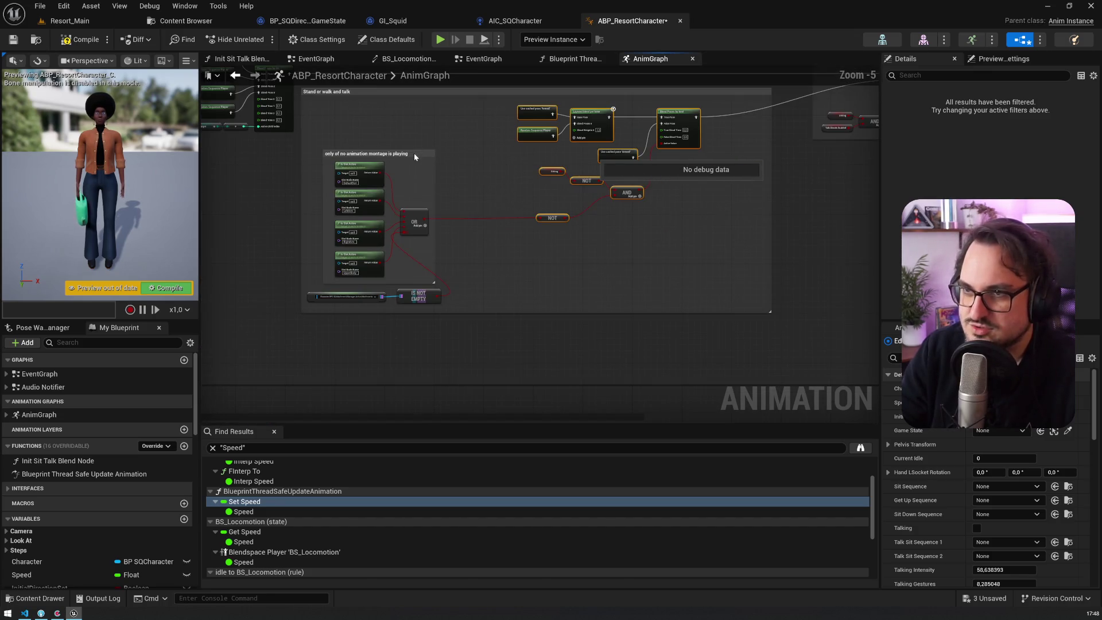
left_click_drag(415, 153, 474, 130)
mouse_move(442, 309)
left_mouse_down()
mouse_move(304, 287)
mouse_move(369, 290)
mouse_move(356, 289)
left_mouse_up()
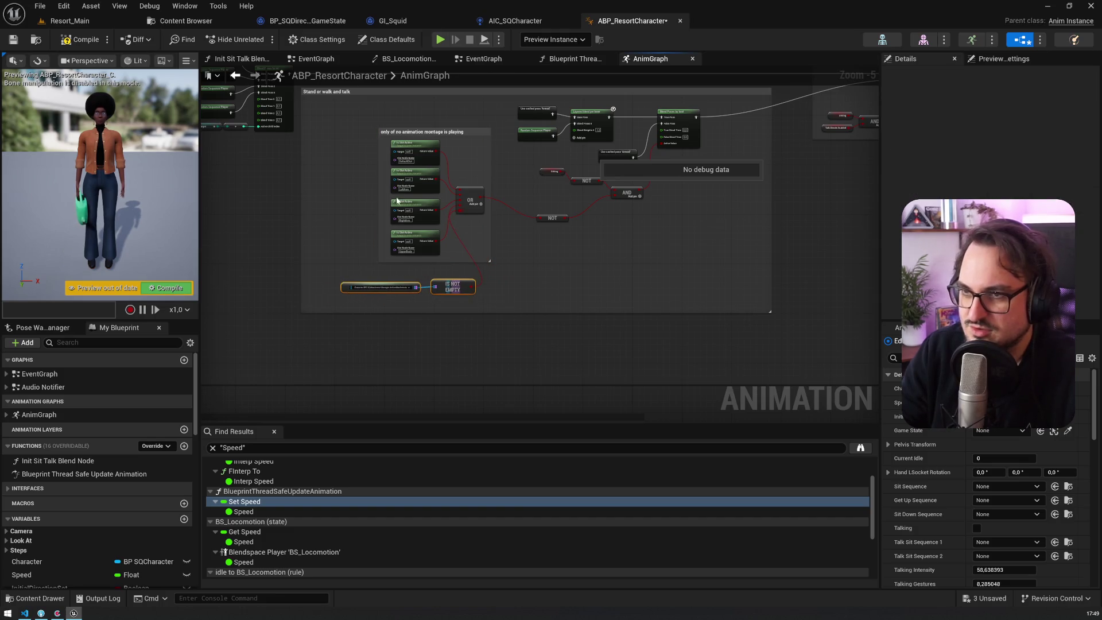
mouse_move(366, 179)
left_mouse_down()
mouse_move(340, 174)
mouse_move(417, 192)
mouse_move(447, 259)
left_mouse_up()
left_click_drag(416, 143, 379, 142)
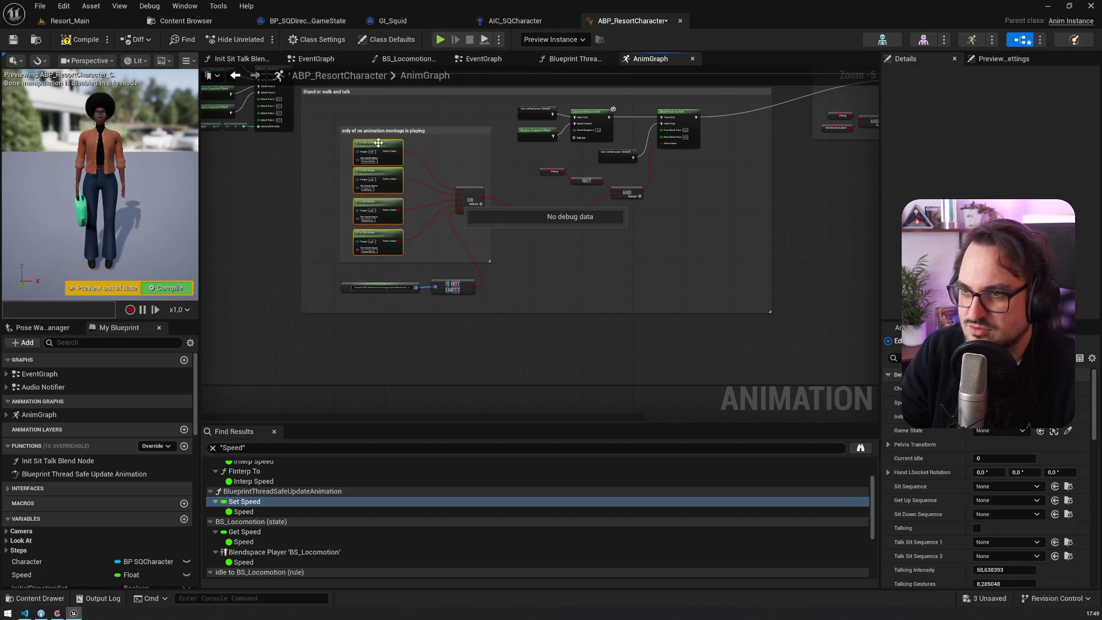
left_click_drag(469, 189, 464, 190)
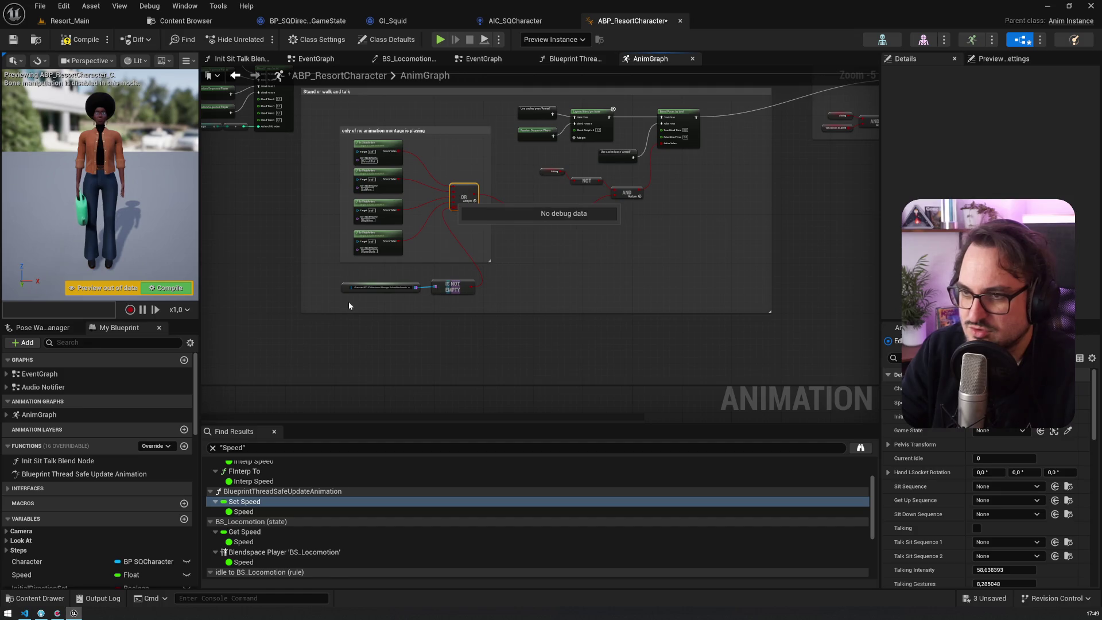
Wrap the attachments map and Is Not Empty nodes in a comment titled 'and char has no attachments'
left_click_drag(465, 282, 466, 282)
key("c")
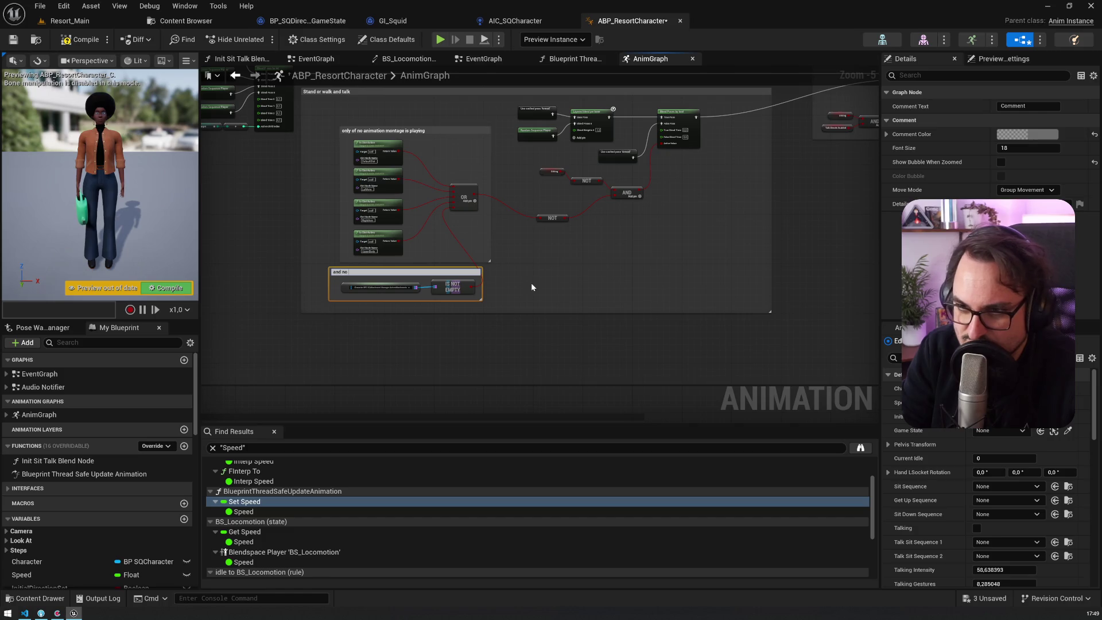
type("achmen")
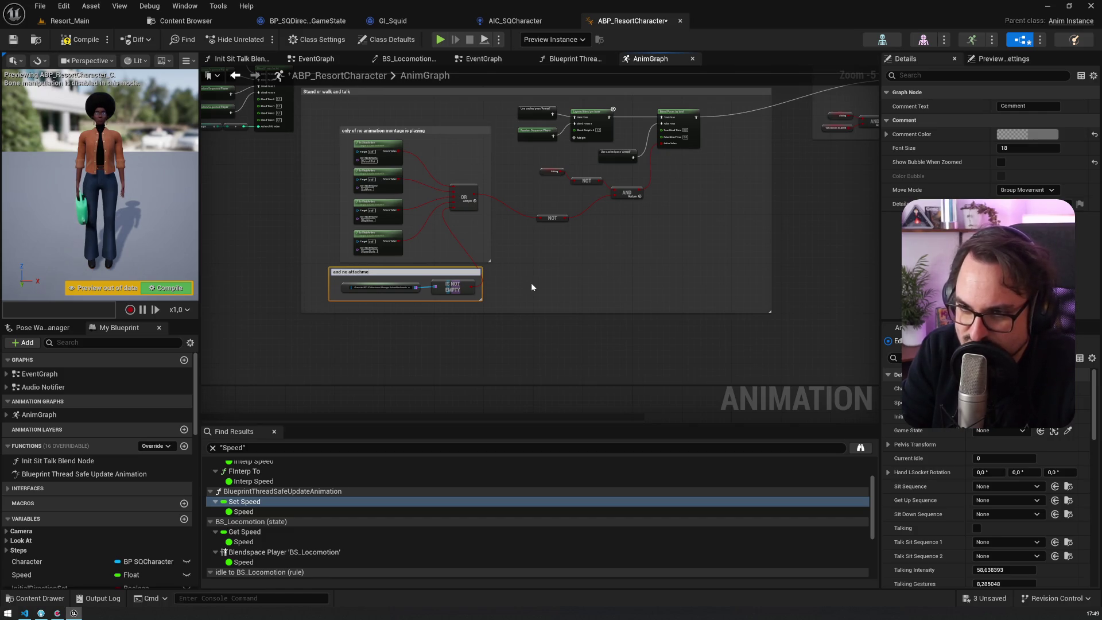
key("BackSpace")
key("BackSpace")
key("BackSpace")
type("and char has an i")
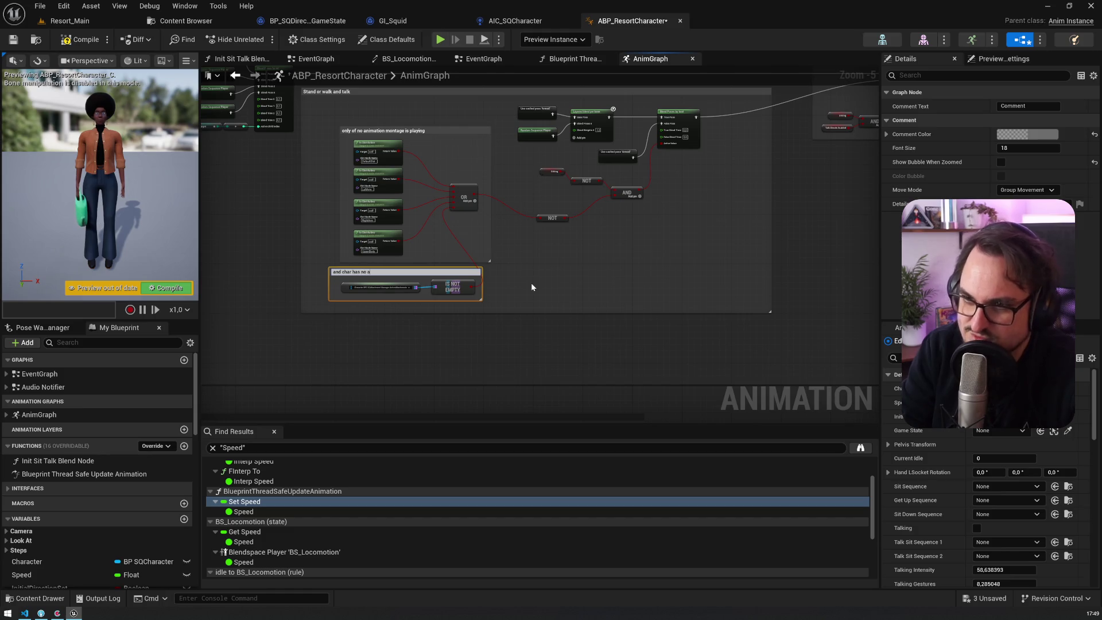
type("ttaqch")
type("chments")
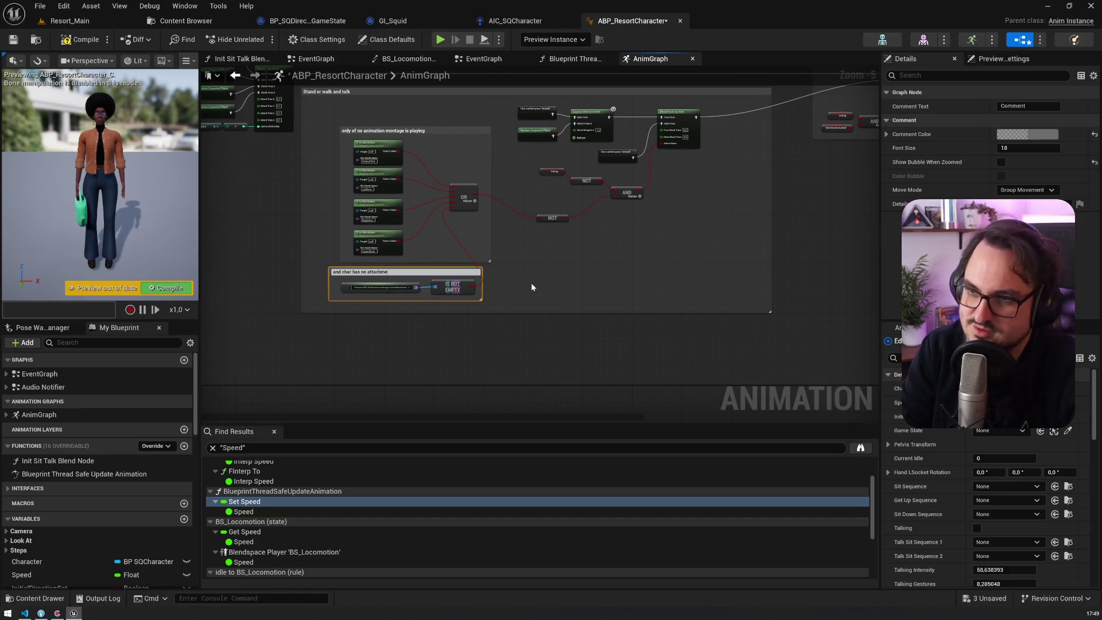
key("Return")
Nudge the ActiveAttachments getter left and down and select the IS NOT EMPTY node
scroll(469, 246, "up", 5)
left_click_drag(413, 243, 585, 220)
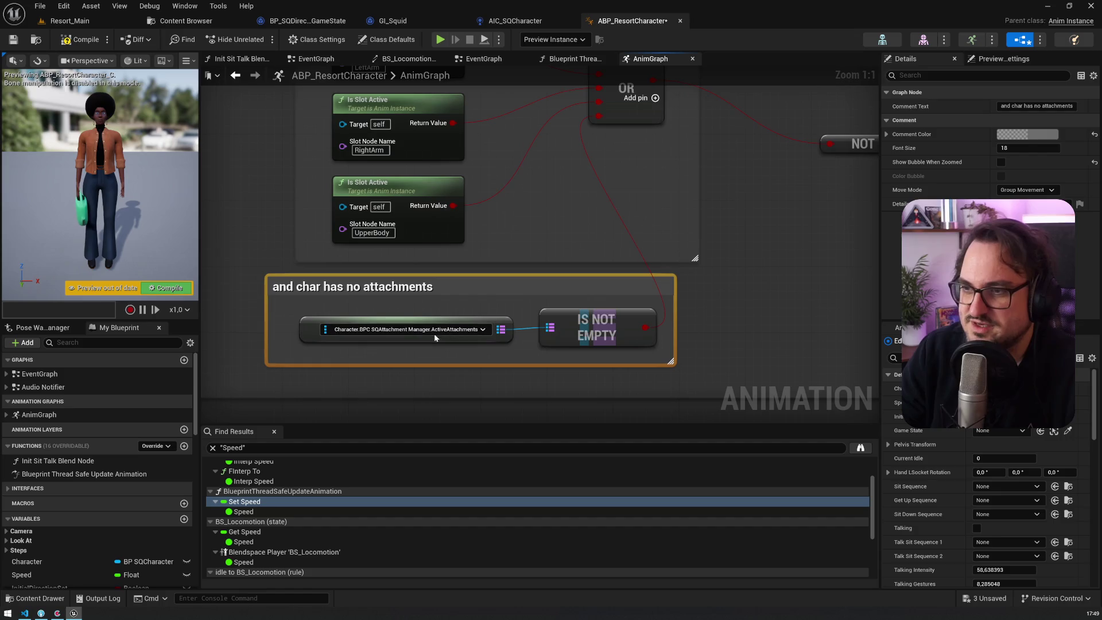
left_click_drag(303, 336, 293, 343)
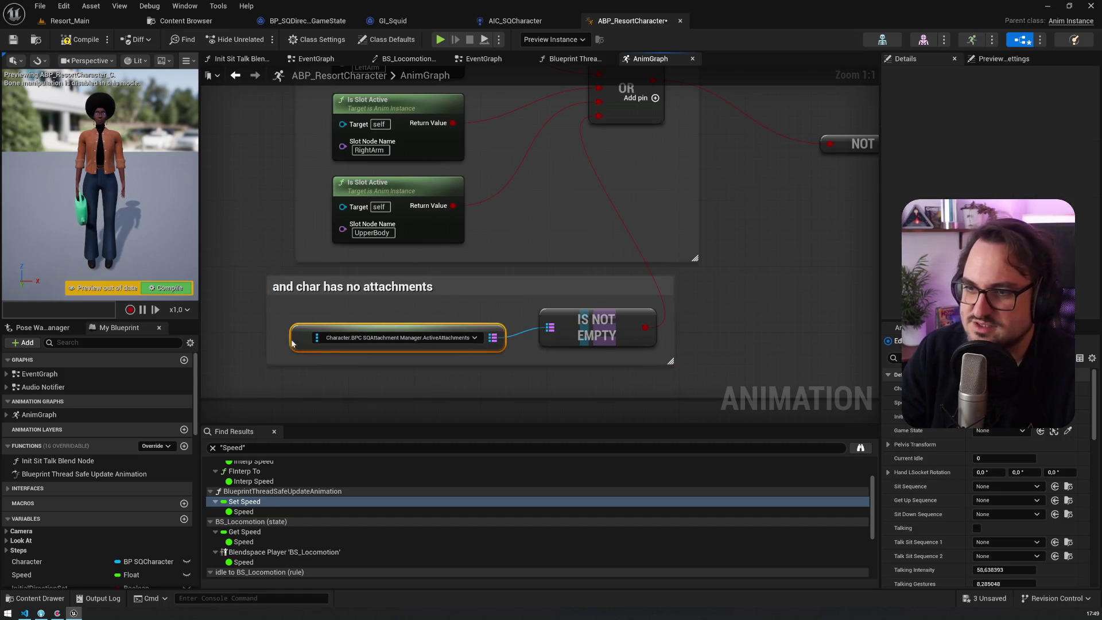
left_click(556, 316)
scroll(546, 322, "down", 3)
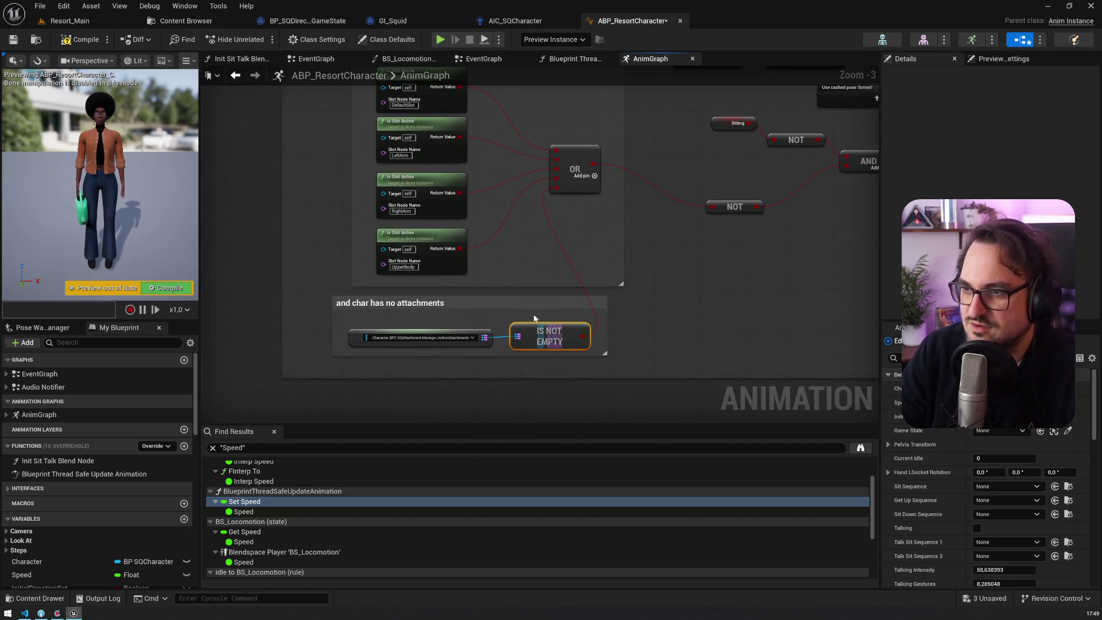
left_click_drag(534, 317, 540, 372)
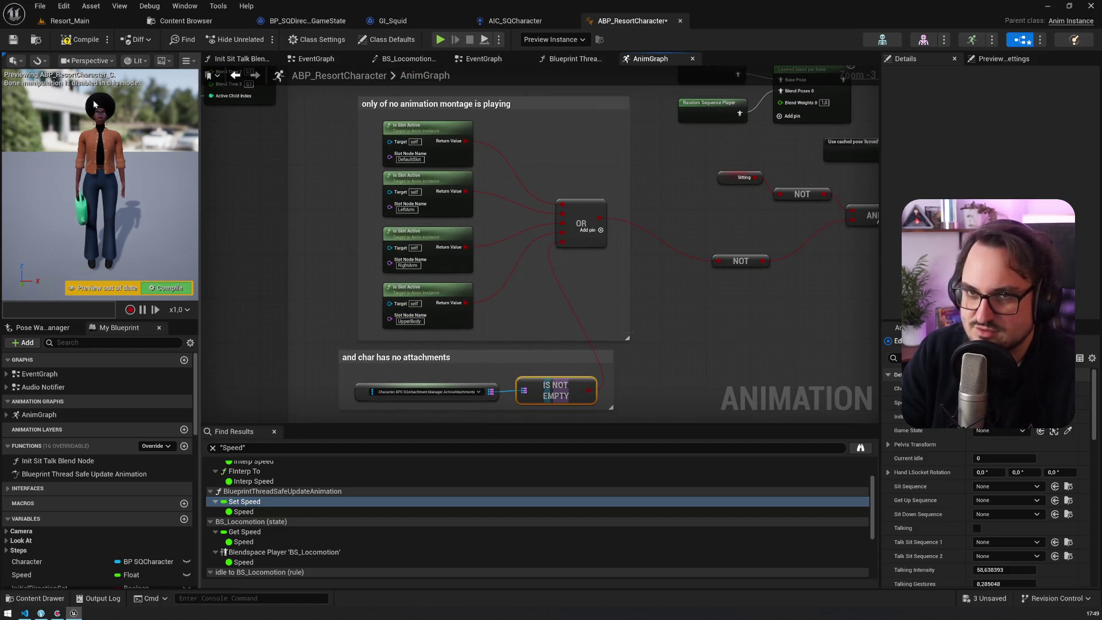
Compile and save ABP_ResortCharacter
left_click(80, 40)
left_click(13, 40)
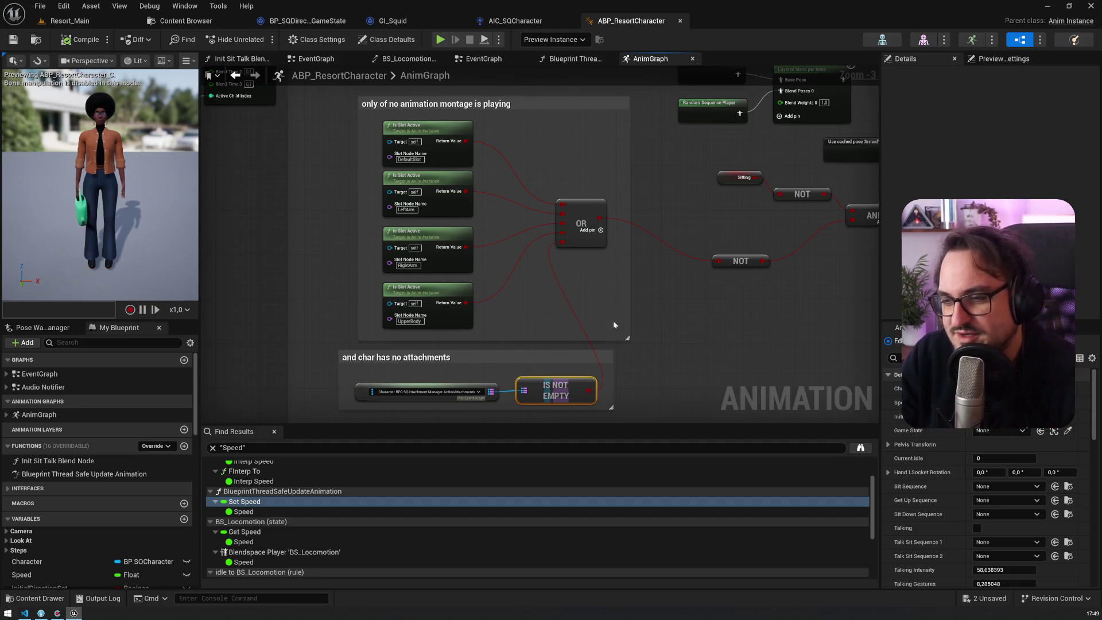
scroll(509, 316, "down", 2)
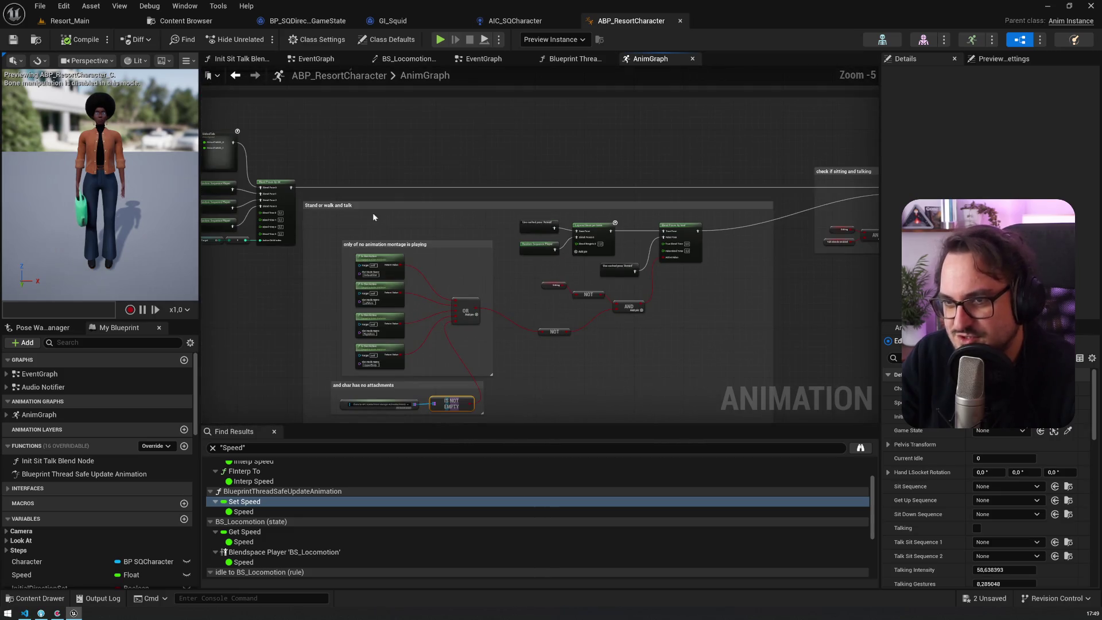
left_click_drag(373, 216, 446, 151)
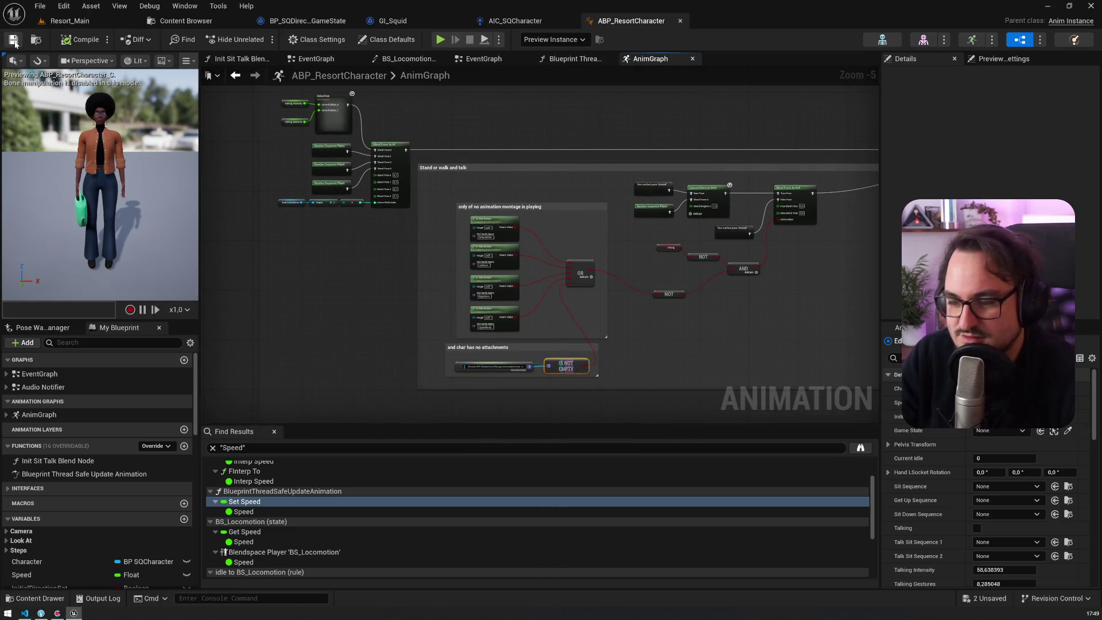
Save all with Ctrl+Shift+S, then play Resort_Main and close the in-game map overlay
key("ctrl+shift+s")
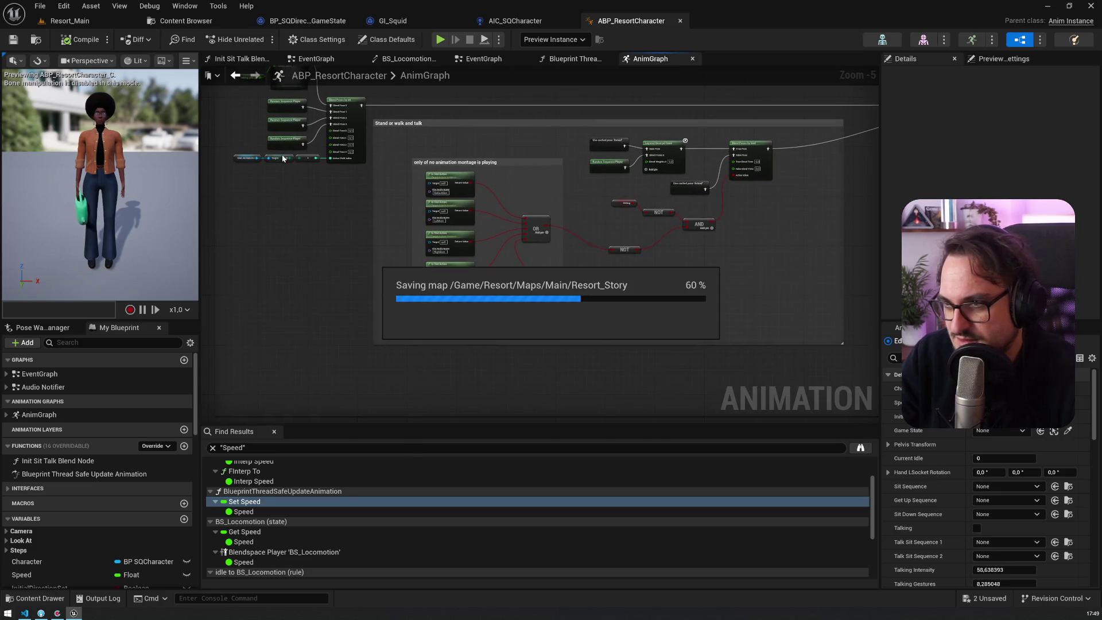
left_click(70, 21)
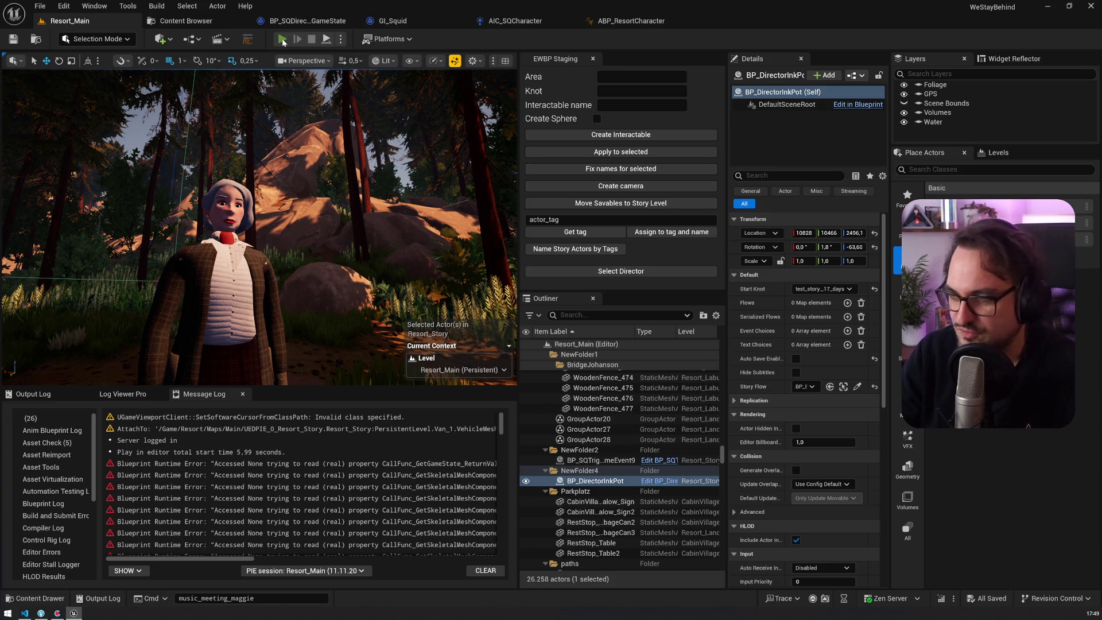
left_click(283, 40)
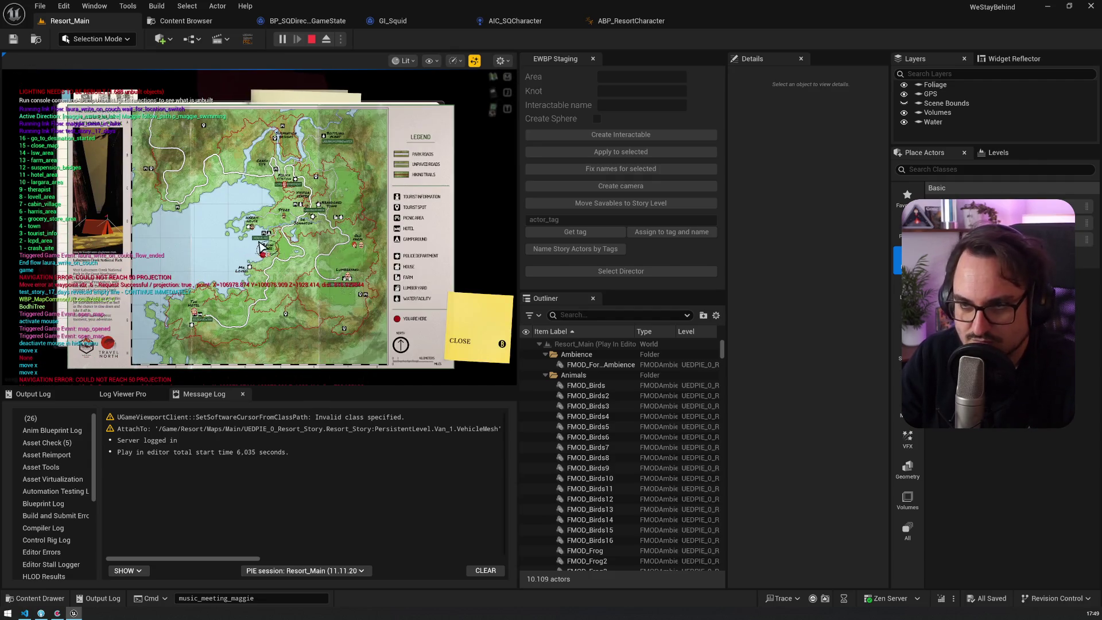
left_click(208, 307)
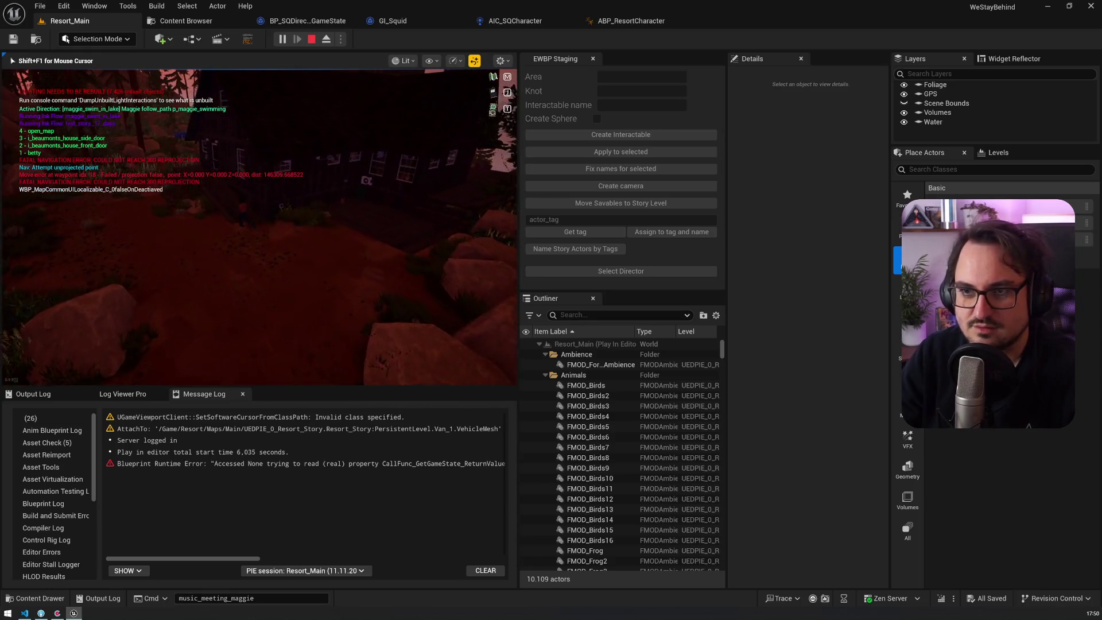
Use the door, view unlit, choose ASK ABOUT FLOWERS, then stop play and frame BP_DirectorInkPot
key("e")
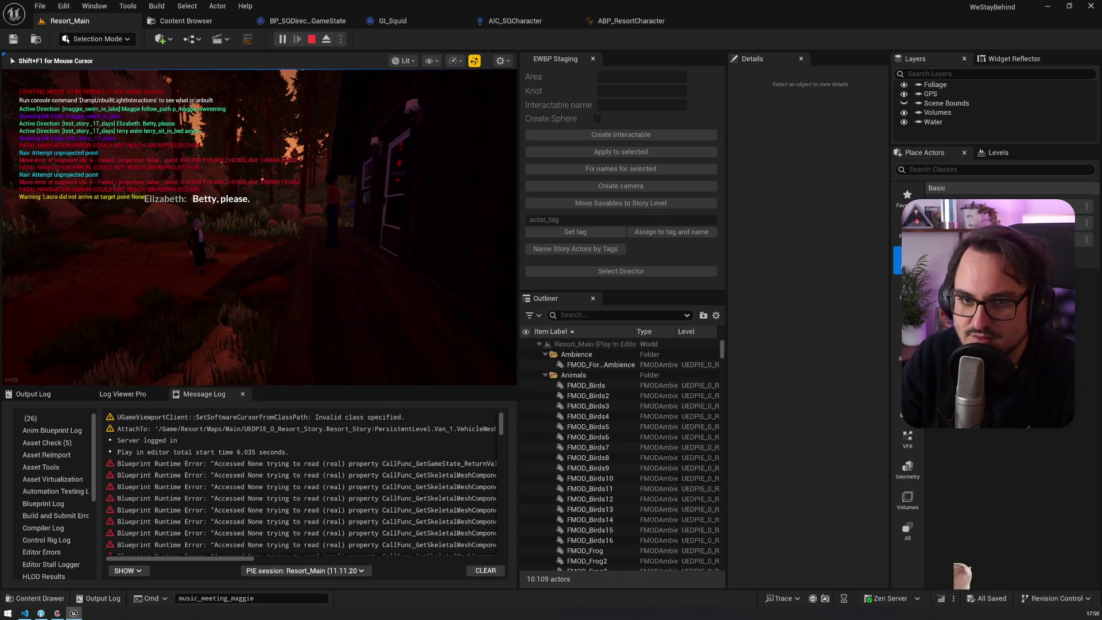
key("F2")
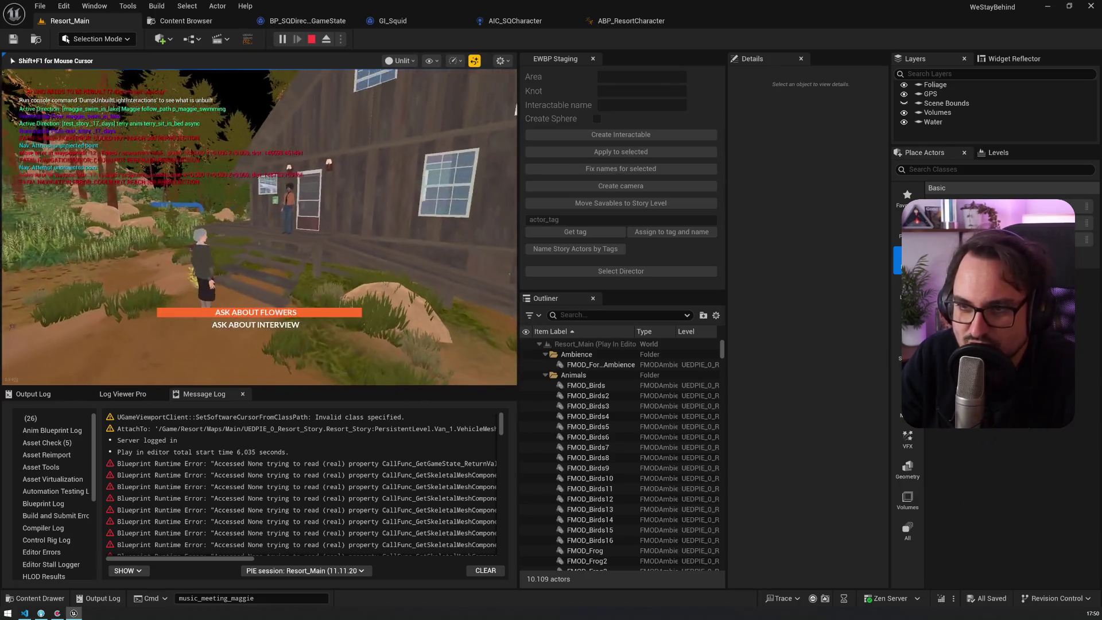
key("Return")
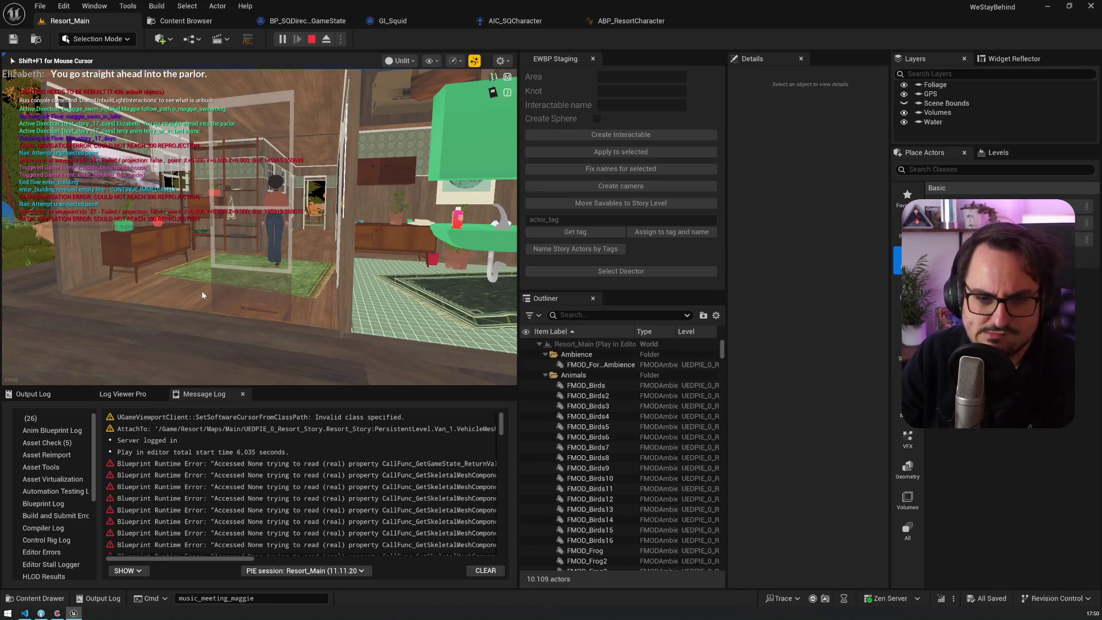
key("Escape")
key("f")
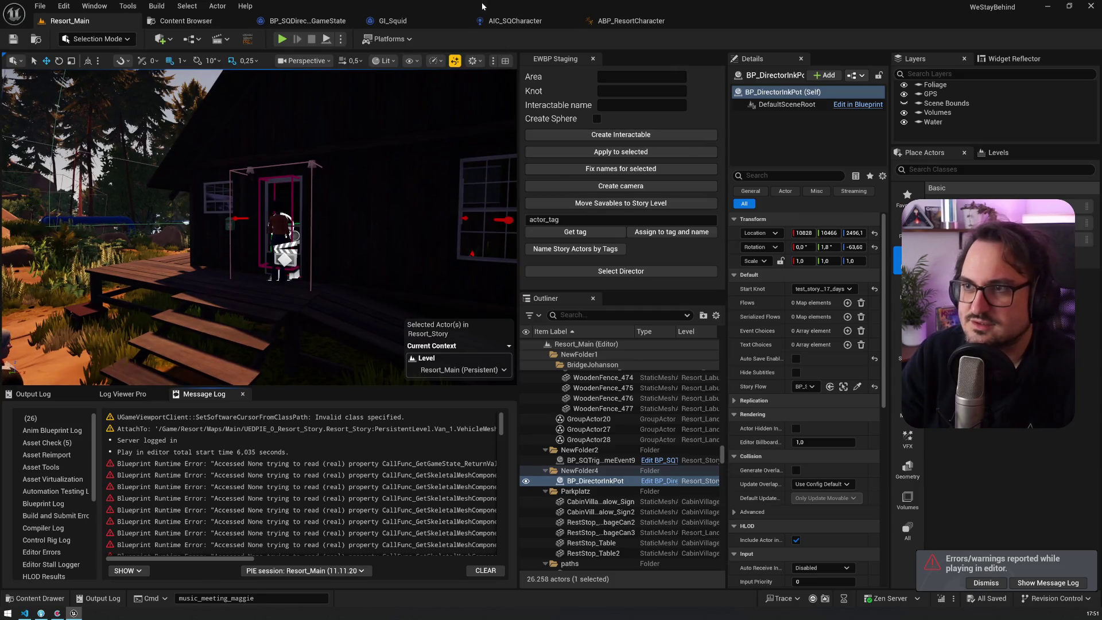
Set the director's Start Knot to test_story_44_days in Resort_Main, then show the ABP_ResortCharacter AnimGraph
left_click(515, 21)
left_click(66, 23)
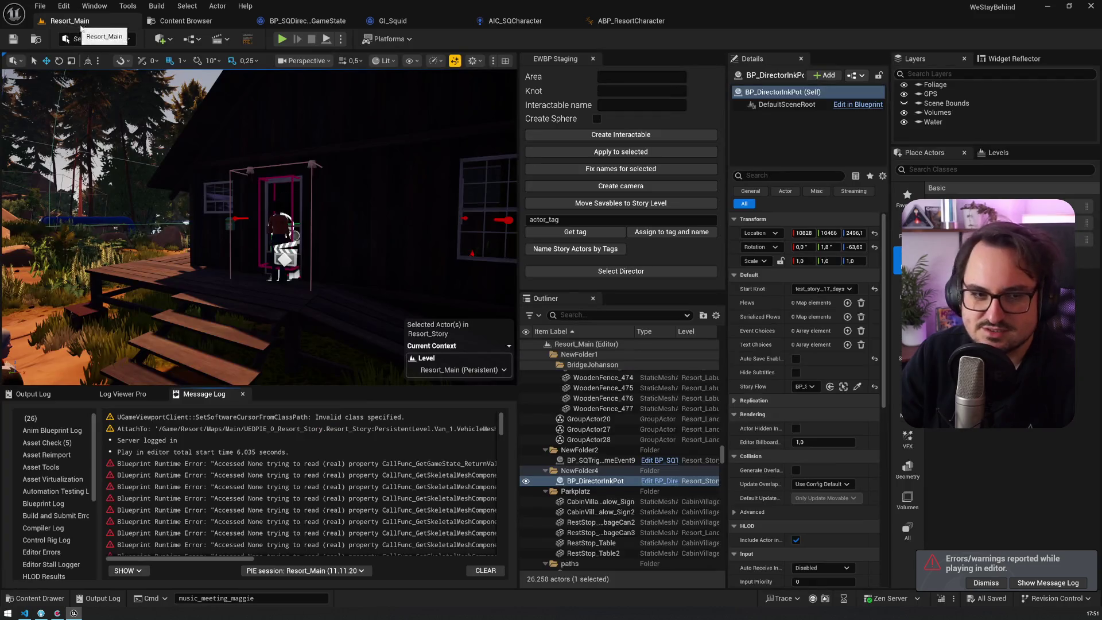
left_click(843, 289)
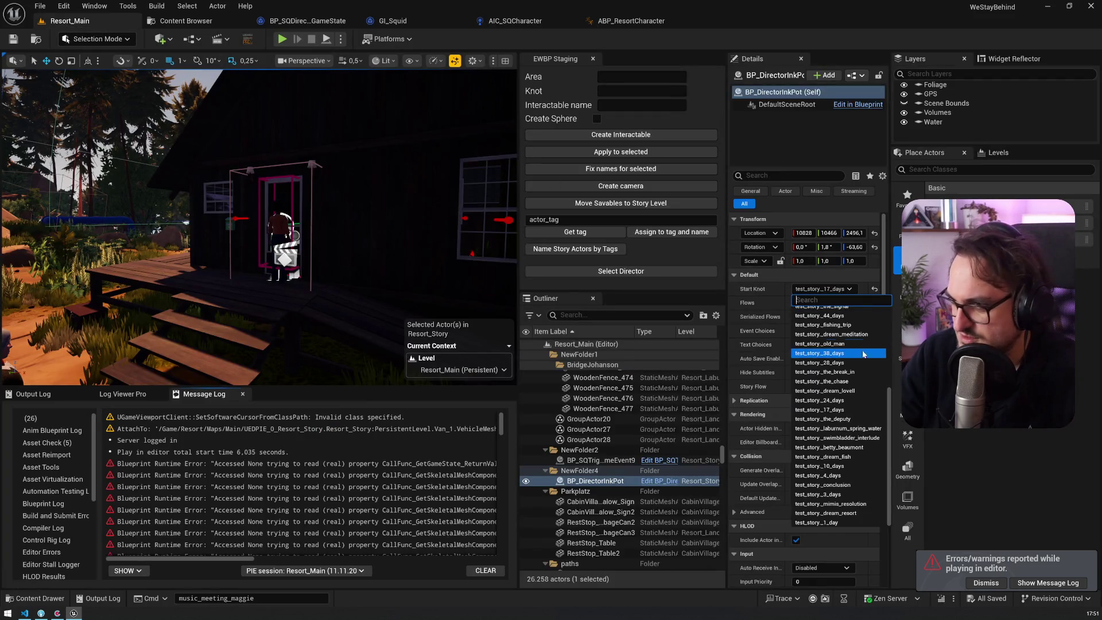
left_click(818, 316)
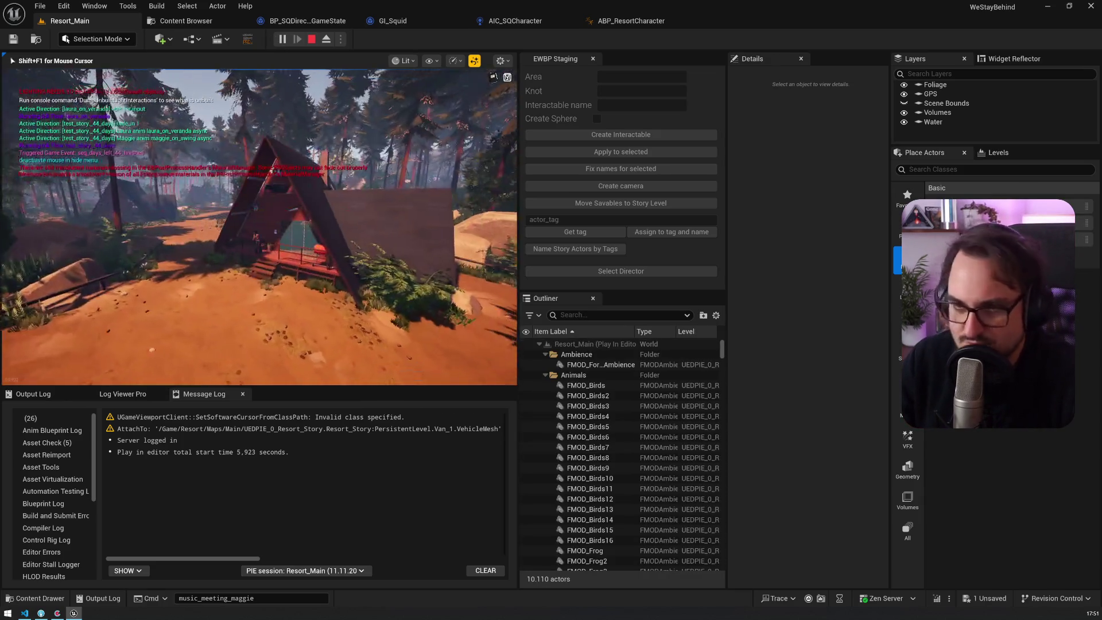
left_click(631, 21)
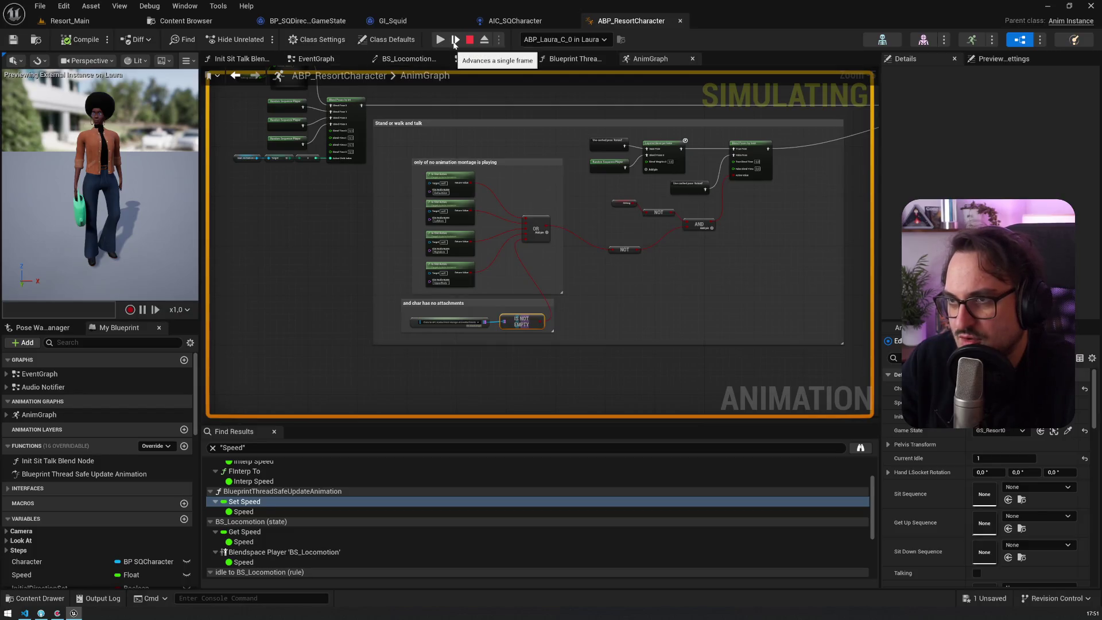
left_click(442, 40)
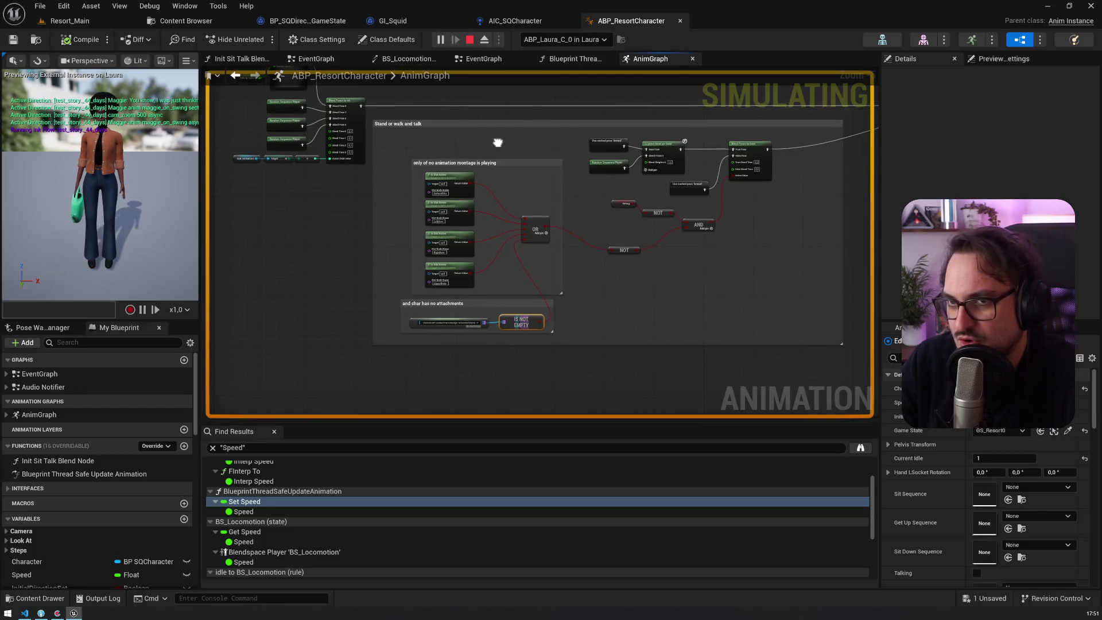
scroll(393, 186, "down", 8)
scroll(394, 189, "up", 1)
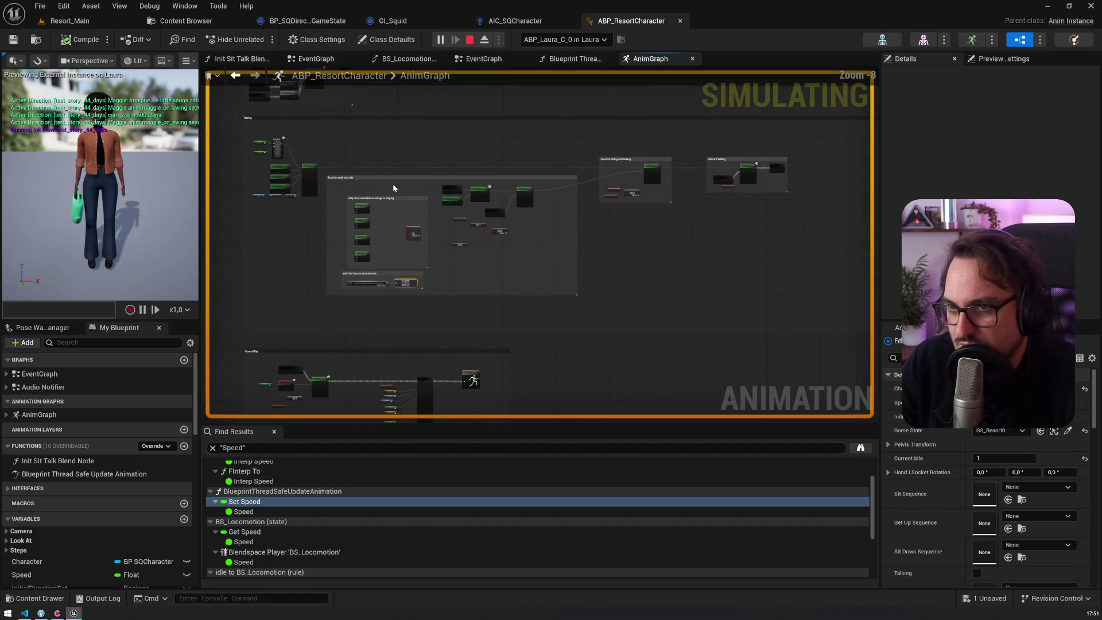
left_click(563, 39)
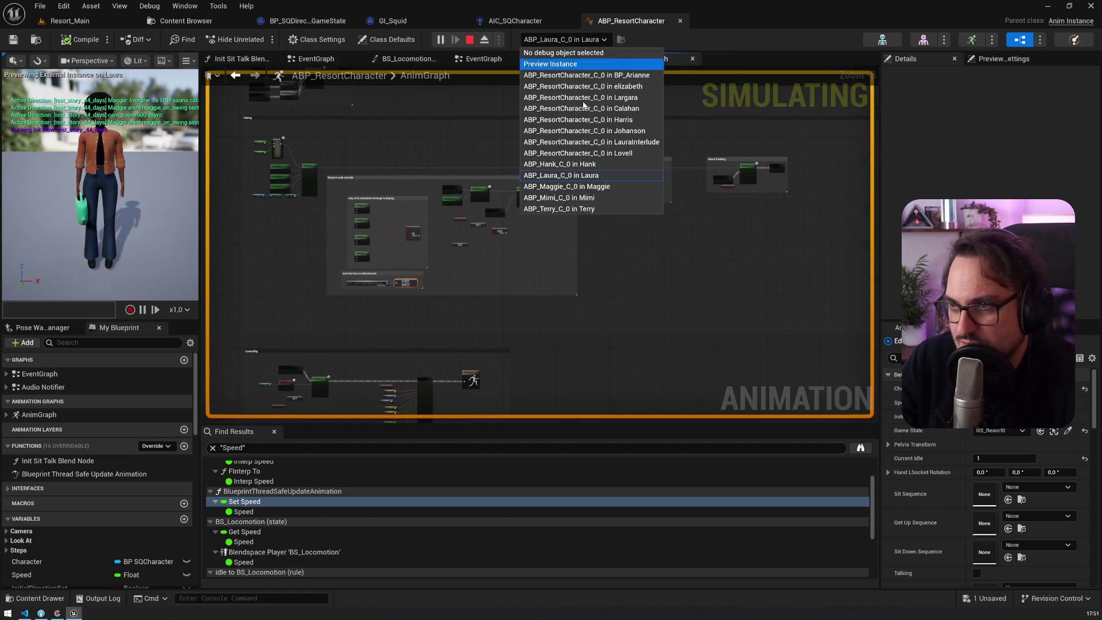
left_click(630, 178)
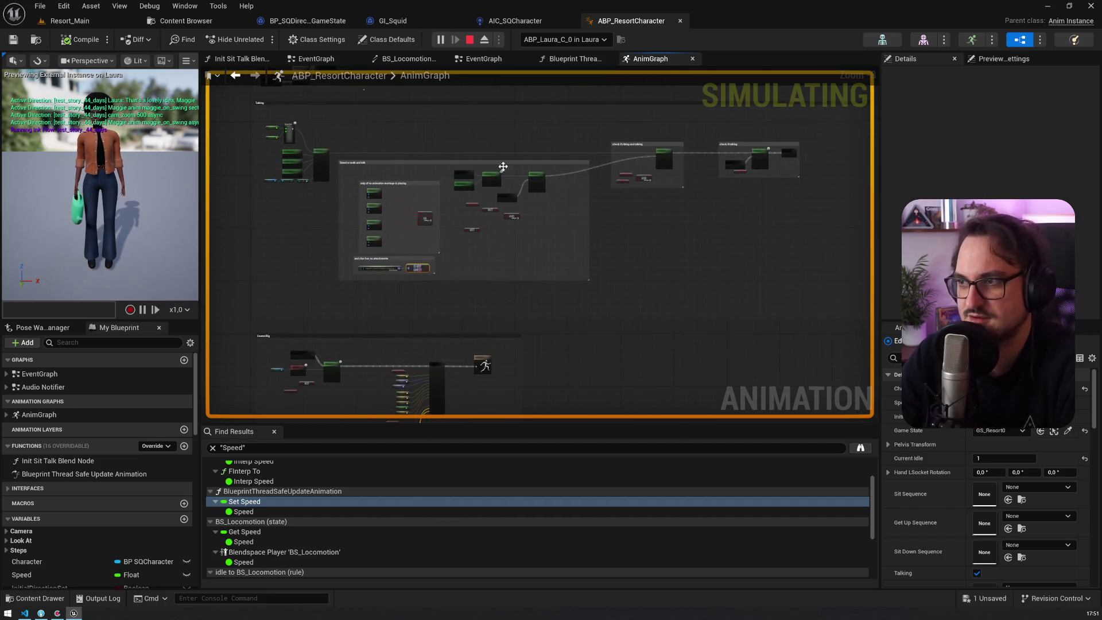
scroll(647, 198, "up", 4)
scroll(648, 198, "down", 2)
scroll(642, 220, "up", 2)
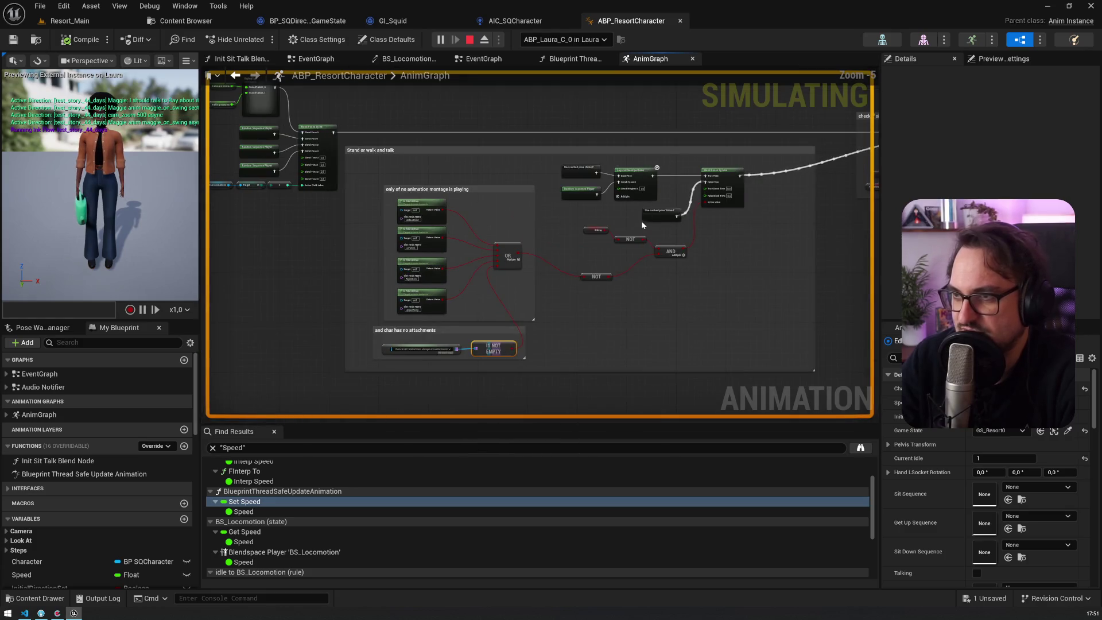
scroll(640, 226, "up", 2)
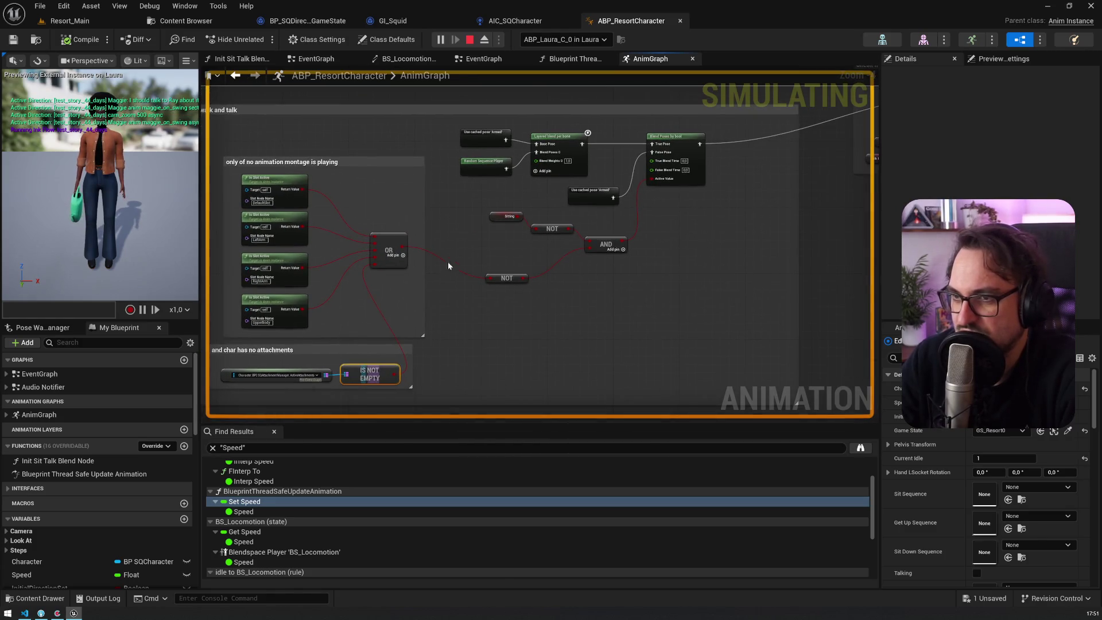
mouse_move(393, 376)
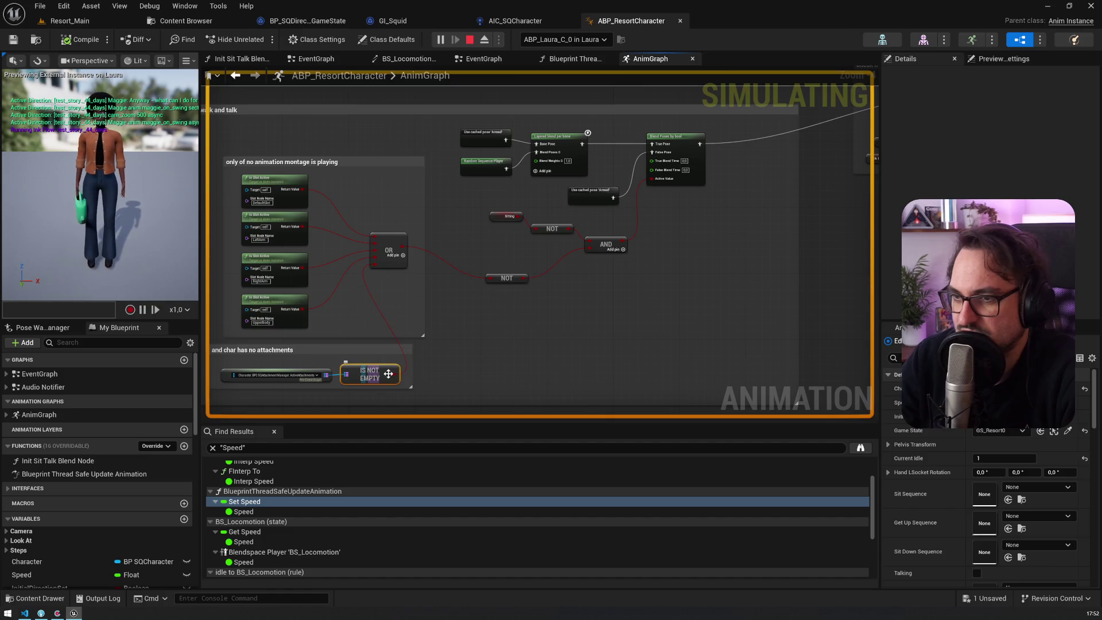
right_click(395, 376)
left_click(449, 478)
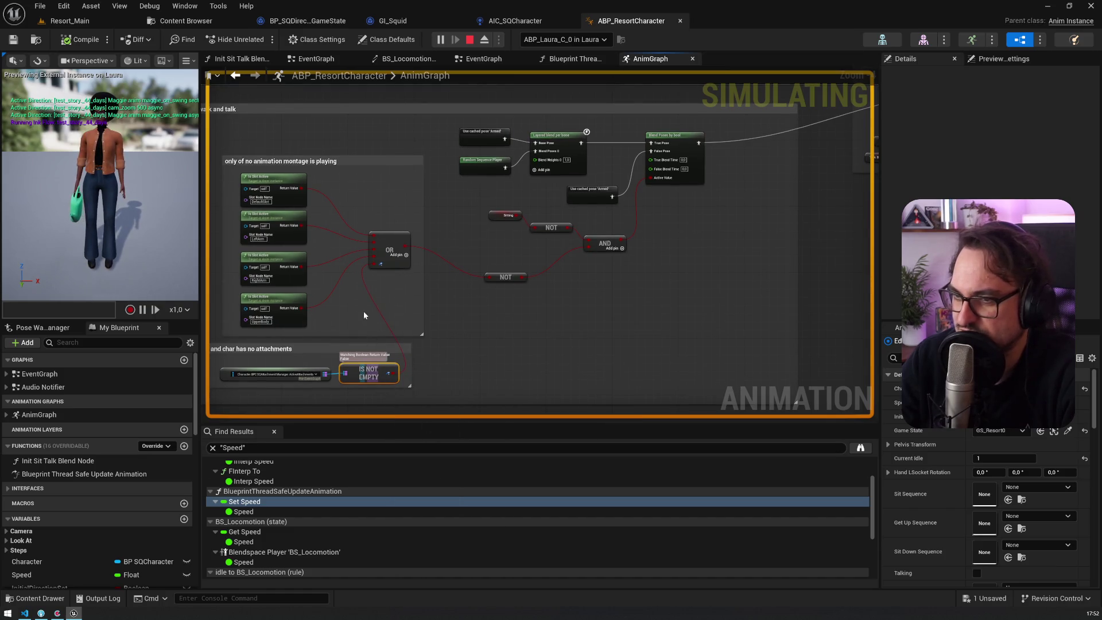
scroll(362, 301, "up", 2)
left_click_drag(361, 301, 410, 267)
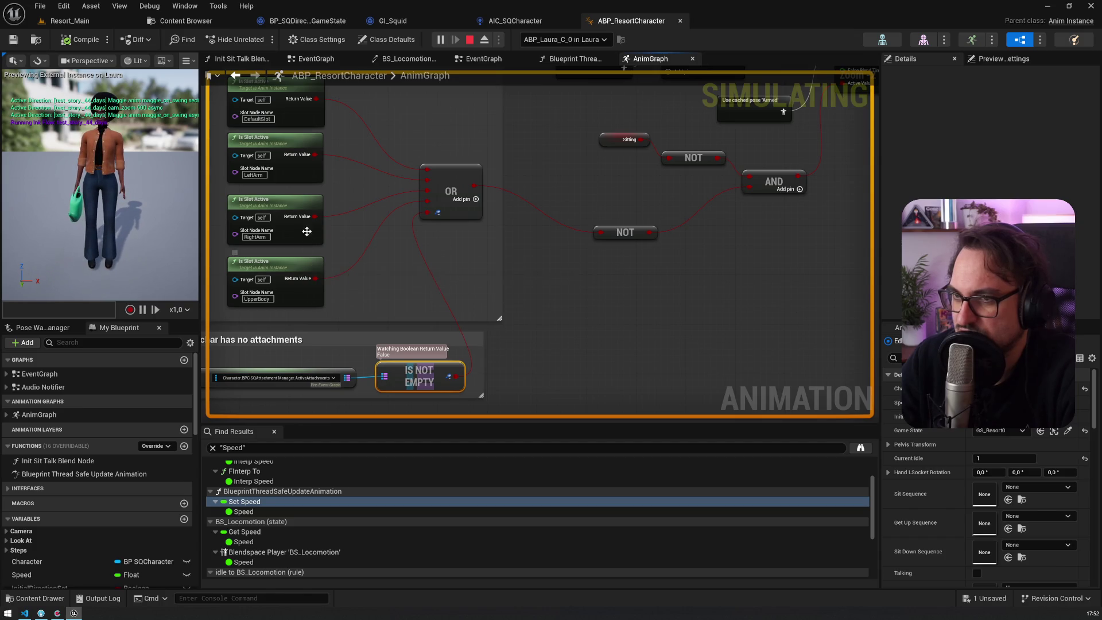
mouse_move(312, 217)
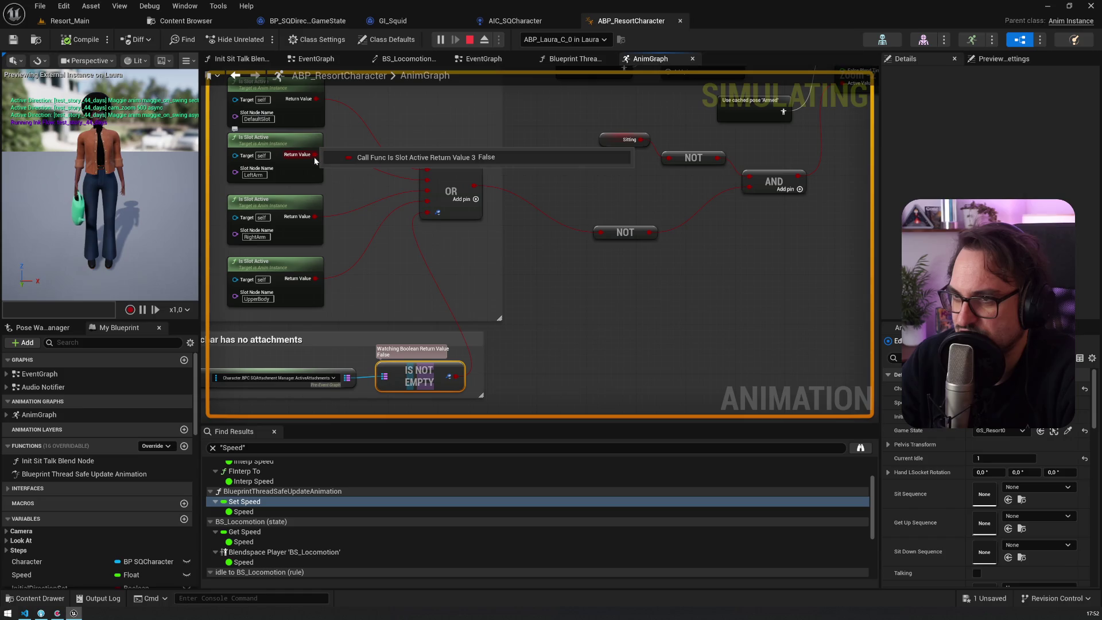
left_click_drag(318, 157, 341, 204)
mouse_move(340, 148)
mouse_move(526, 256)
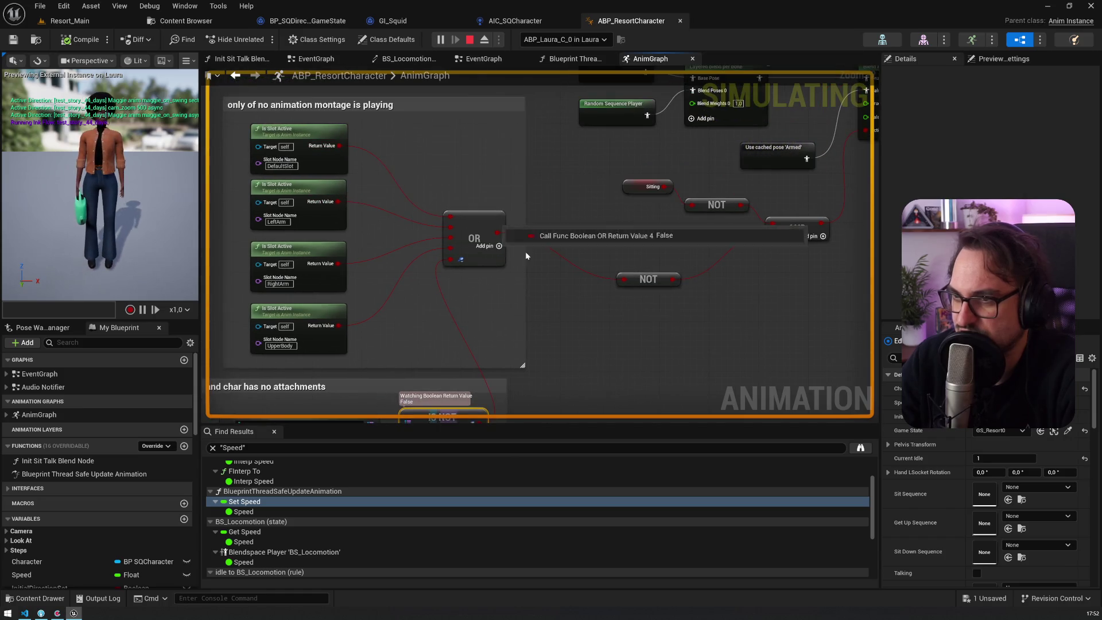
right_click(498, 233)
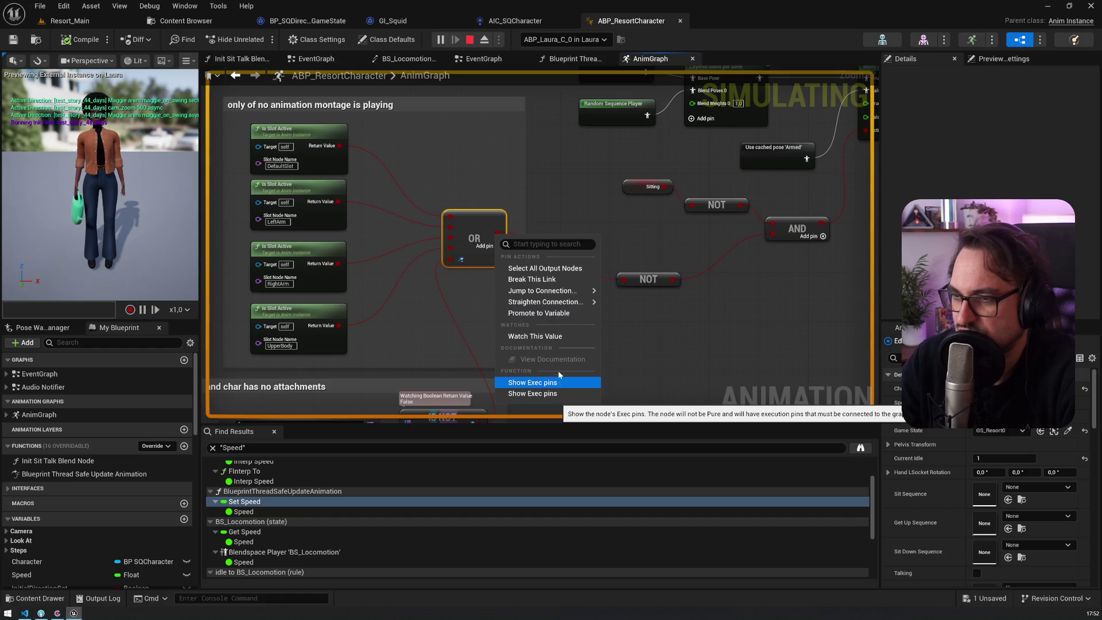
Watch the OR node's output value and pan to the IS NOT EMPTY and blend nodes
left_click(560, 340)
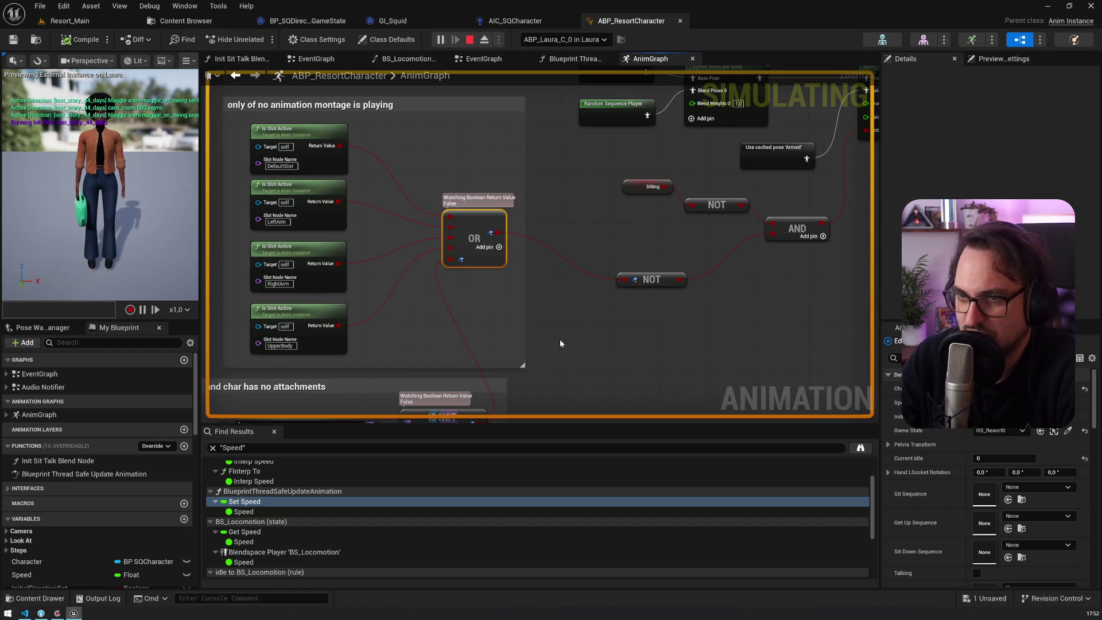
mouse_move(590, 332)
left_mouse_down()
mouse_move(590, 248)
mouse_move(414, 296)
left_mouse_up()
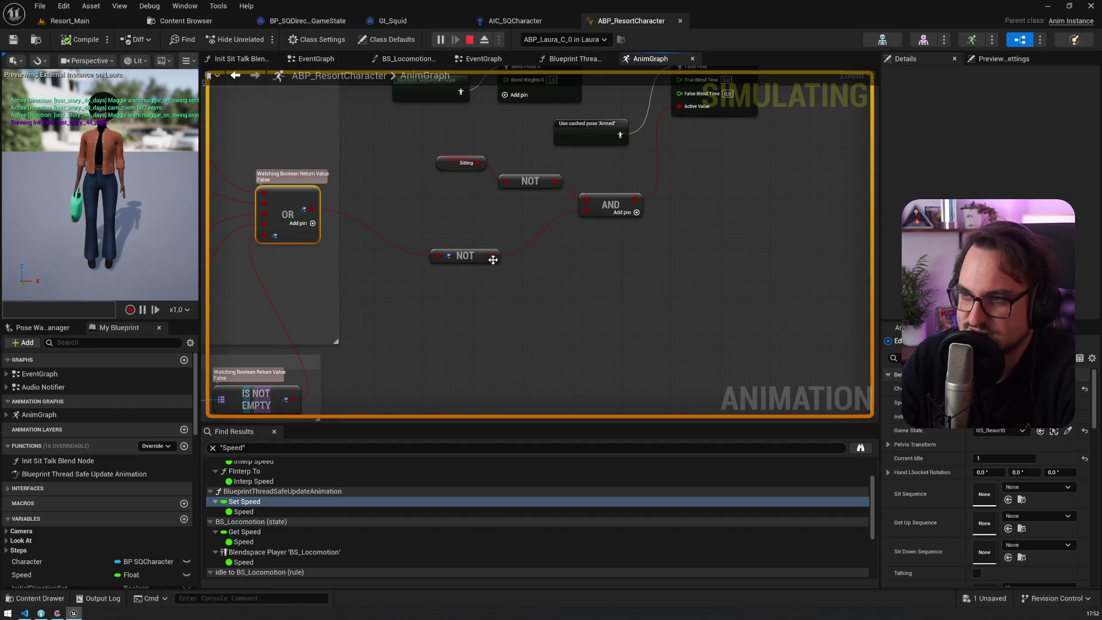
left_click_drag(494, 203, 447, 306)
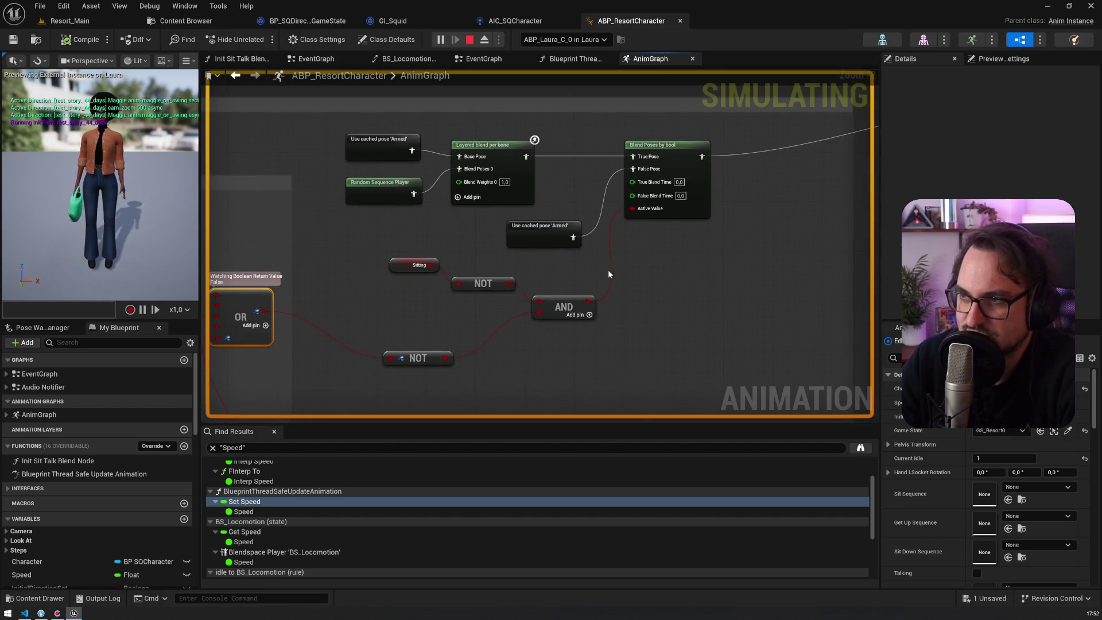
Inspect the Random Sequence Player node and drag the animation blueprint tab into its own window
left_click(375, 186)
scroll(296, 242, "down", 3)
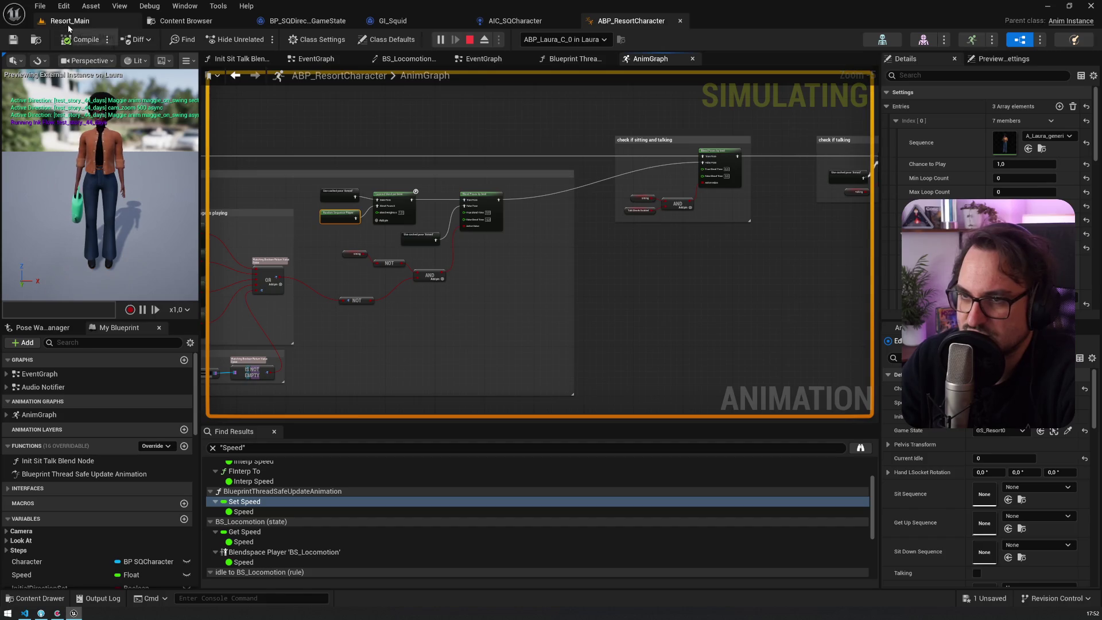
mouse_move(644, 22)
left_mouse_down()
mouse_move(578, 116)
mouse_move(368, 124)
left_mouse_up()
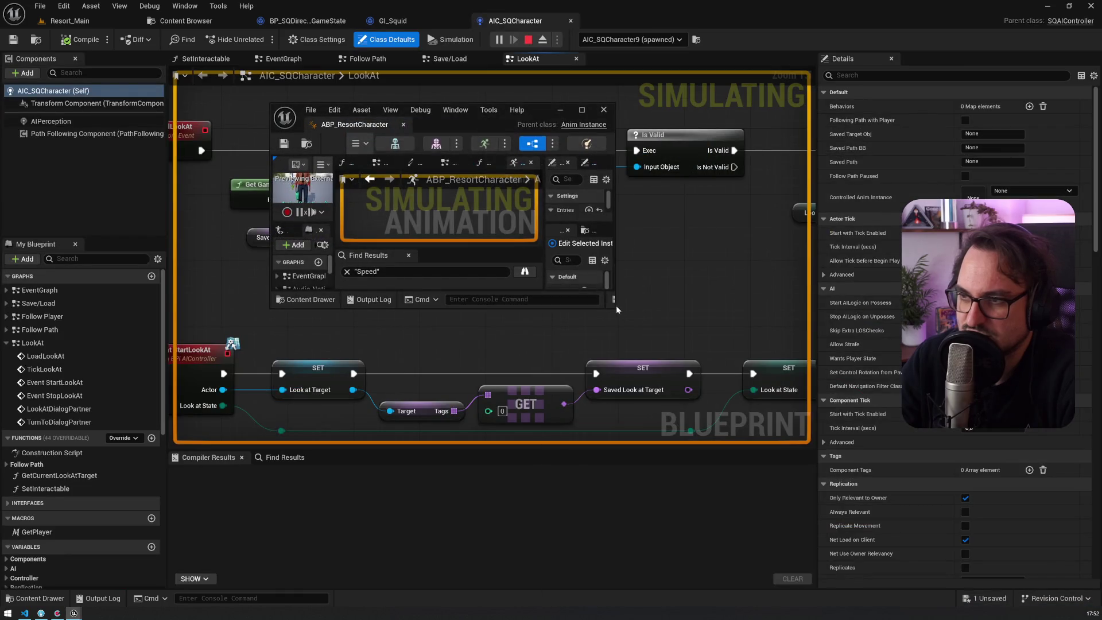
Enlarge the floating ABP_ResortCharacter window and bring up the running game with the mouse freed
left_click_drag(614, 307, 1071, 606)
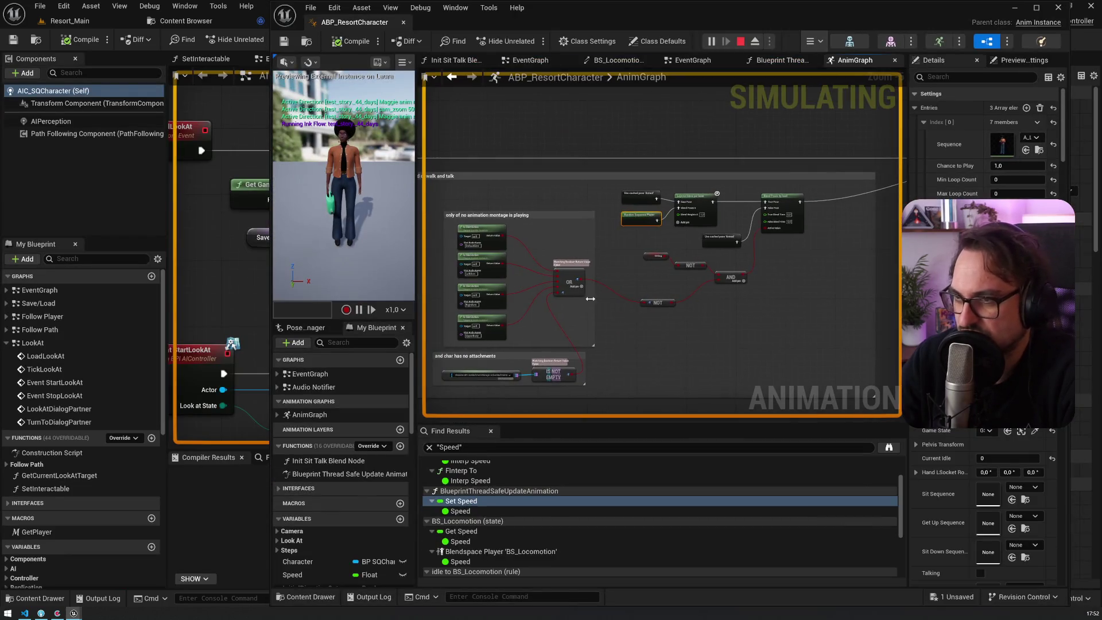
scroll(684, 247, "up", 2)
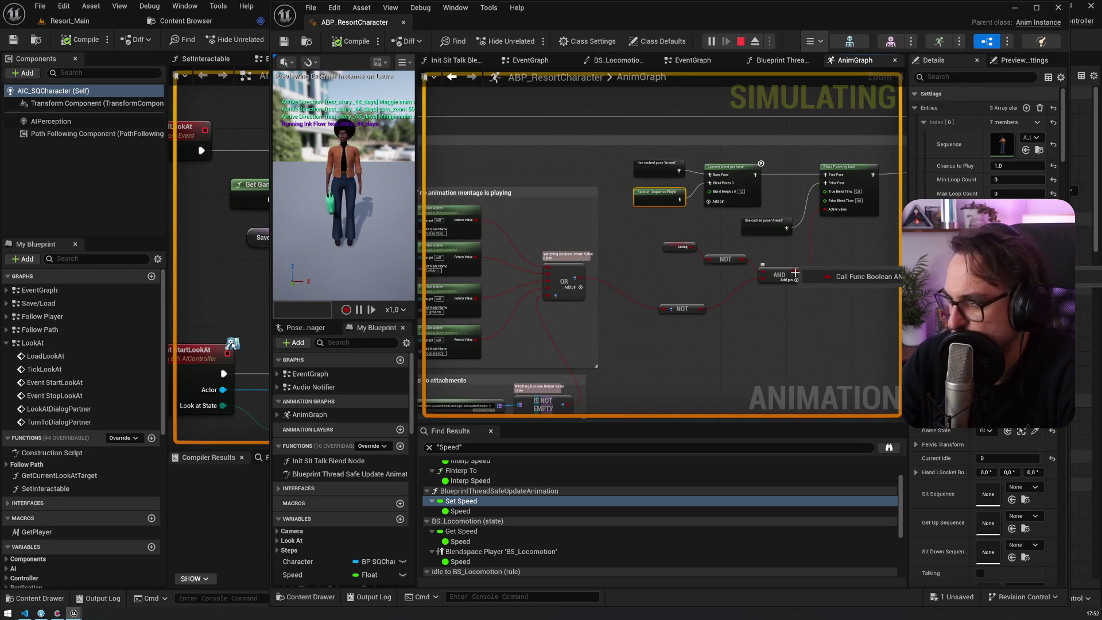
left_click(70, 21)
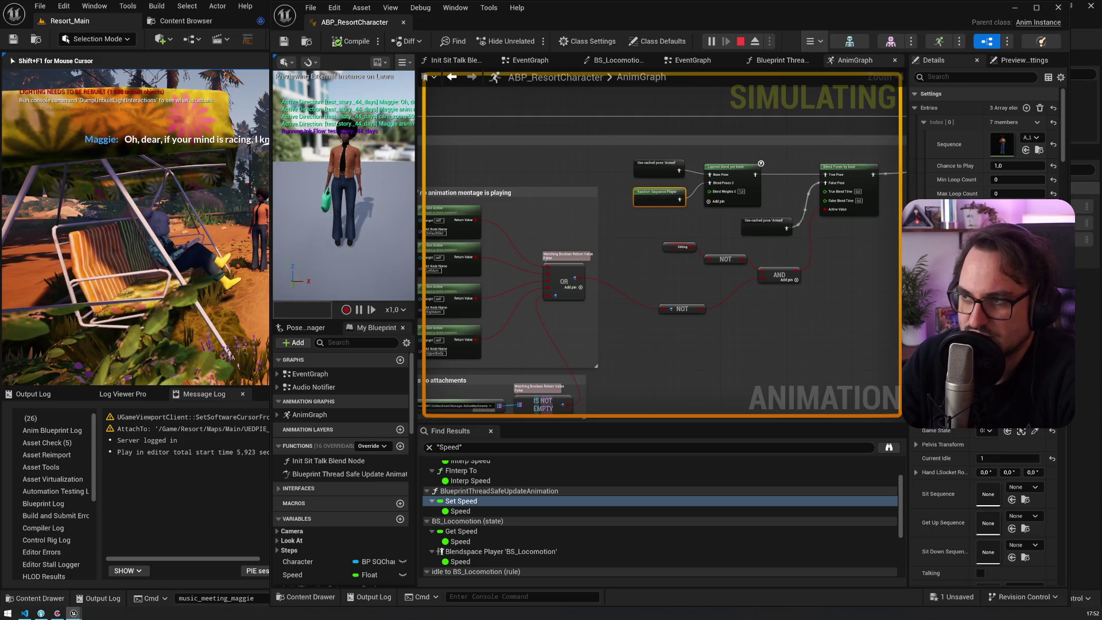
key("shift+F1")
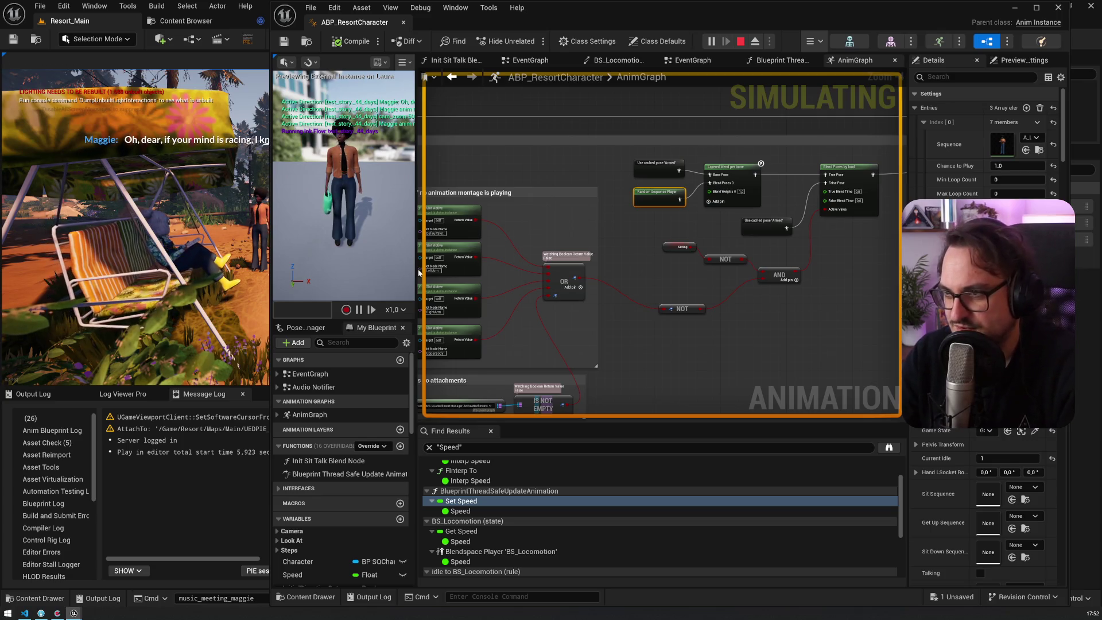
Add a Watch This Value on the AND node's output, then return to the game
right_click(797, 275)
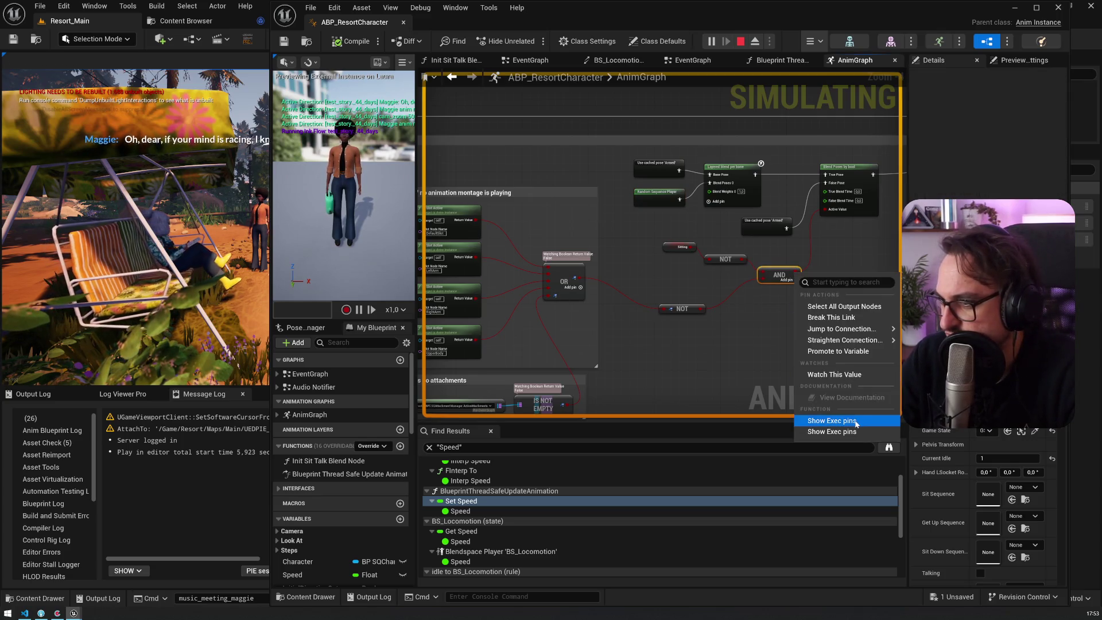
left_click(862, 374)
left_click(154, 214)
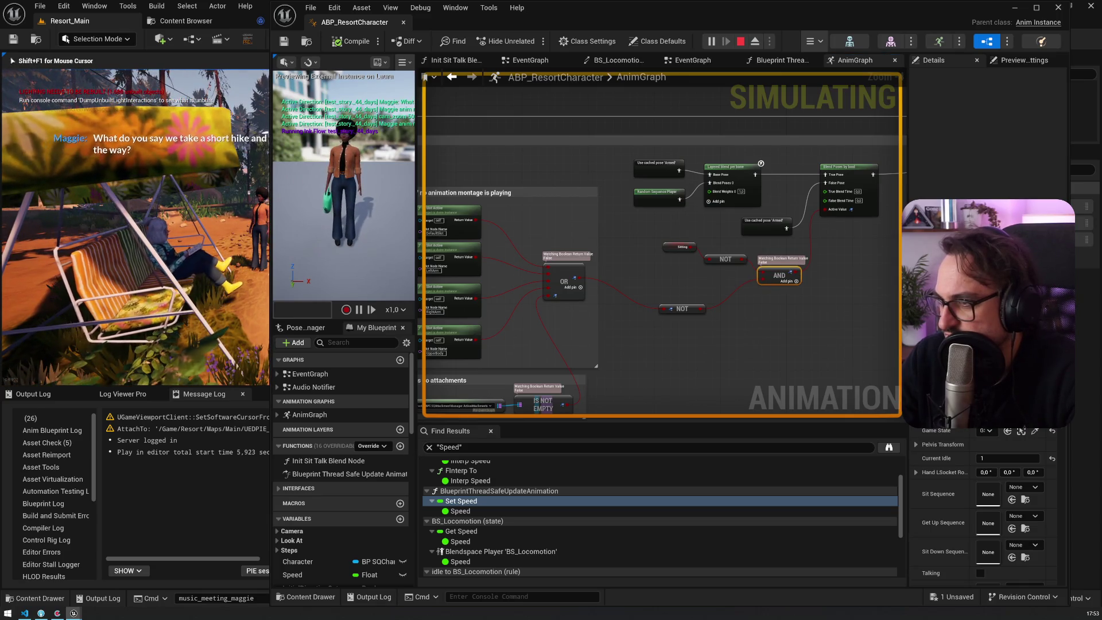
key("shift+F1")
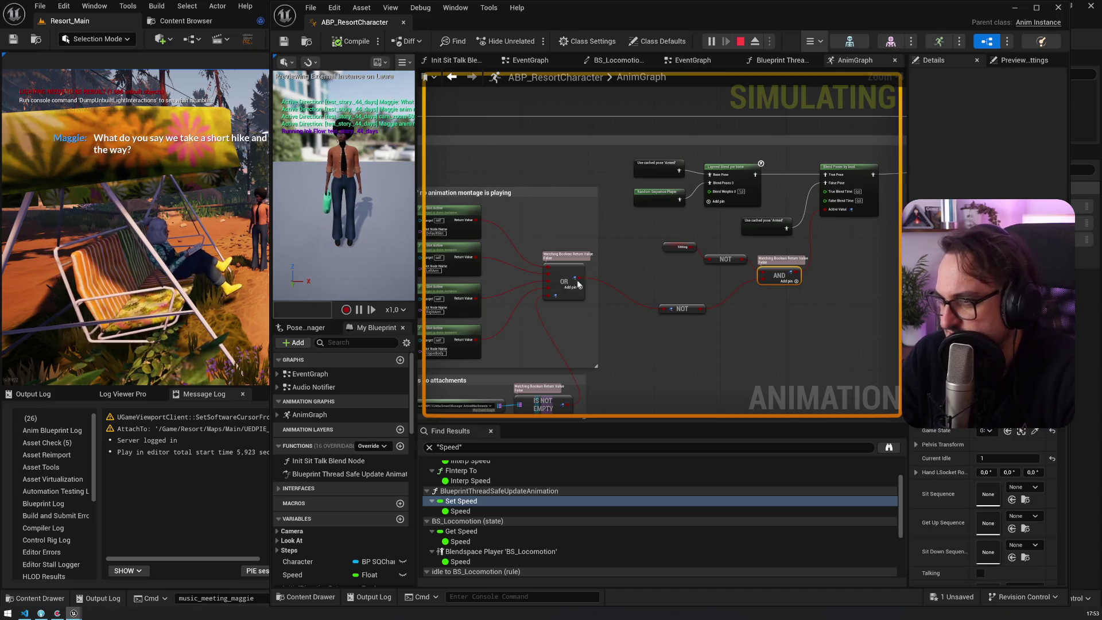
Disconnect the IS NOT EMPTY wire from the OR node
mouse_move(743, 259)
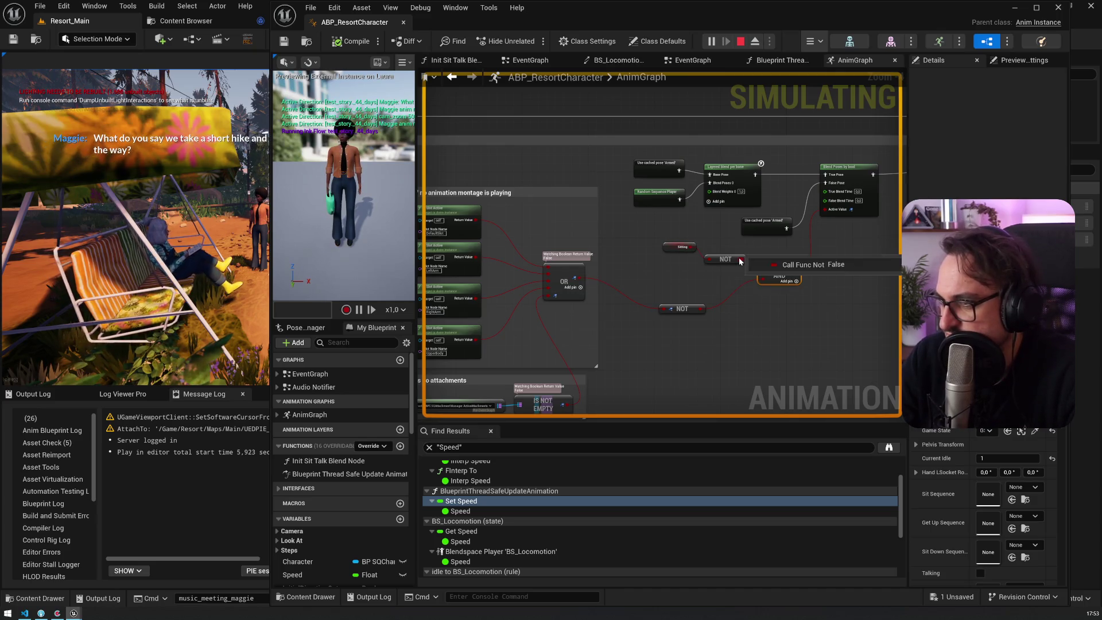
mouse_move(689, 247)
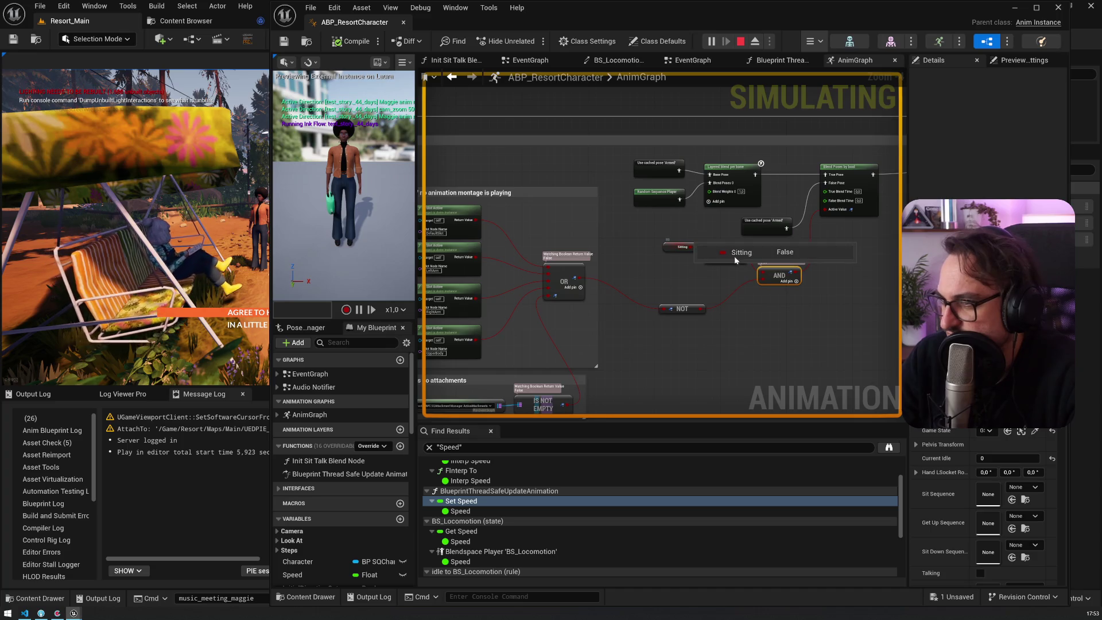
mouse_move(580, 279)
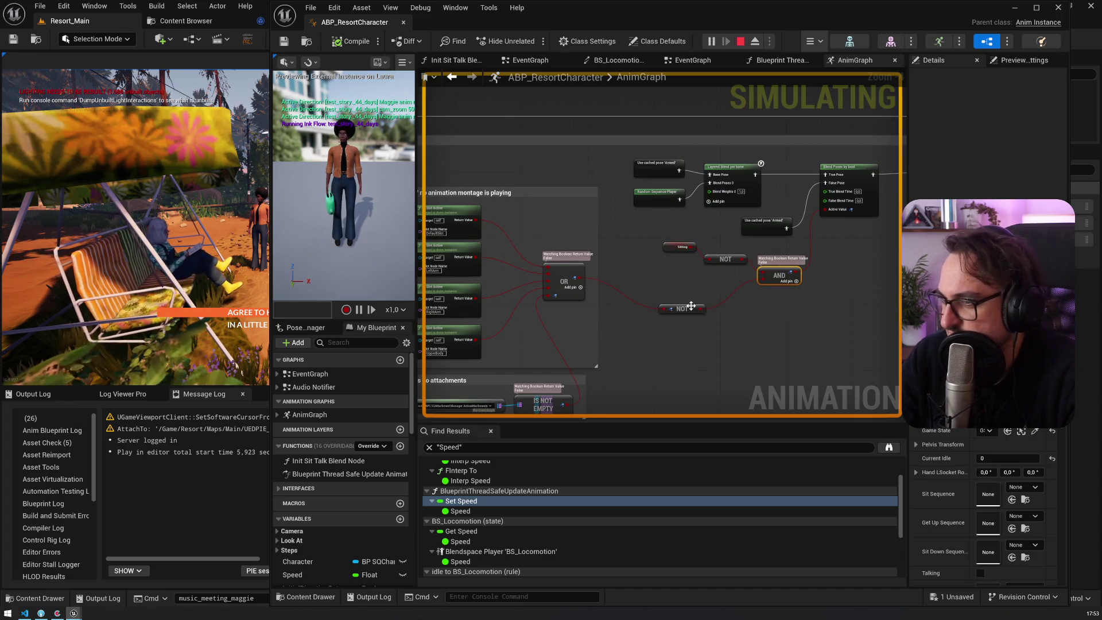
mouse_move(705, 311)
scroll(701, 285, "up", 2)
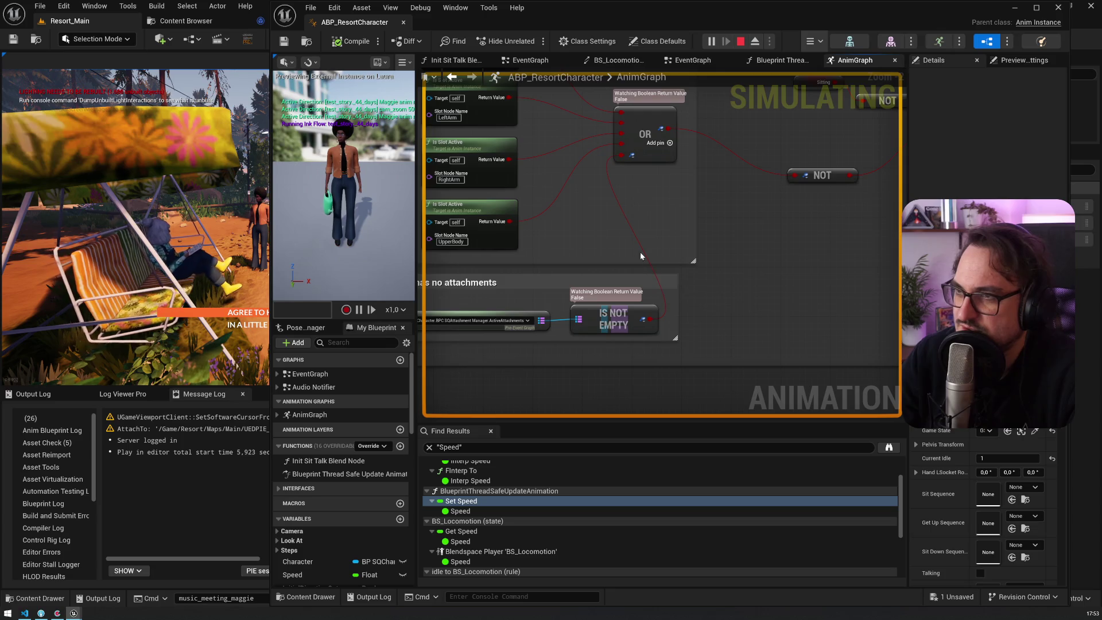
left_click_drag(624, 208, 619, 207)
Reconnect IS NOT EMPTY's output to the OR node and shrink the animation blueprint window
left_click(456, 252)
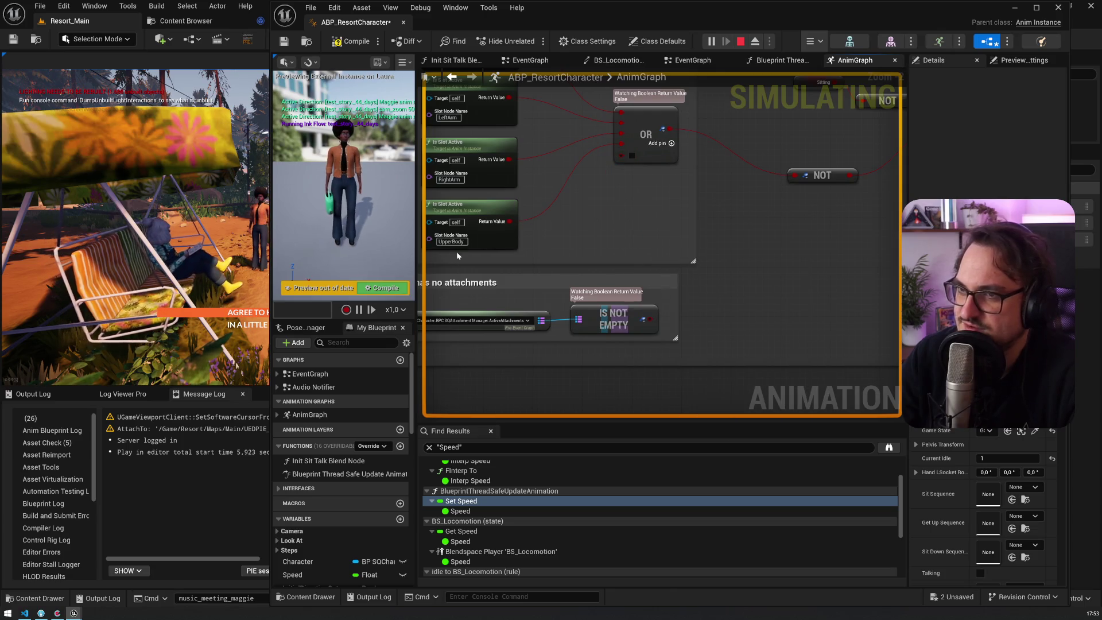
left_click(211, 253)
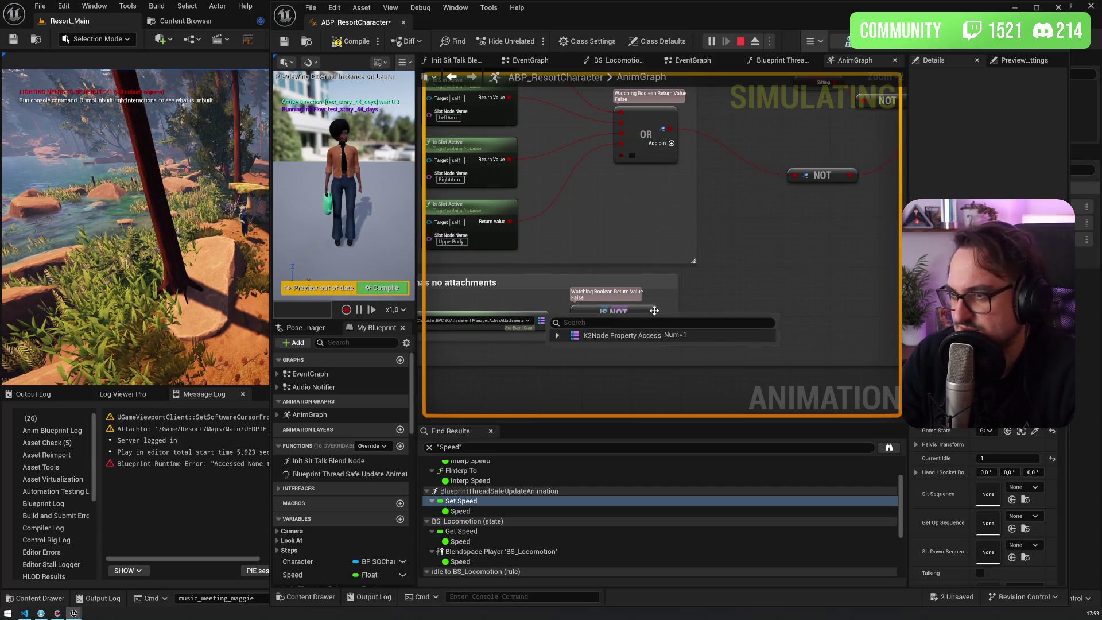
left_click_drag(643, 319, 631, 155)
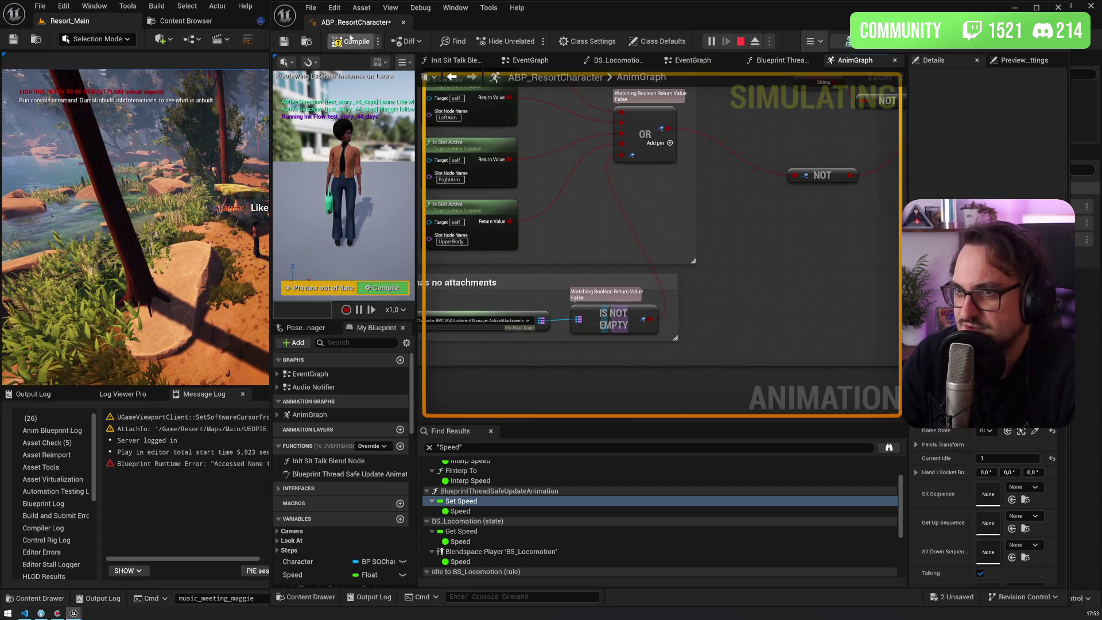
left_click_drag(468, 21, 692, 29)
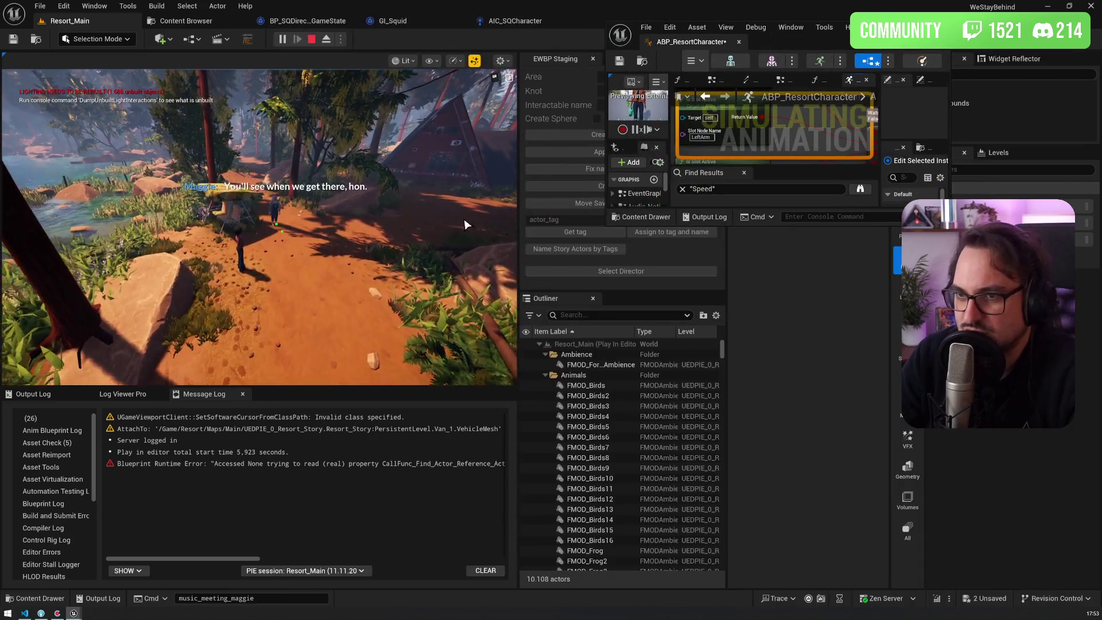
Walk the character along the dirt path, pause with Shift+F1, and dock ABP_ResortCharacter into the main editor
key("w")
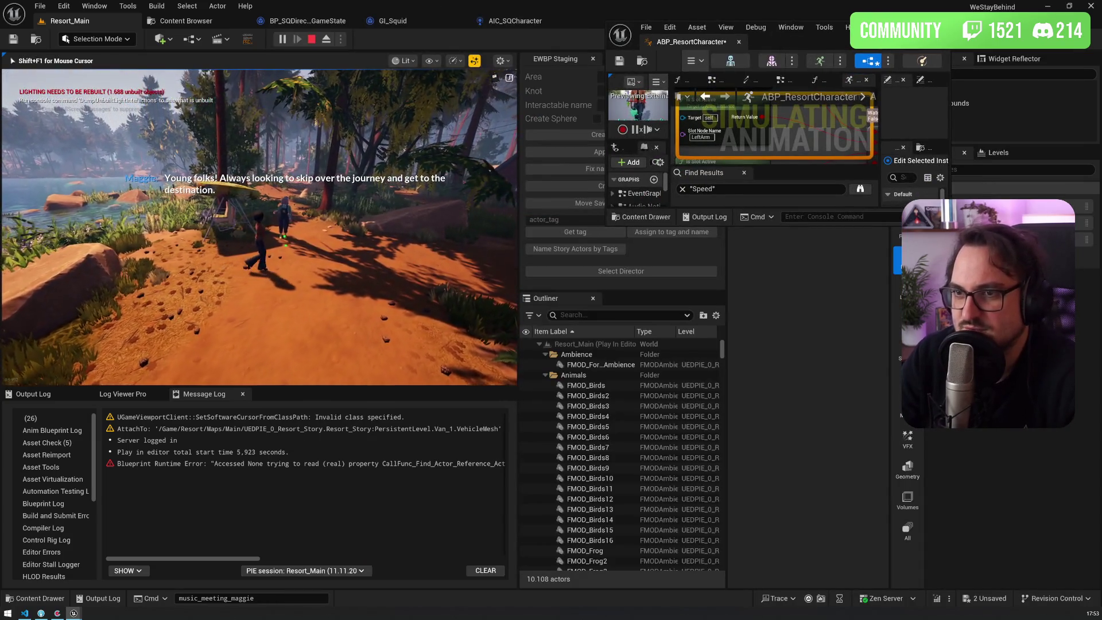
key("w")
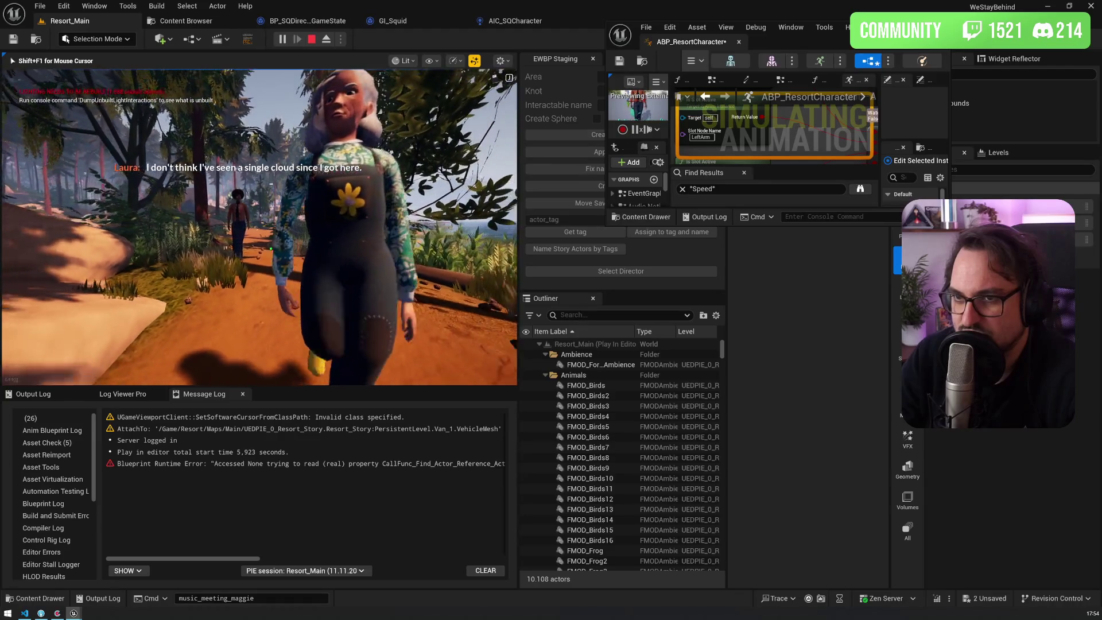
key("shift+F1")
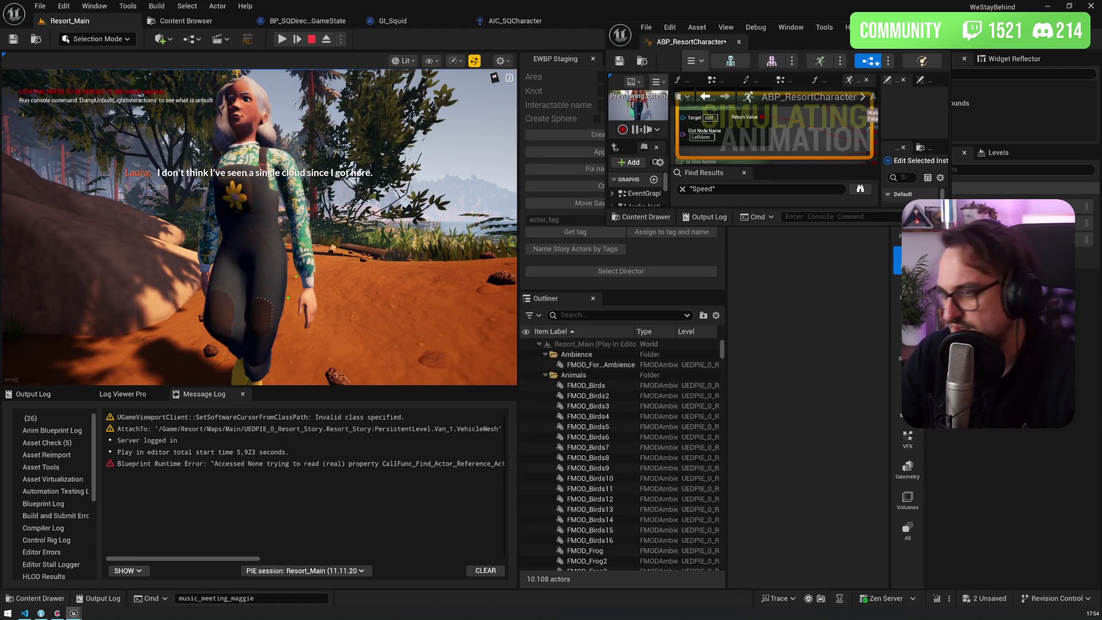
left_click_drag(680, 42, 631, 21)
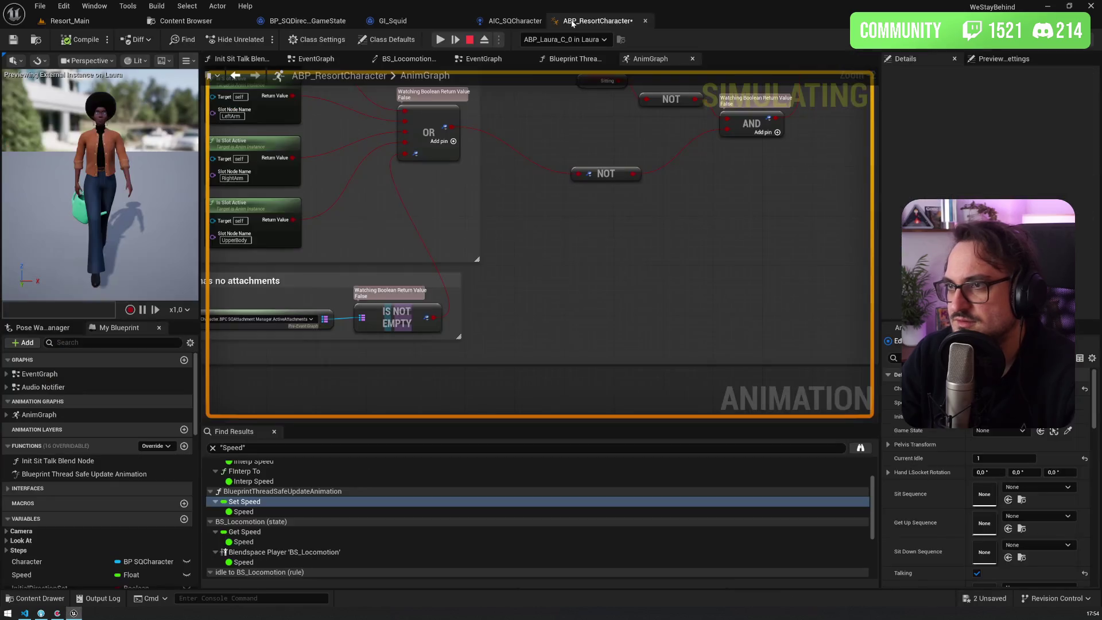
left_click(63, 17)
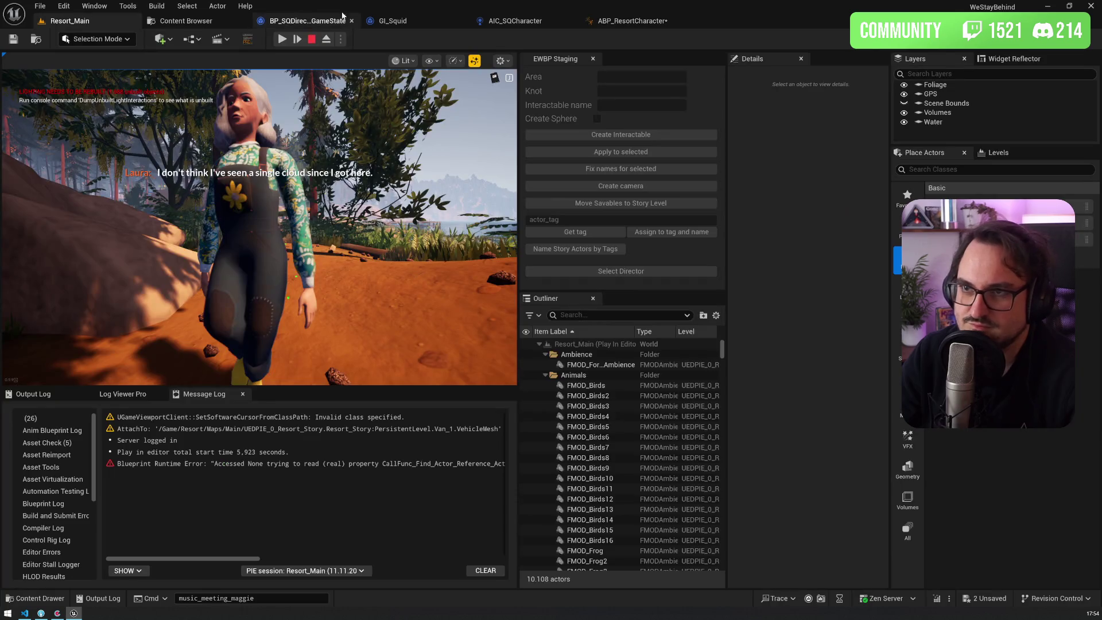
Open BPC_SQAttachmentManager via an 'attachment' asset search, list its events, then return to Resort_Main
key("ctrl+p")
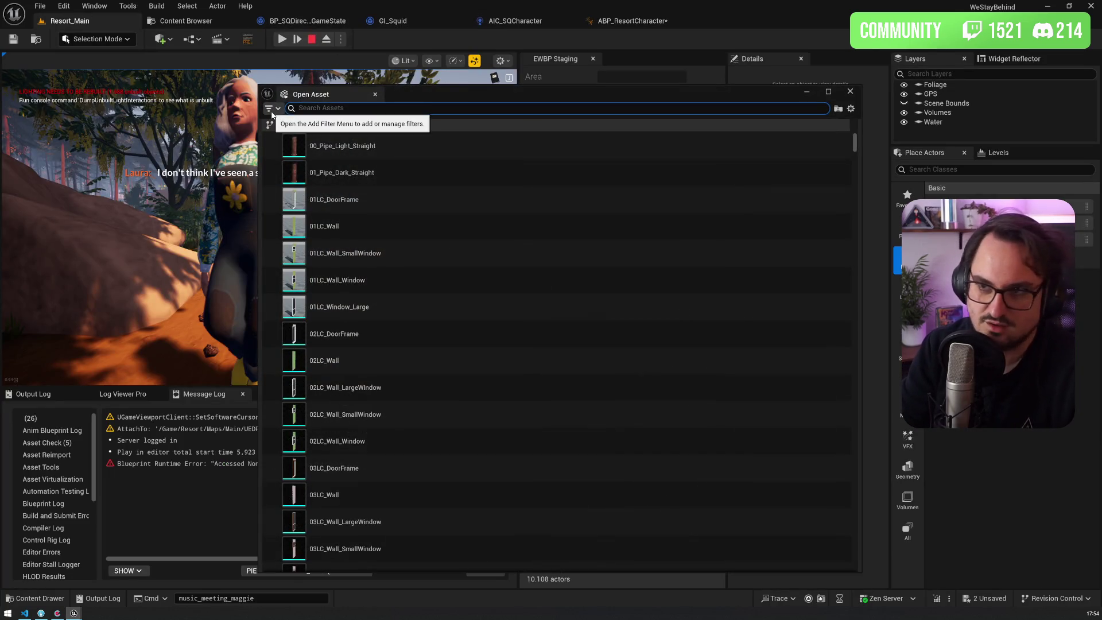
type("attache")
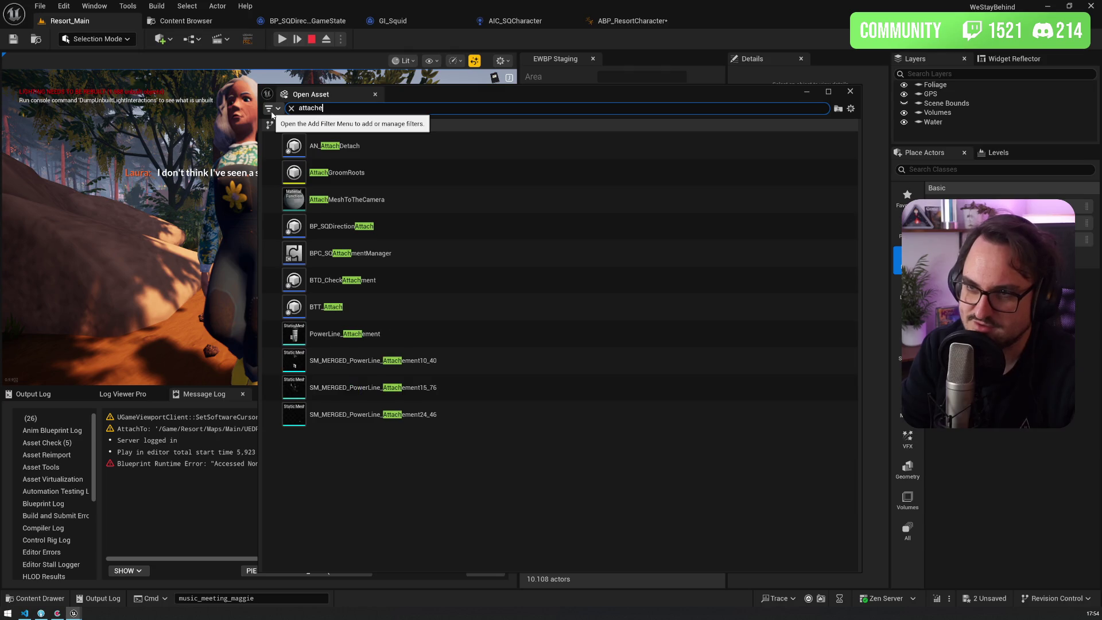
key("BackSpace")
type("ment")
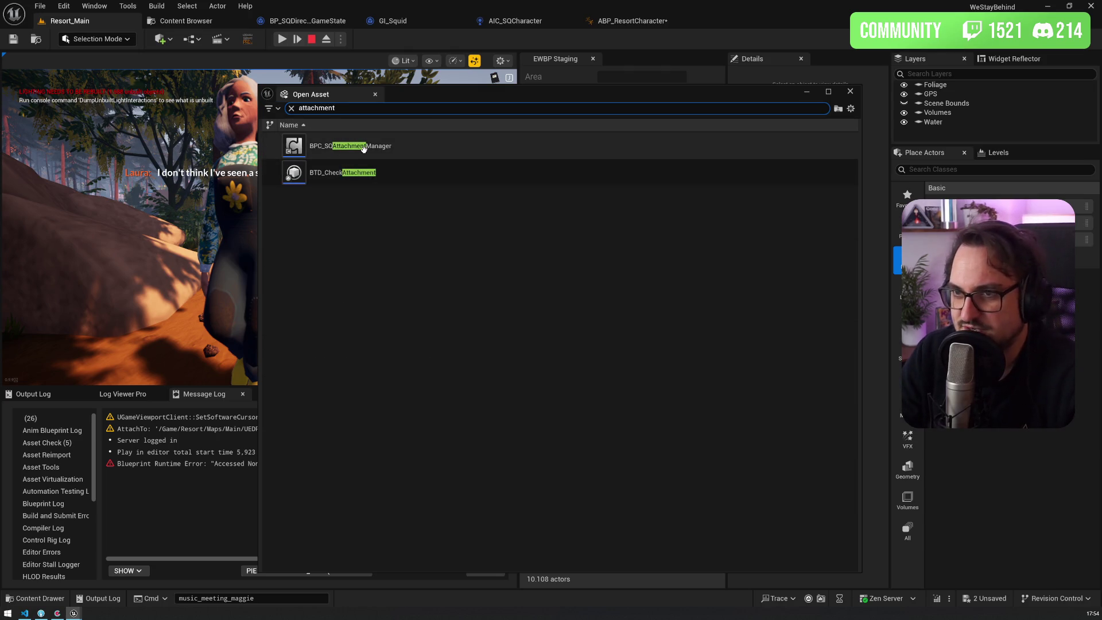
double_click(341, 149)
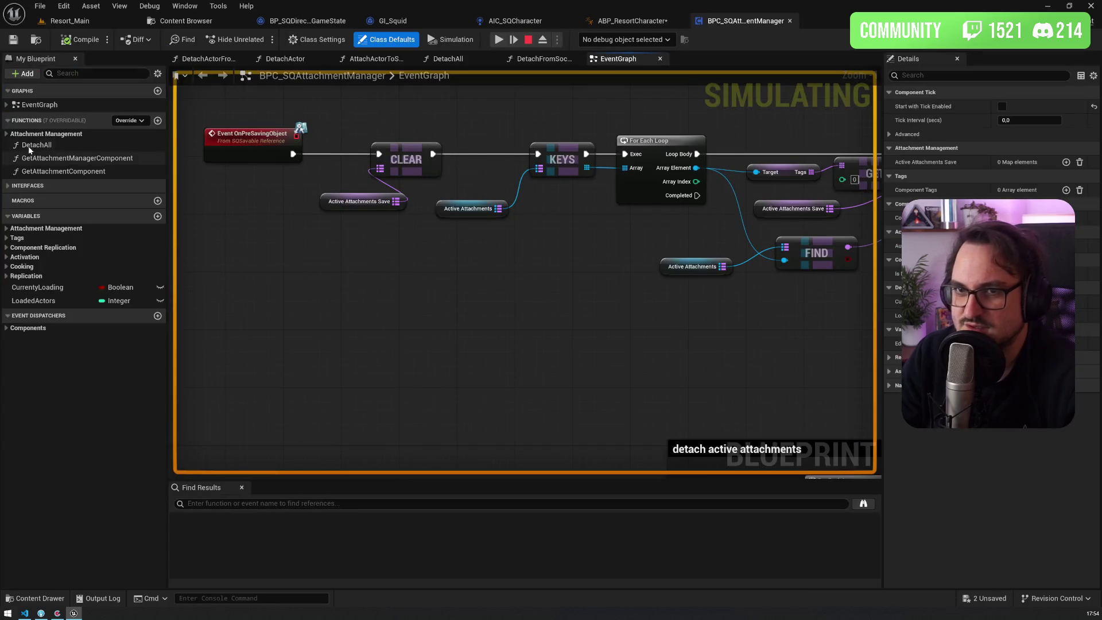
left_click(6, 105)
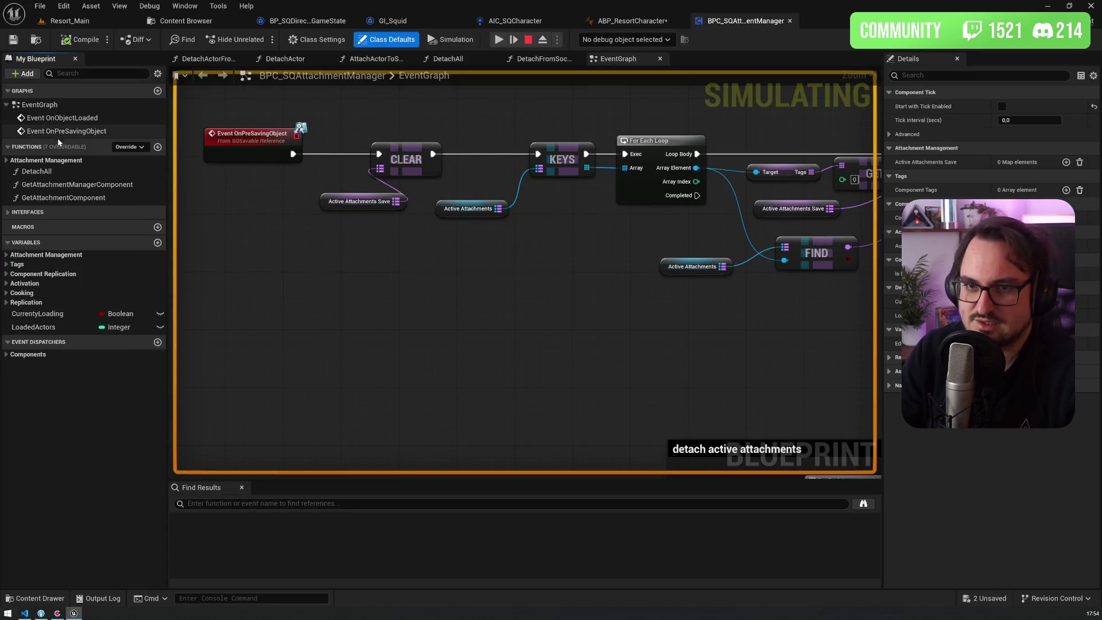
left_click(109, 22)
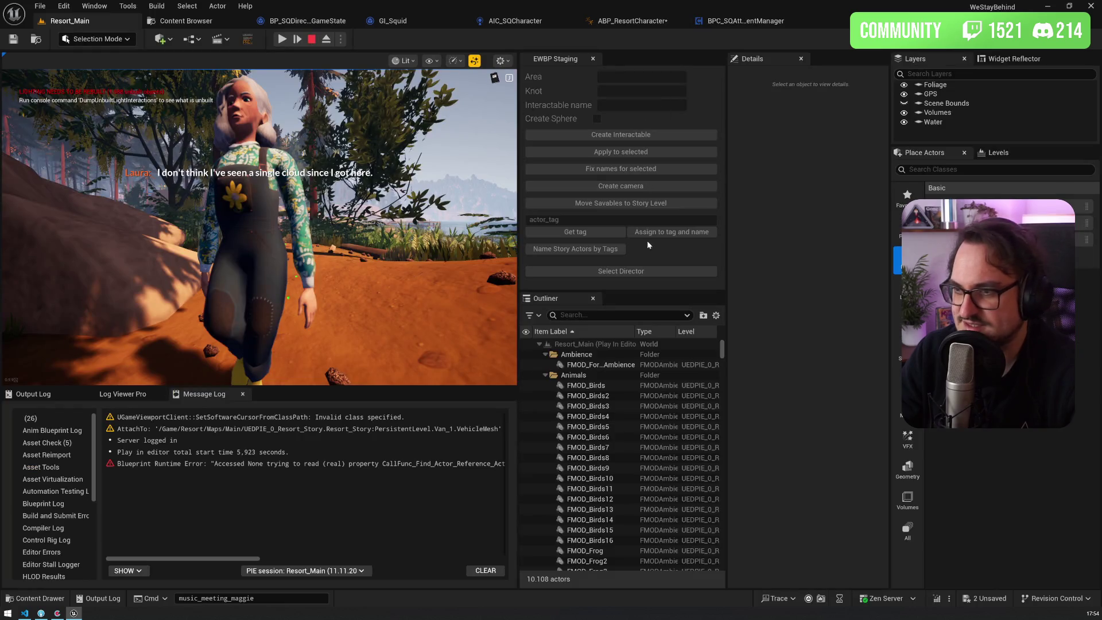
Filter the Outliner for 'laura', check her Active Attachments show one gps_receiver entry, then stop play
left_click(625, 315)
type("laura")
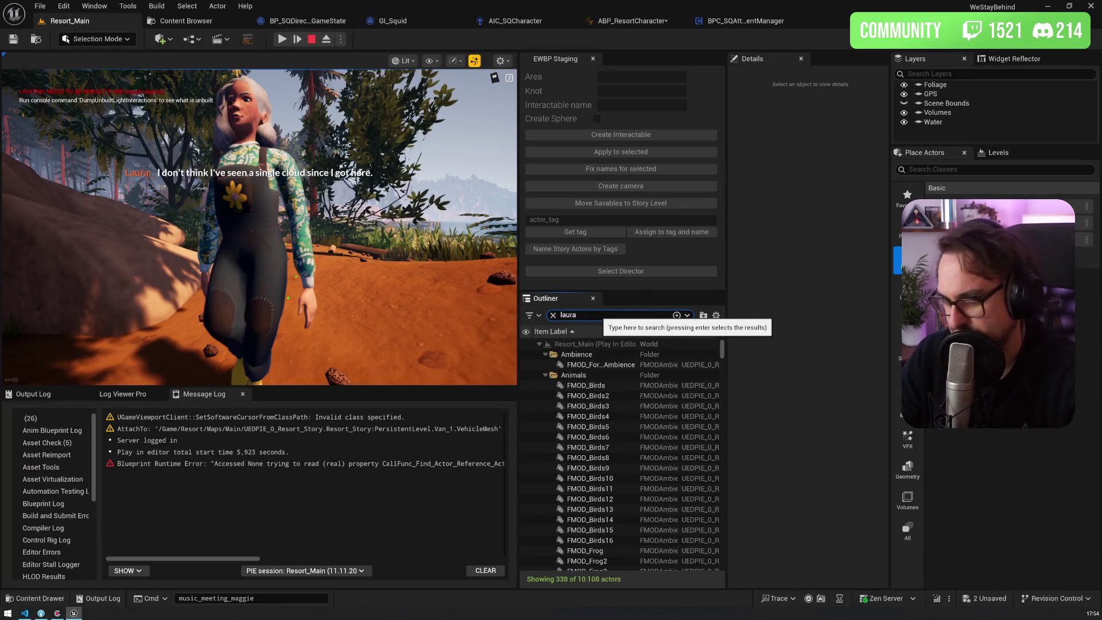
left_click(604, 469)
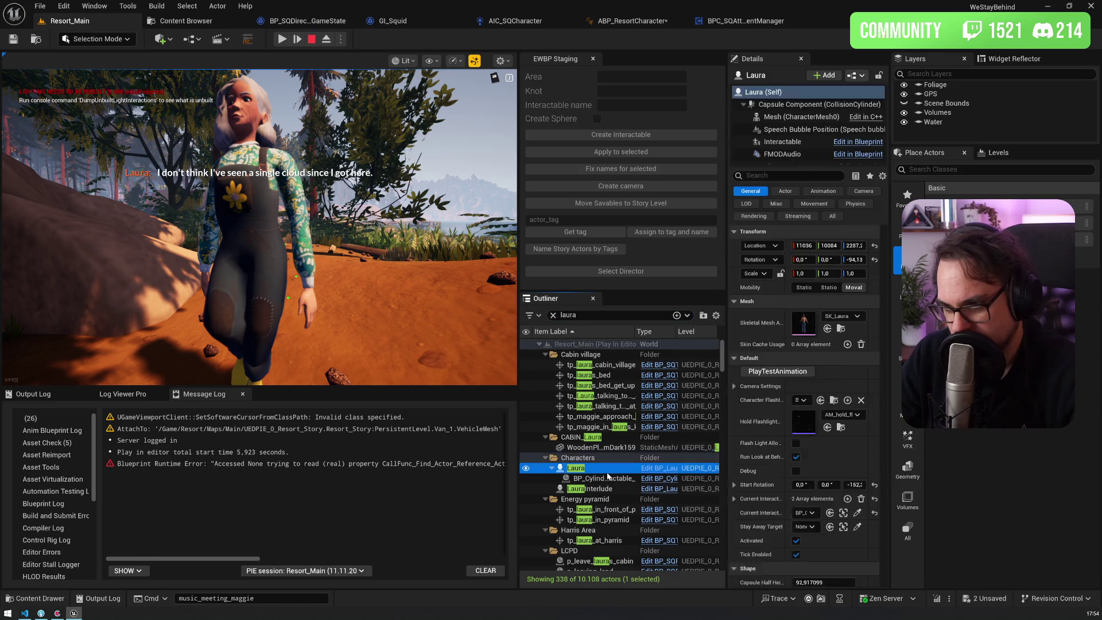
left_click_drag(785, 166, 786, 256)
left_click(792, 211)
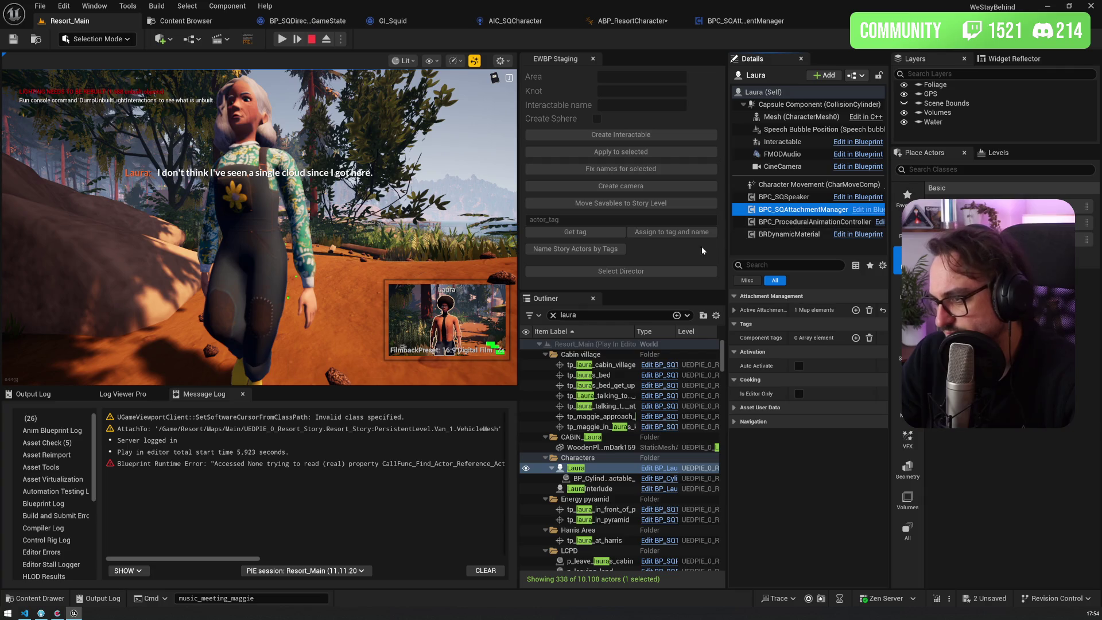
left_click(733, 311)
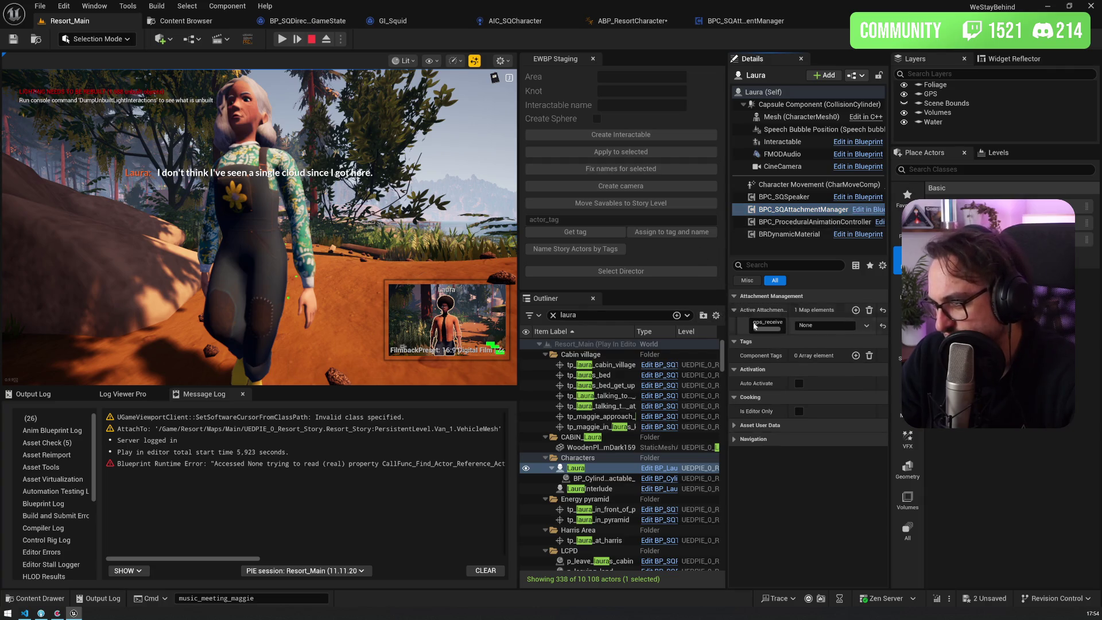
left_click_drag(727, 315, 678, 318)
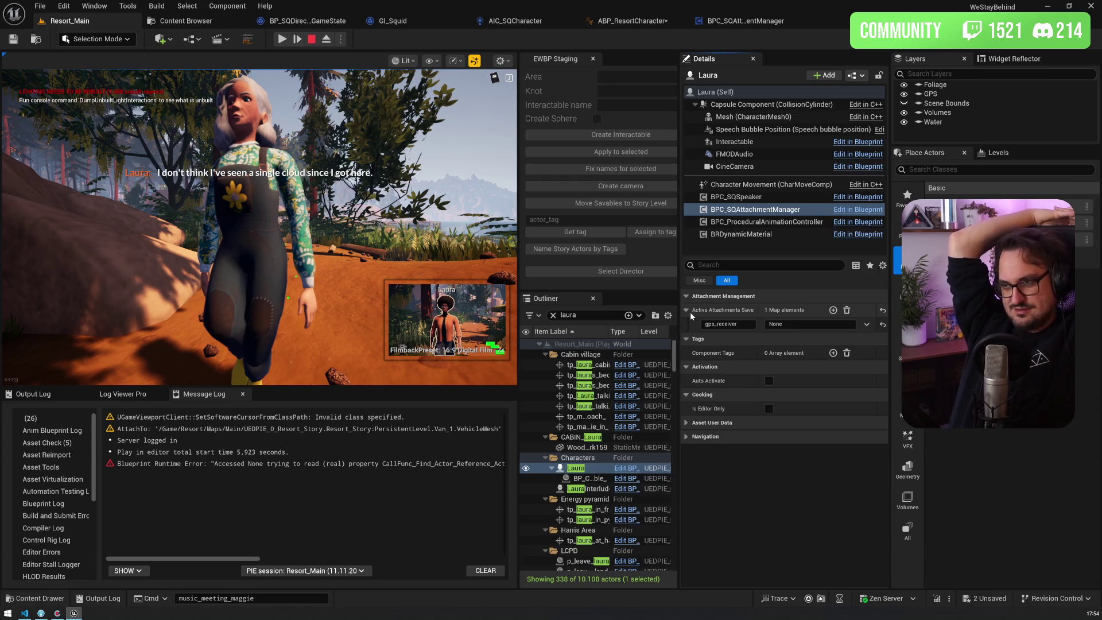
left_click(312, 39)
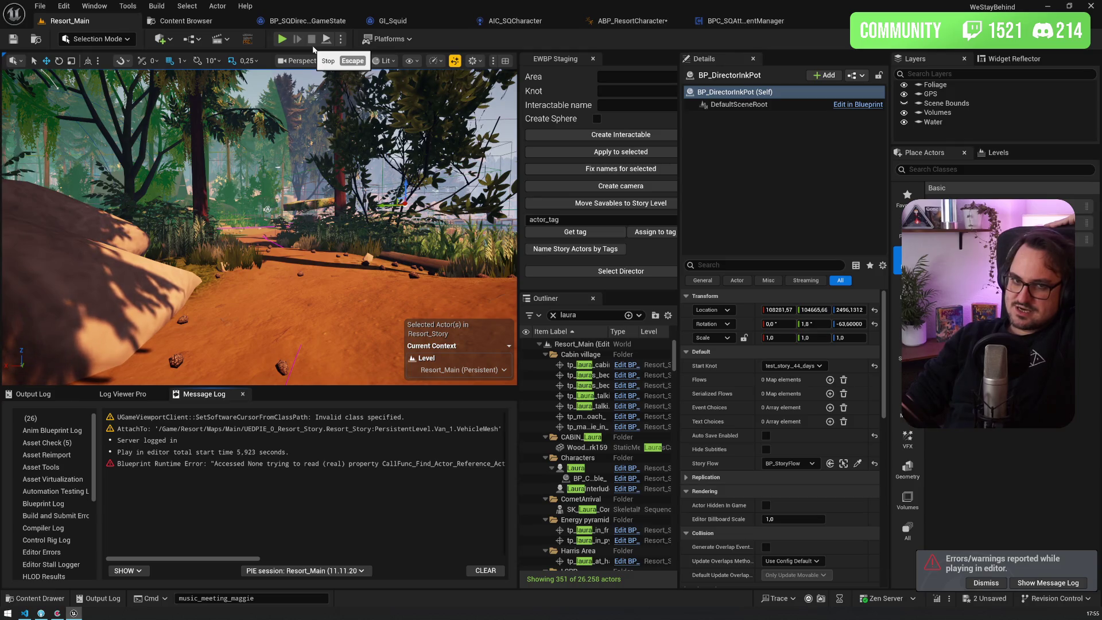
Cycle through the AIC_SQCharacter and GI_Squid tabs to reach the ABP_ResortCharacter AnimGraph
left_click(543, 21)
left_click(396, 21)
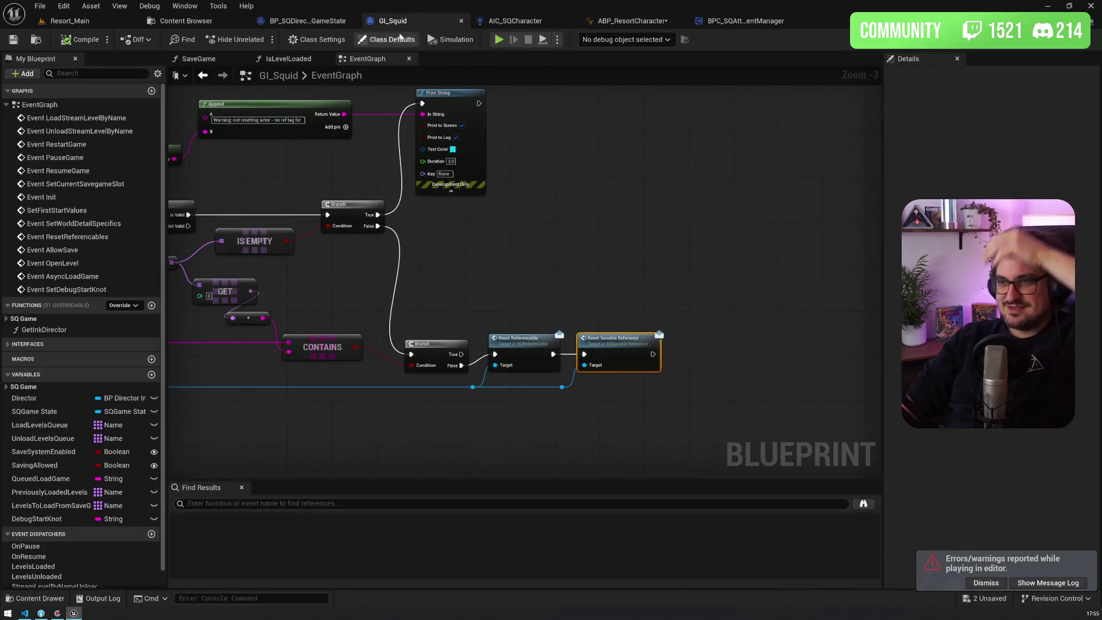
left_click(631, 21)
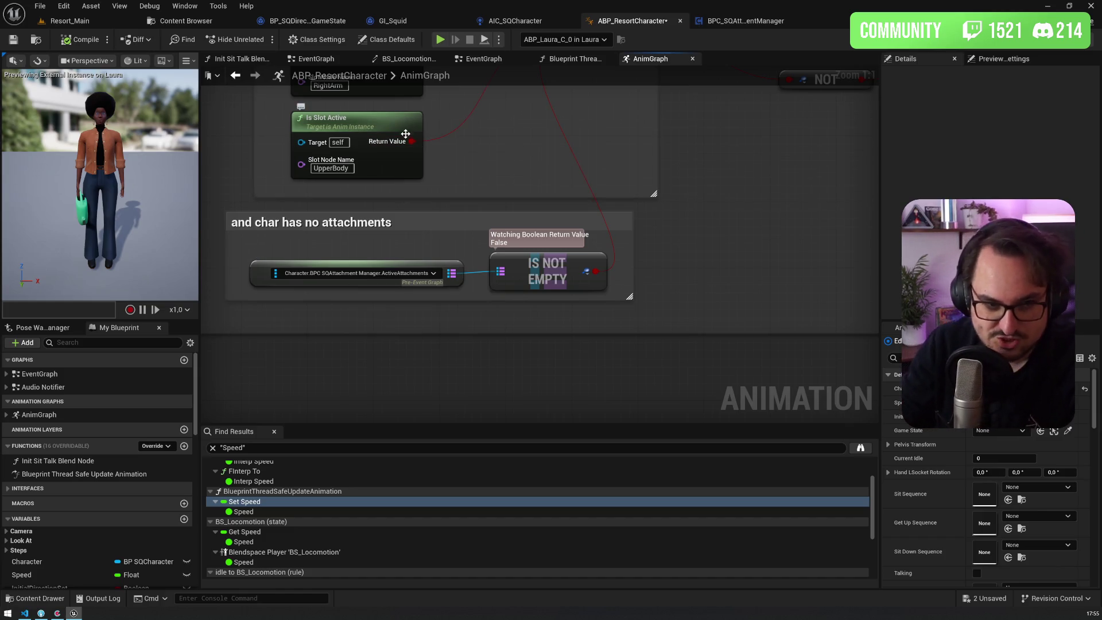
mouse_move(414, 128)
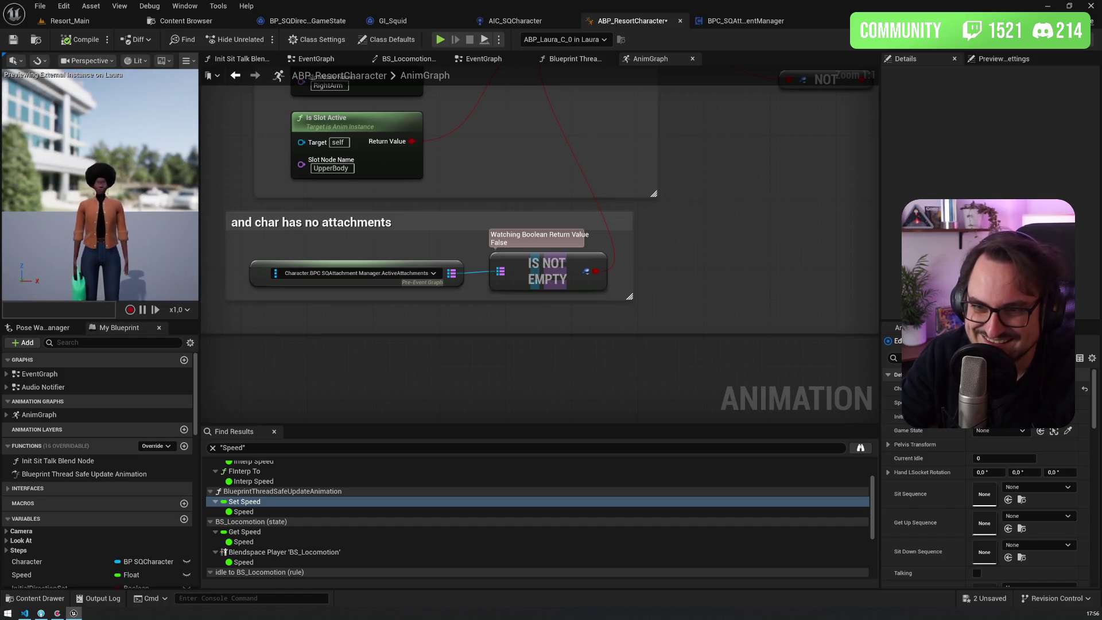
scroll(109, 130, "up", 5)
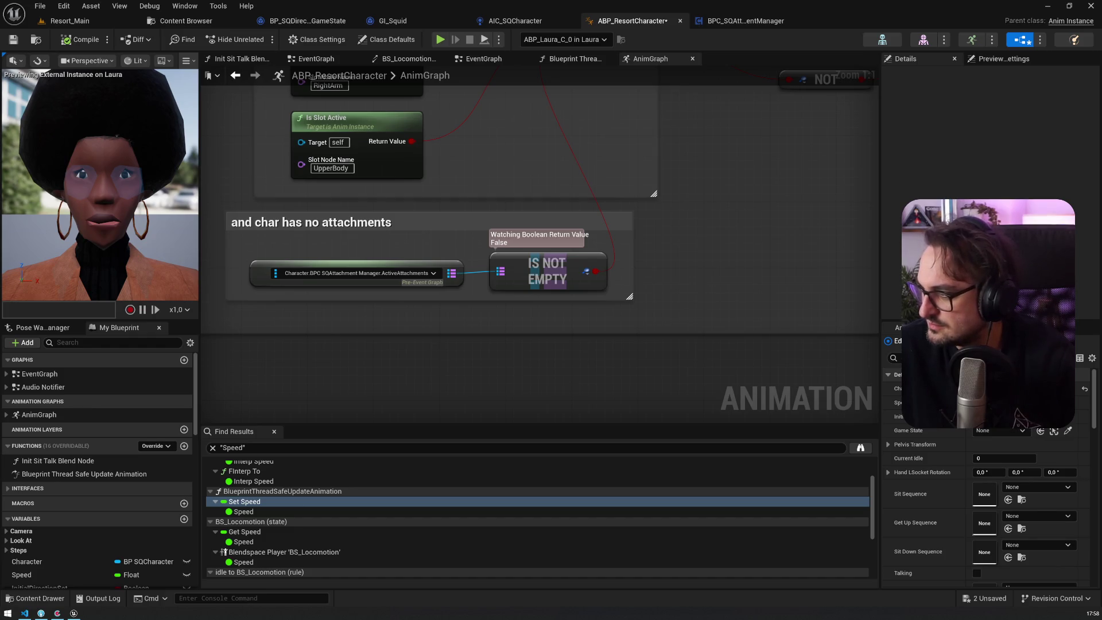
left_click(513, 23)
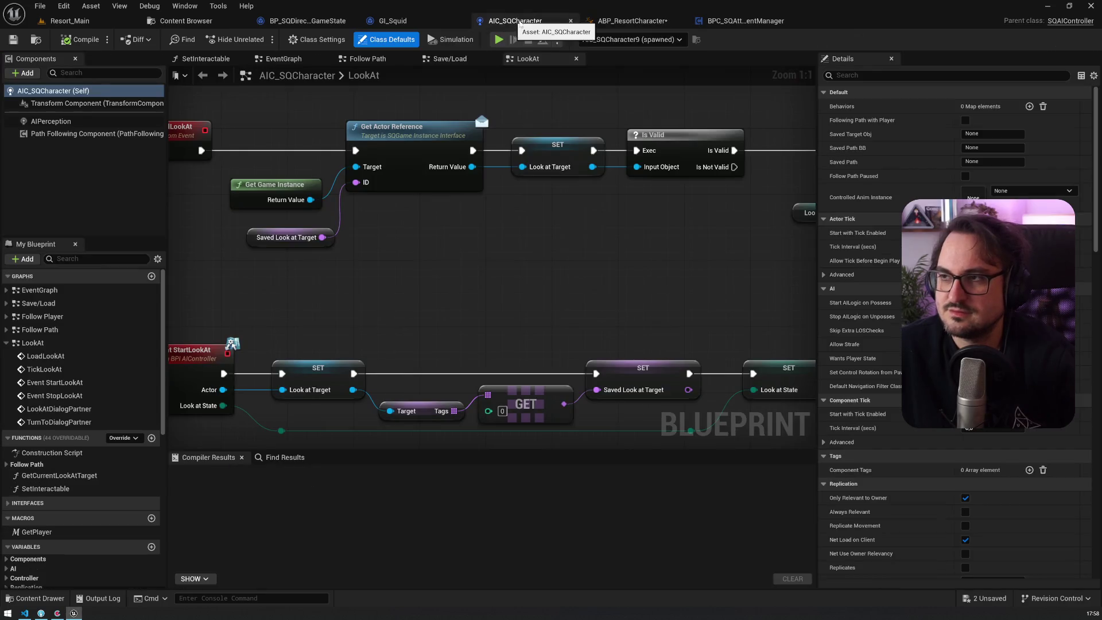
Open the AttachActorToSocket function from BPC_SQAttachmentManager's Attachment Management functions
left_click(743, 23)
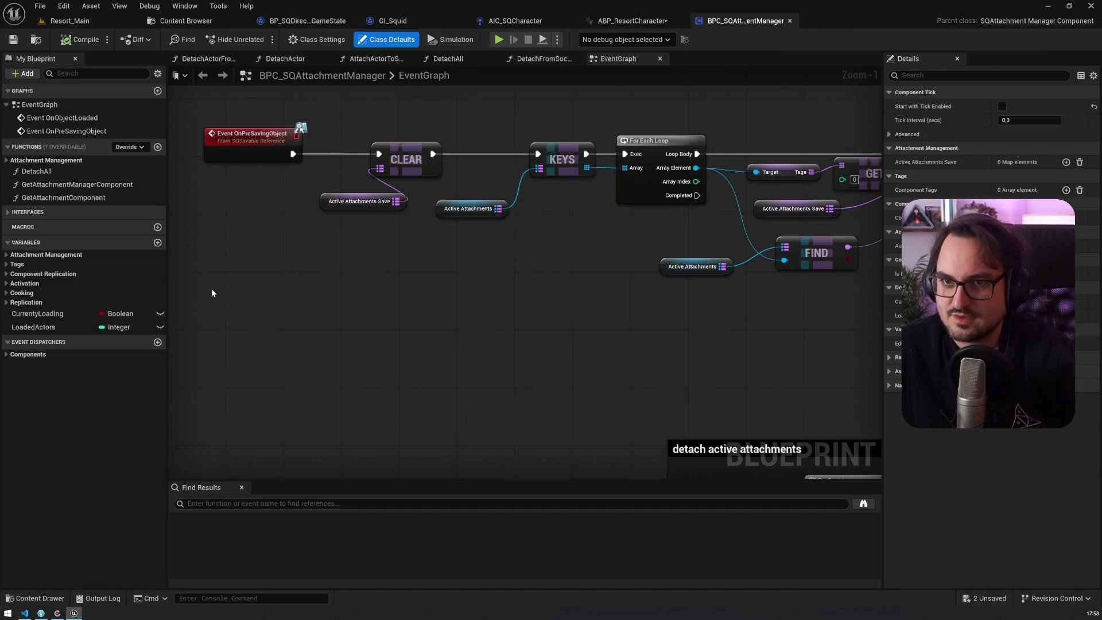
left_click(6, 161)
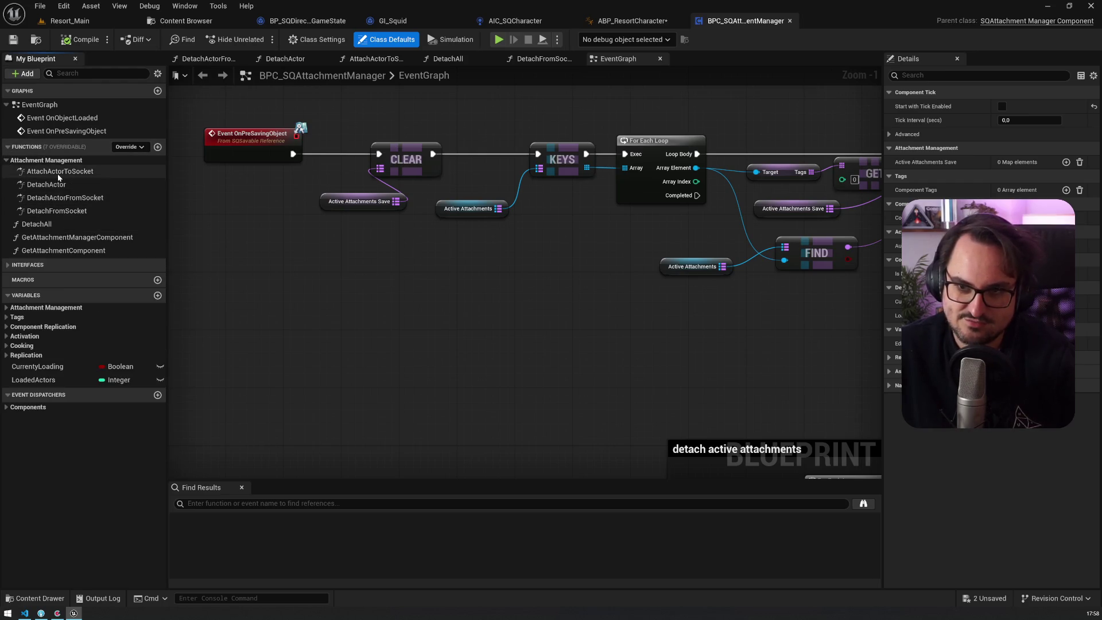
double_click(58, 172)
Inspect AttachActorToSocket's entry, validity check and collision nodes, then open DetachActor
scroll(606, 263, "down", 3)
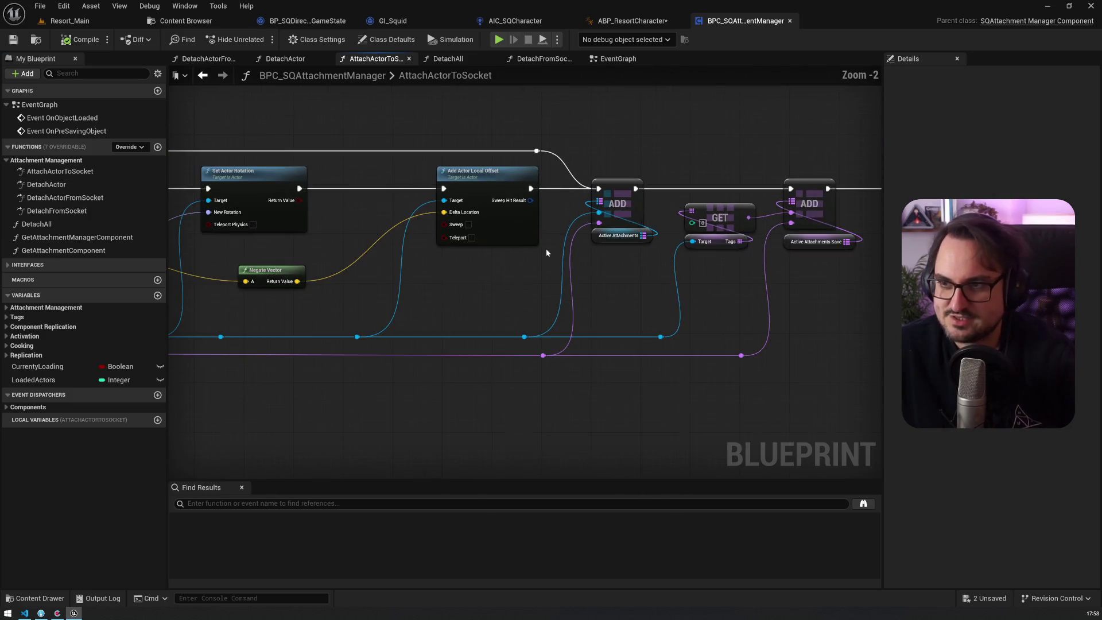
mouse_move(682, 230)
left_mouse_down()
mouse_move(746, 247)
mouse_move(652, 258)
left_mouse_up()
left_click(405, 187)
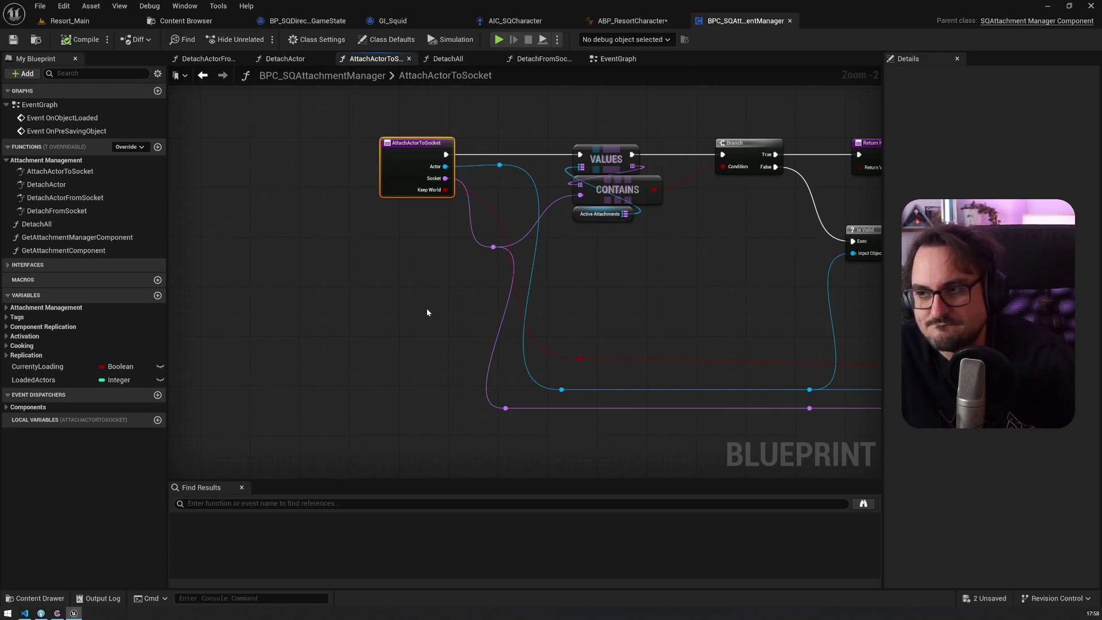
mouse_move(426, 309)
left_mouse_down()
mouse_move(416, 285)
mouse_move(343, 279)
left_mouse_up()
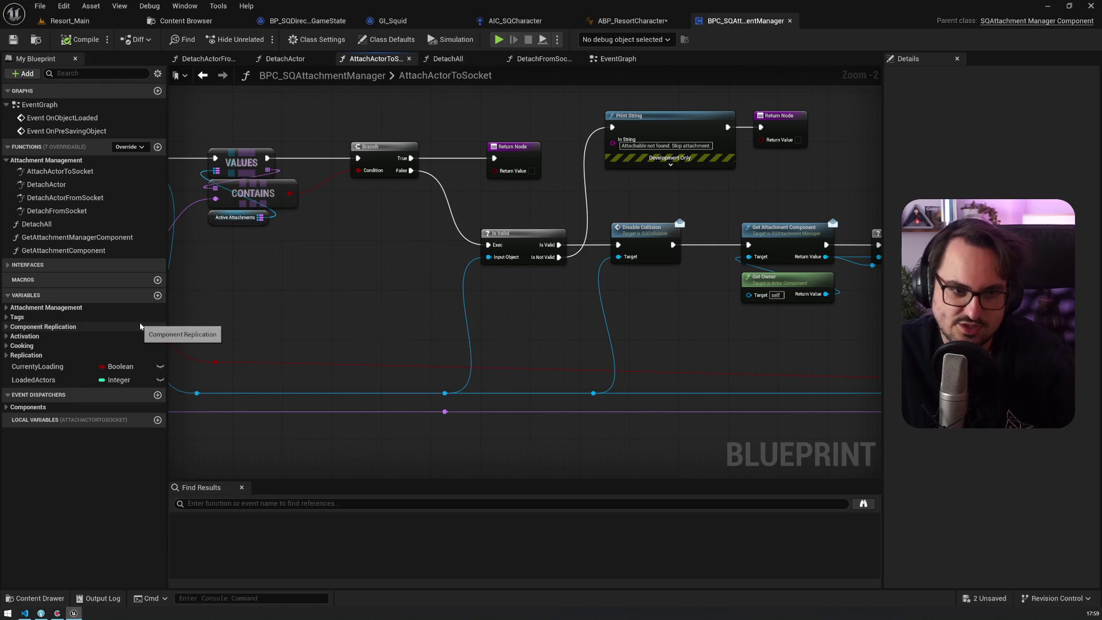
left_click_drag(170, 326, 489, 326)
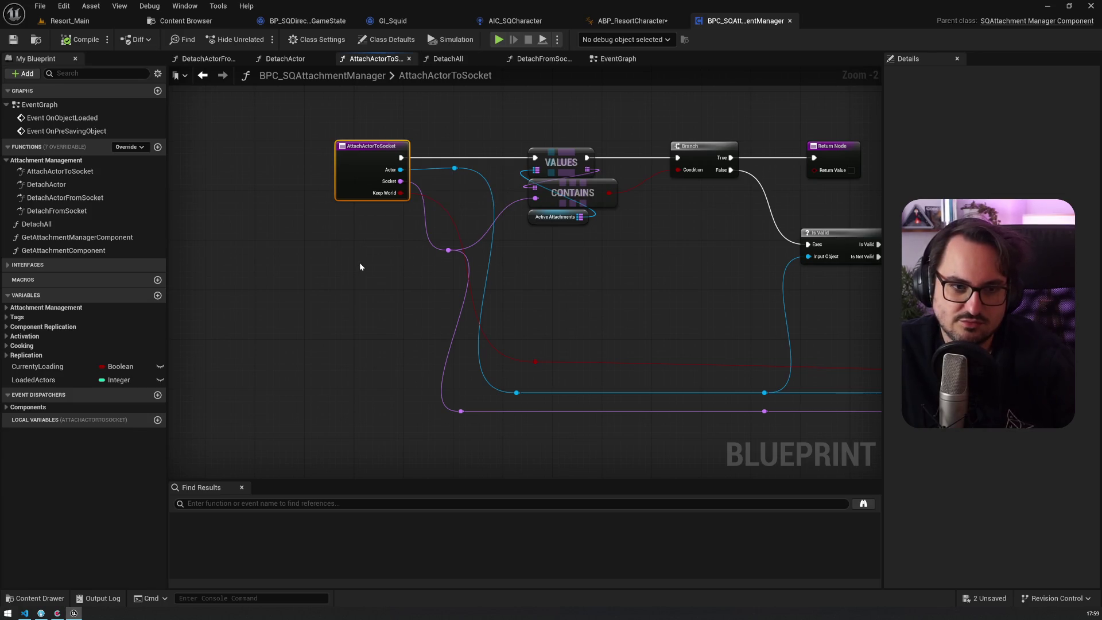
double_click(105, 185)
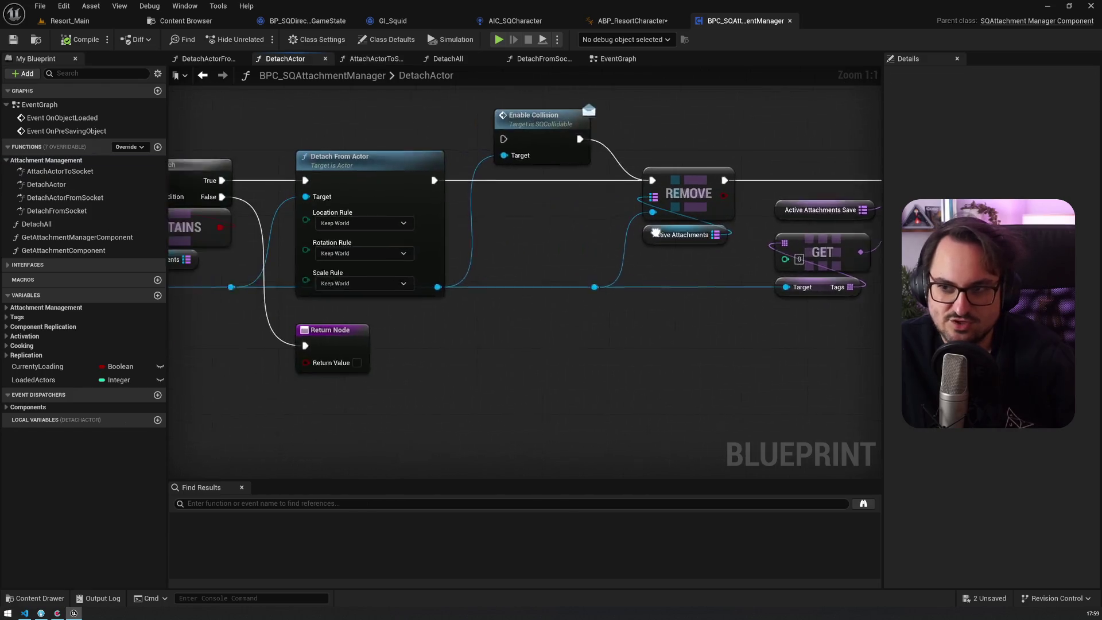
Pan the DetachActor graph to its entry node, glance at ABP_ResortCharacter, and return to DetachActor
scroll(283, 199, "down", 1)
mouse_move(283, 199)
left_mouse_down()
mouse_move(603, 188)
mouse_move(331, 154)
left_mouse_up()
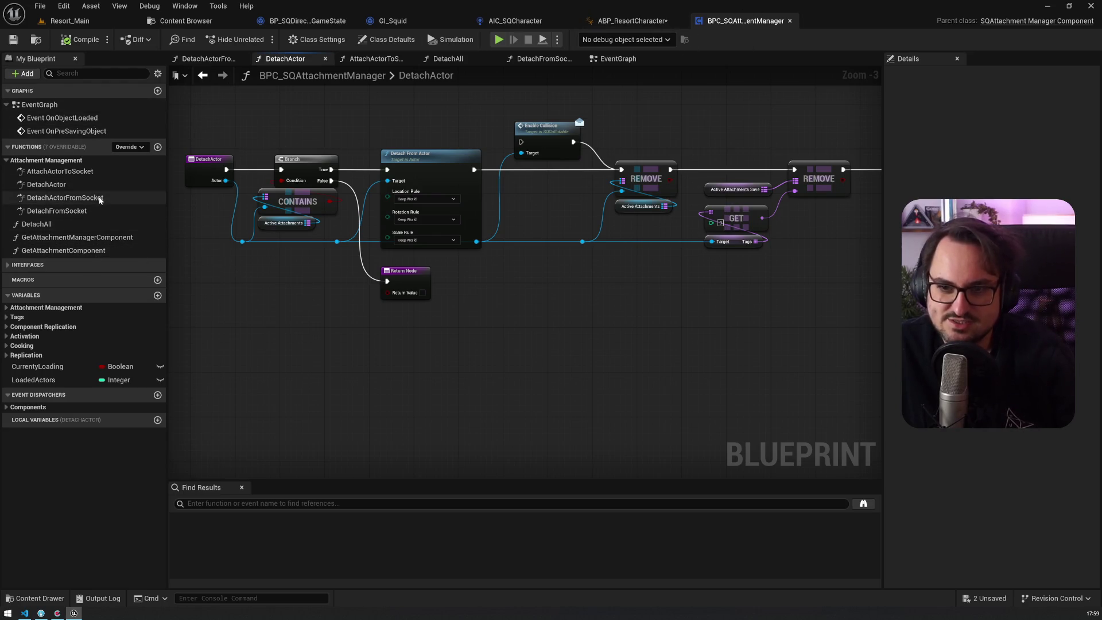
double_click(47, 184)
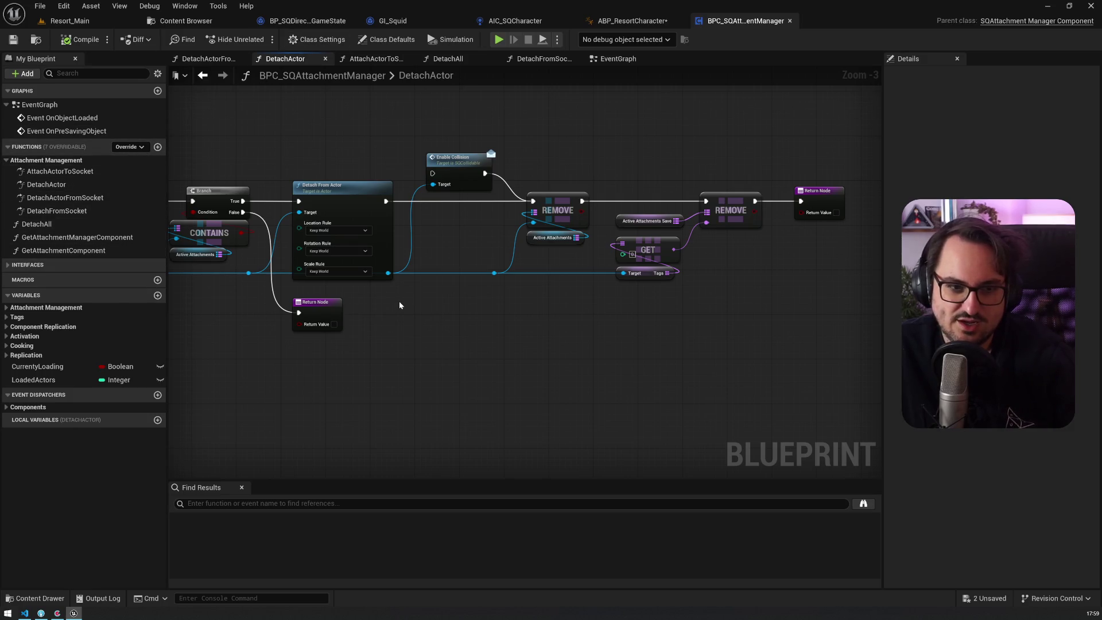
left_click_drag(371, 170, 618, 177)
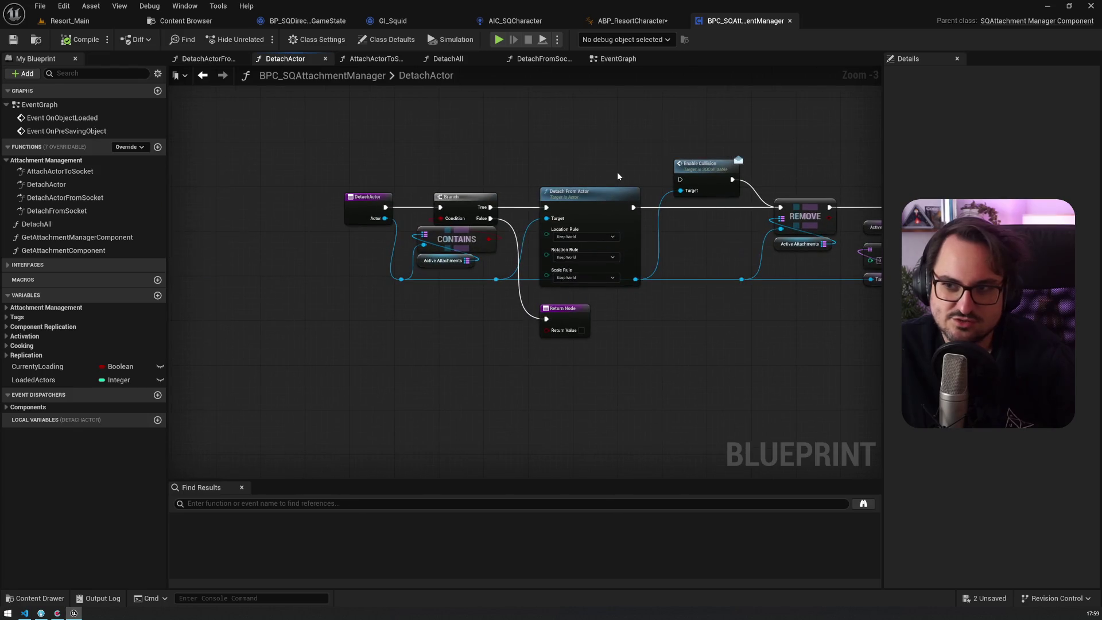
left_click(622, 23)
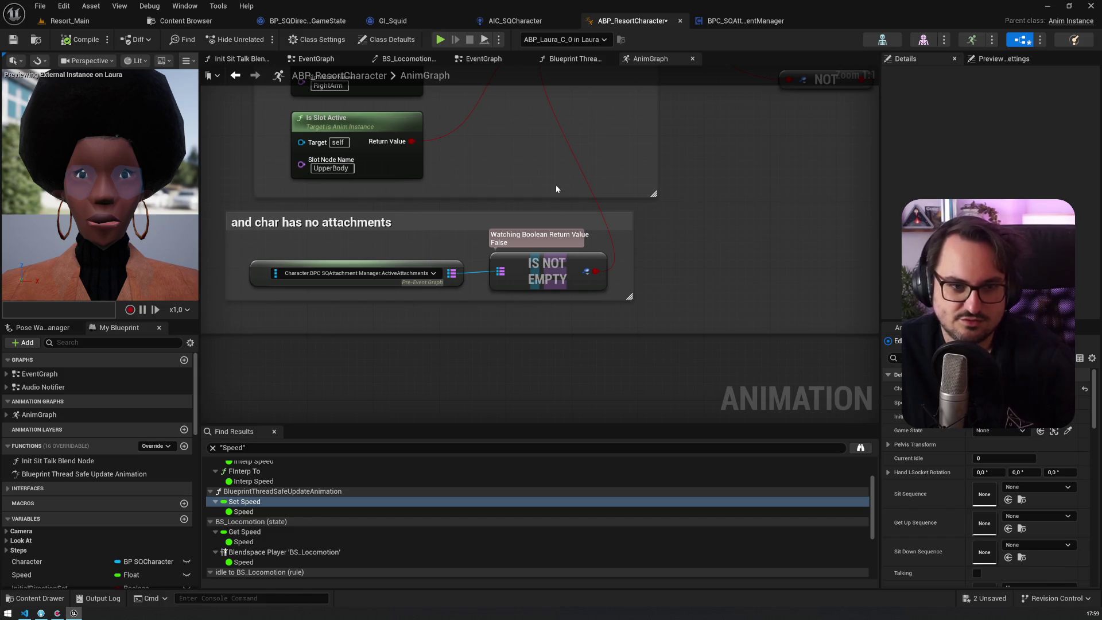
left_click(741, 20)
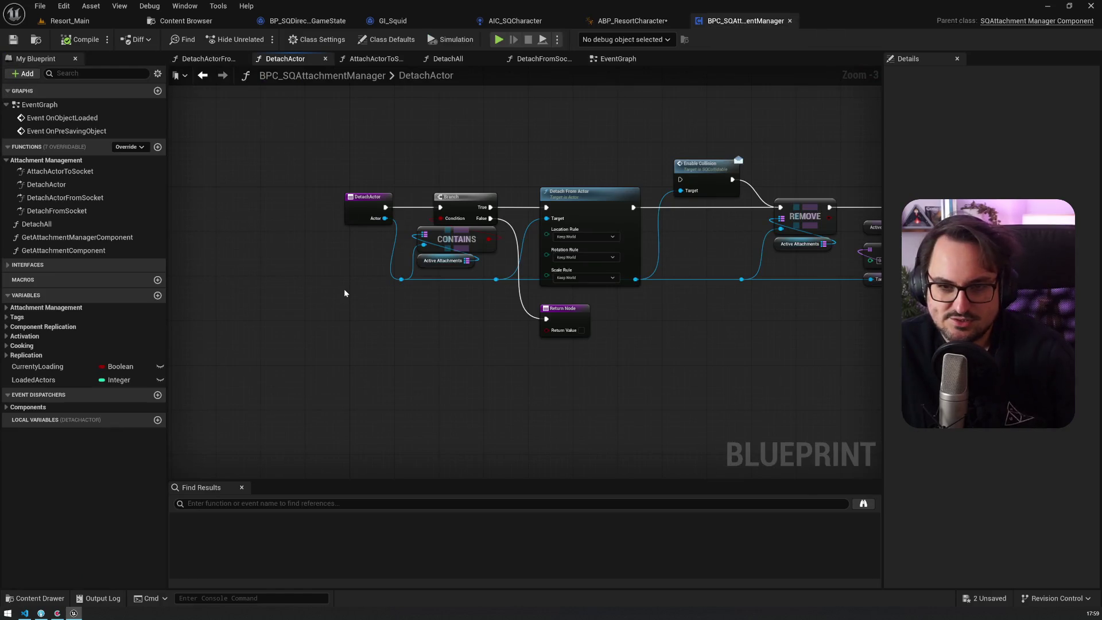
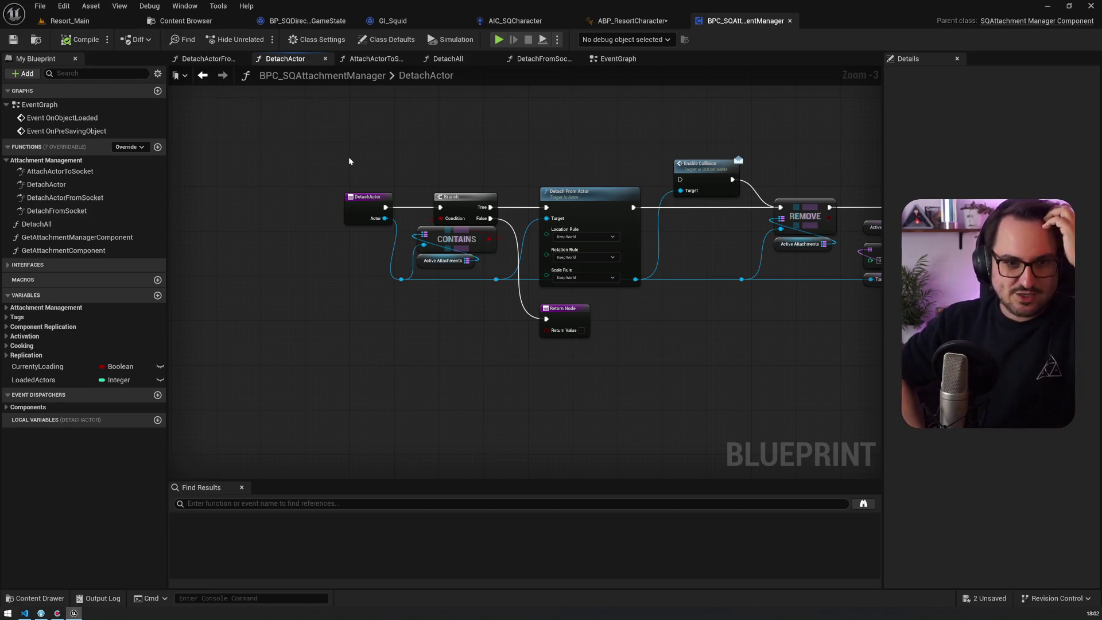
Nudge the DetachActor graph, then open the AttachActorToSocket function graph from My Blueprint
scroll(347, 162, "up", 1)
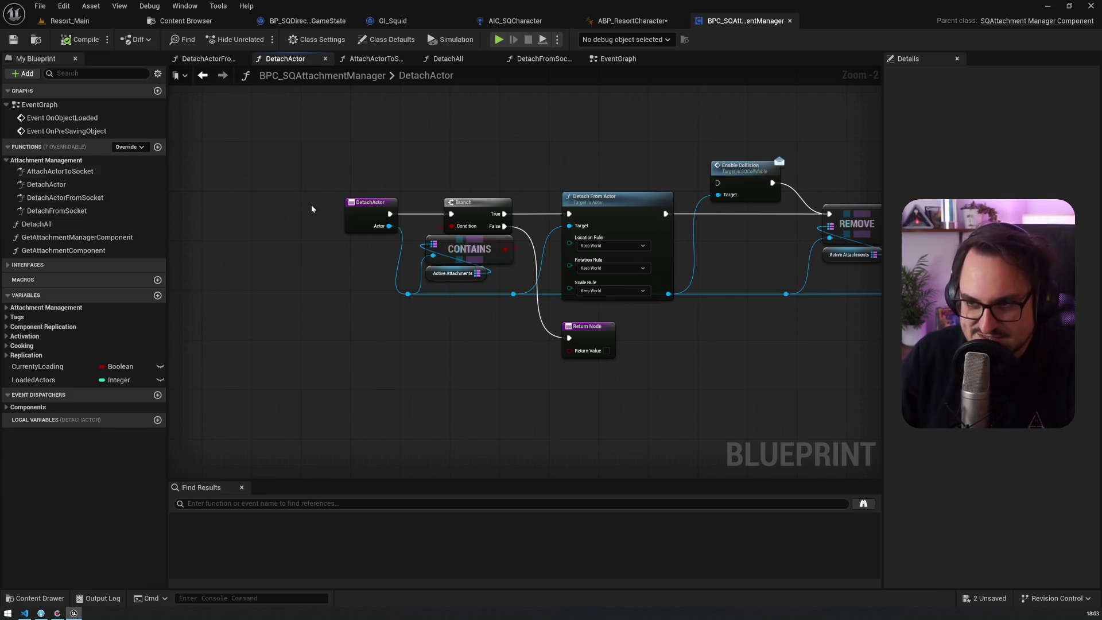
left_click_drag(278, 212, 330, 216)
left_click(58, 172)
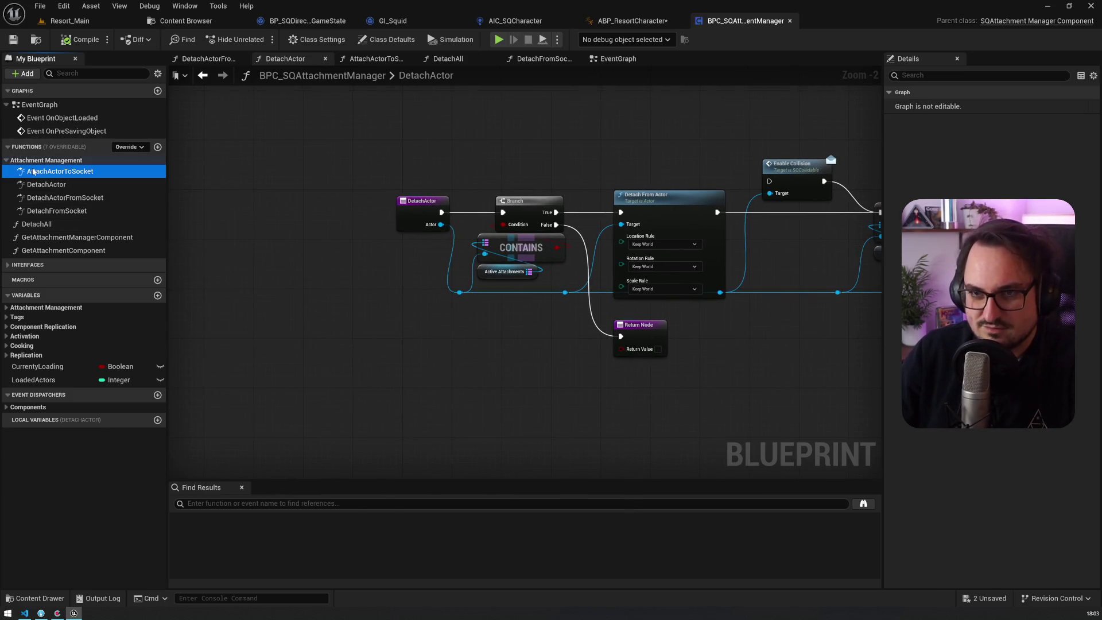
double_click(57, 172)
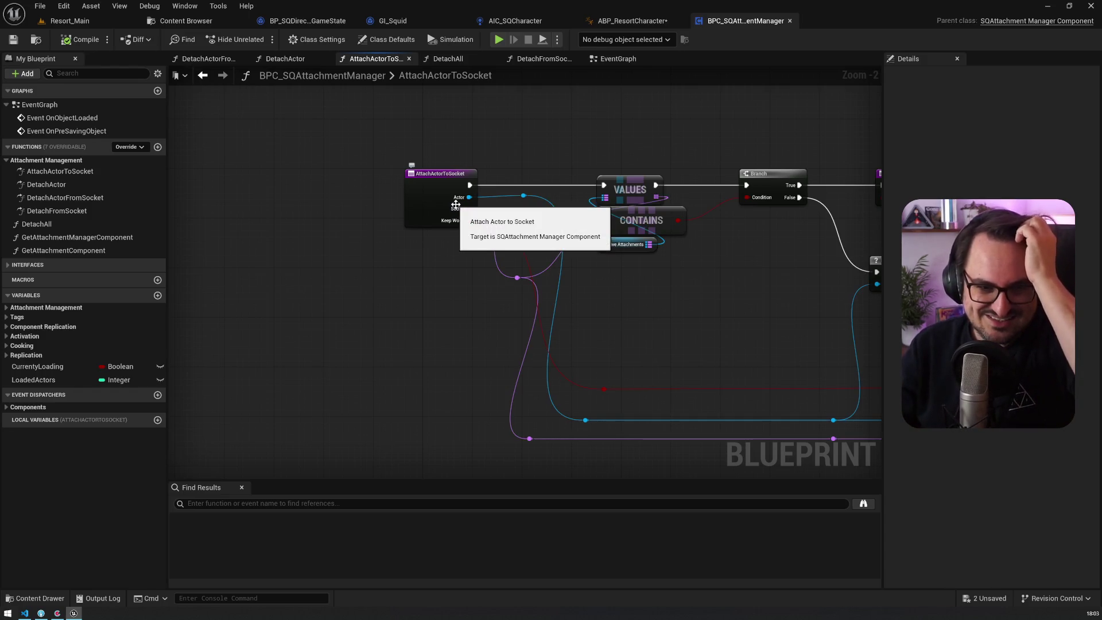
Go to the Resort Blueprints folder and open BP_Tongs and BP_FlowerBasket
left_click(186, 20)
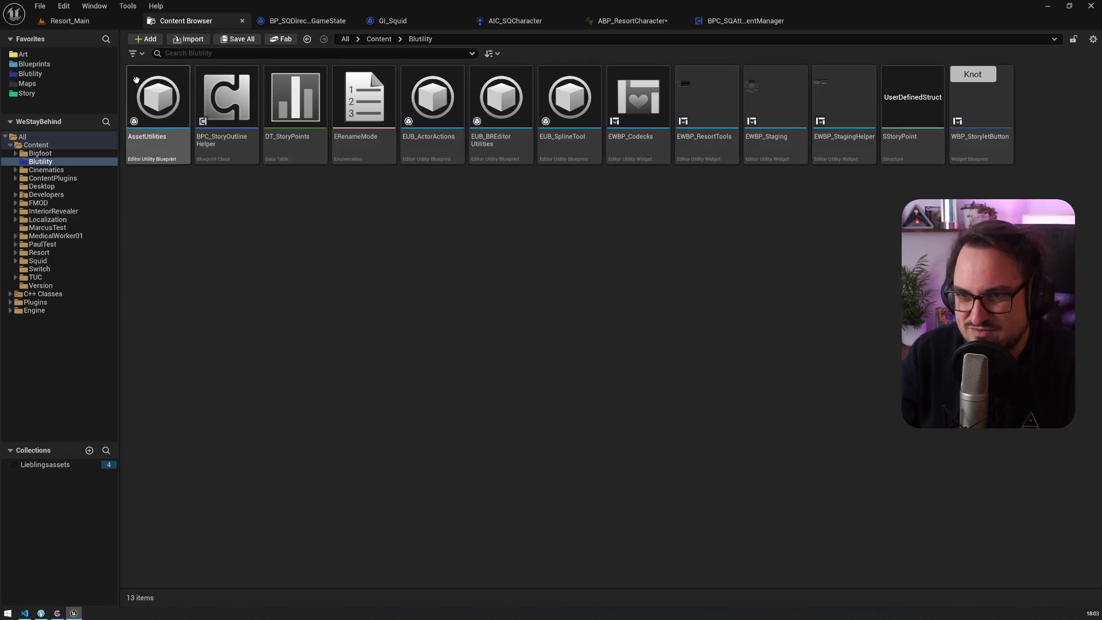
left_click(34, 64)
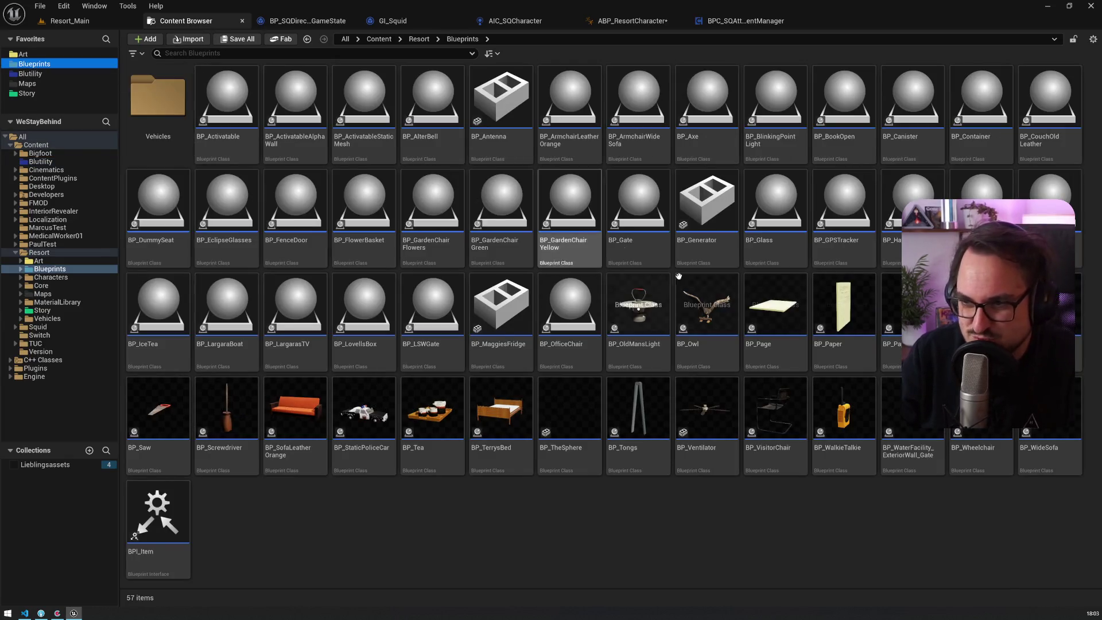
left_click(646, 416)
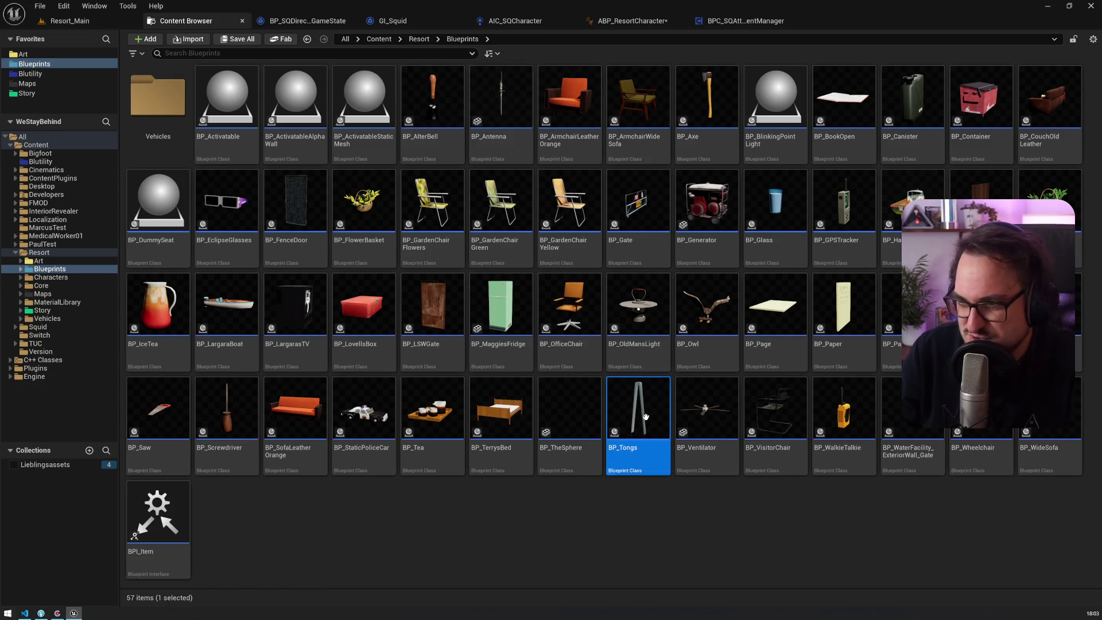
double_click(646, 417)
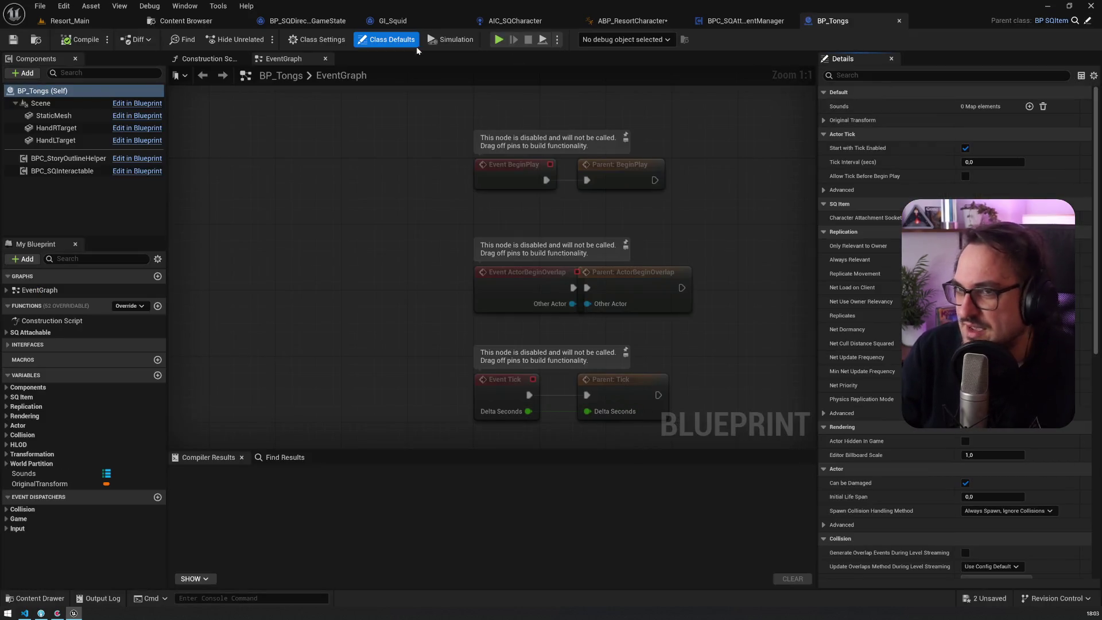
left_click(186, 21)
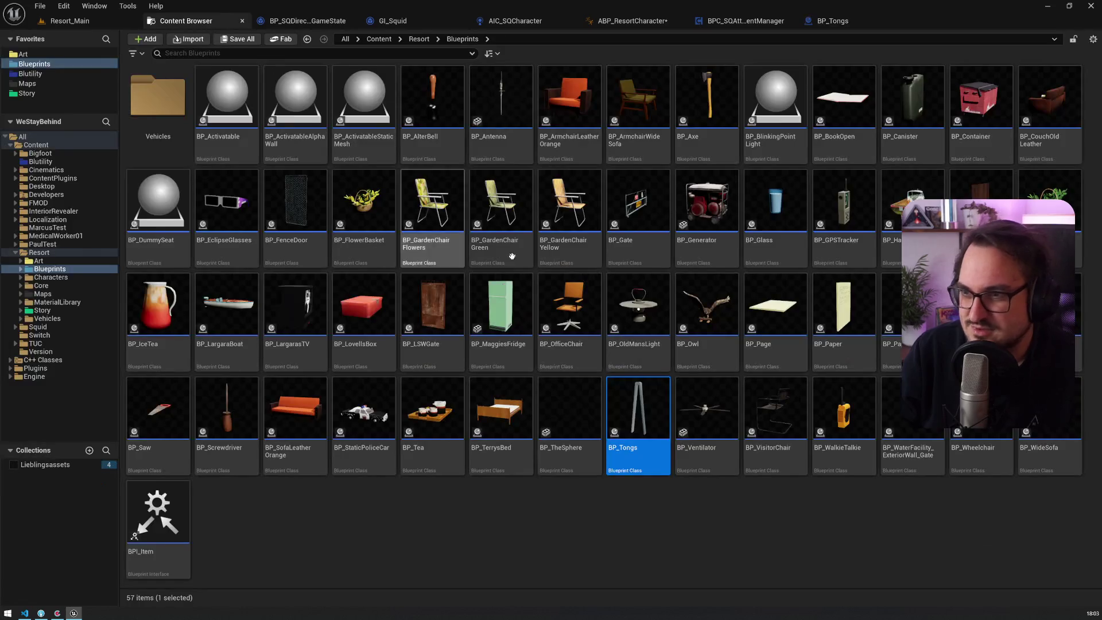
double_click(354, 225)
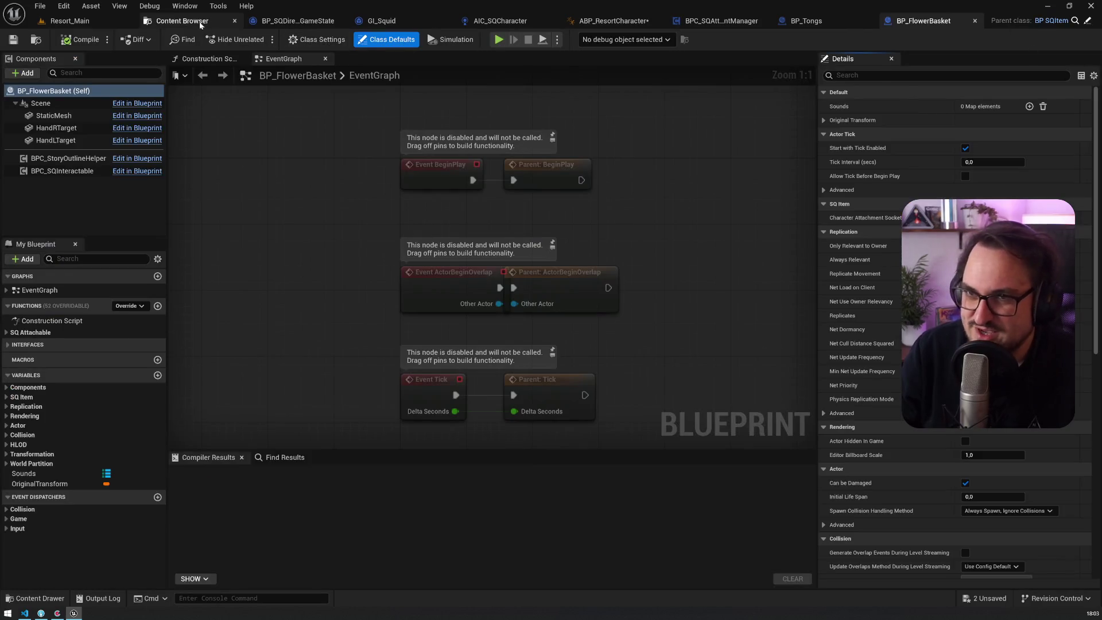
Open BP_Owl and return to the Resort Blueprints folder in the Content Browser
left_click(200, 25)
left_click(695, 317)
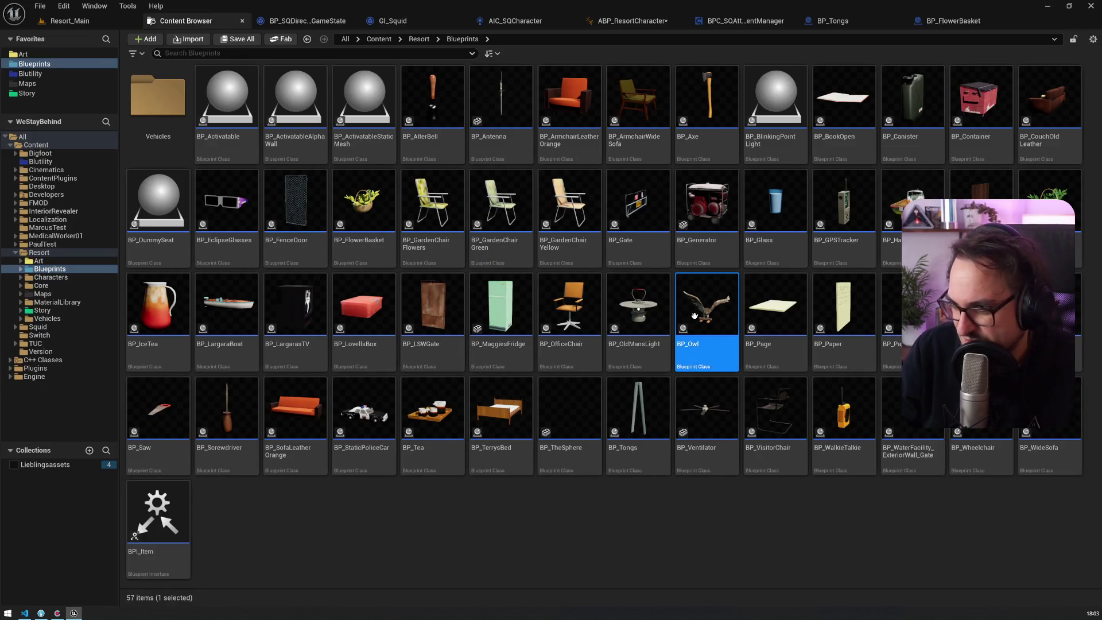
double_click(695, 316)
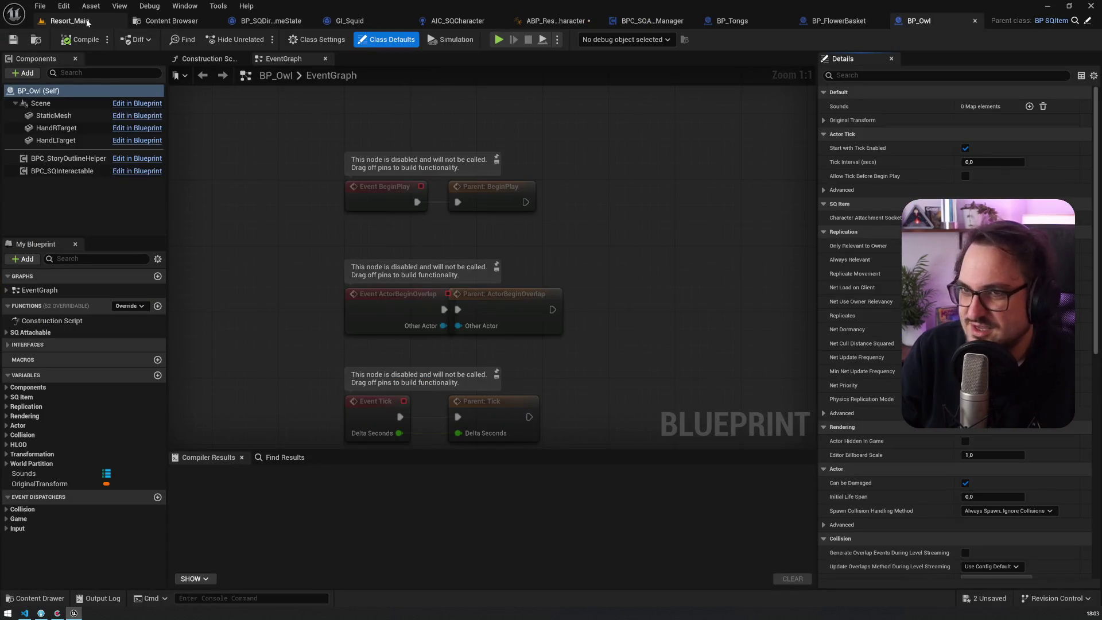
left_click(172, 20)
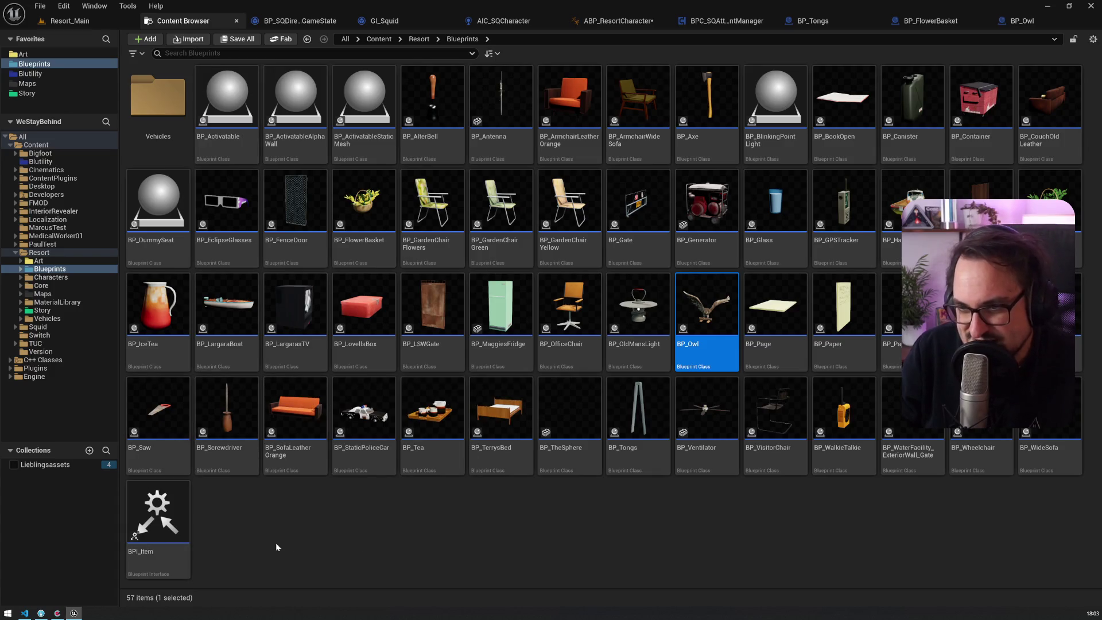
mouse_move(590, 456)
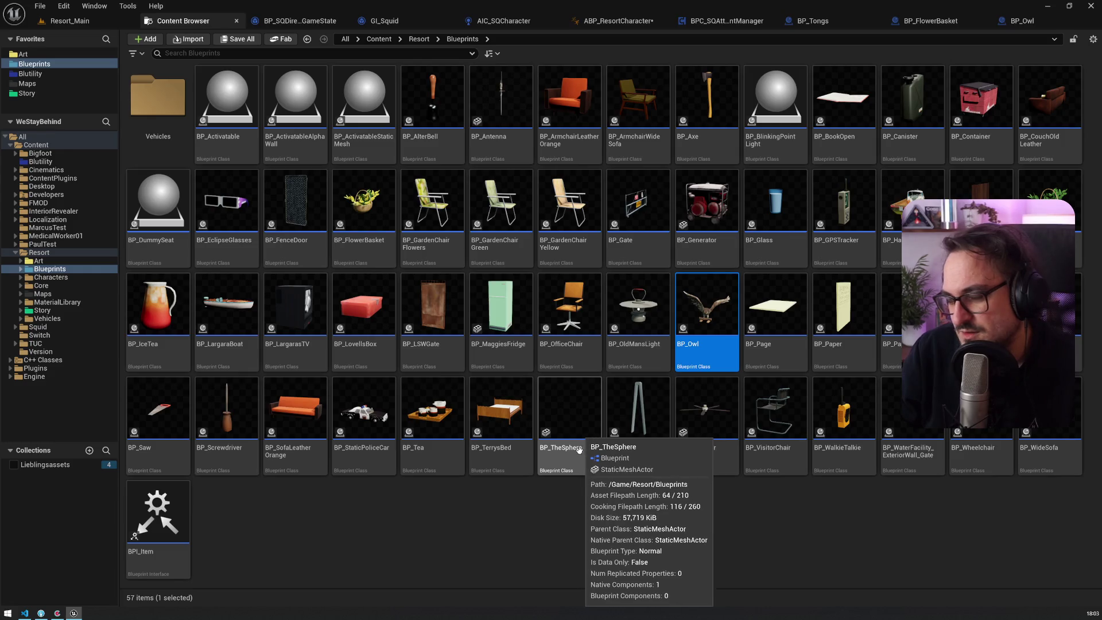
mouse_move(244, 100)
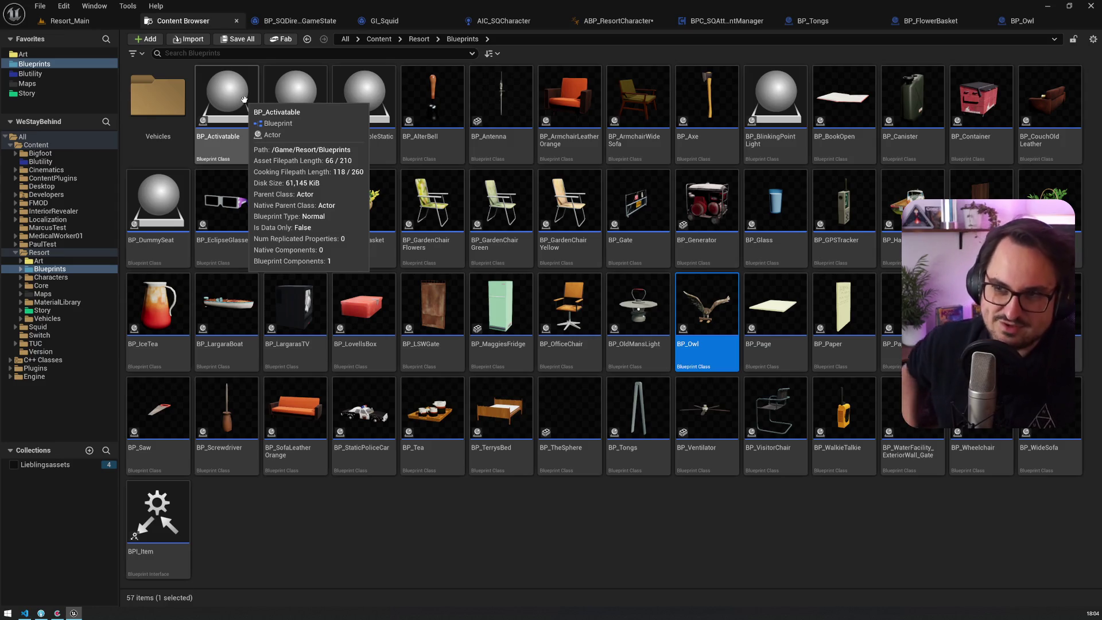
Cycle through the open editor tabs to reach the AIC_SQCharacter LookAt graph
left_click(321, 20)
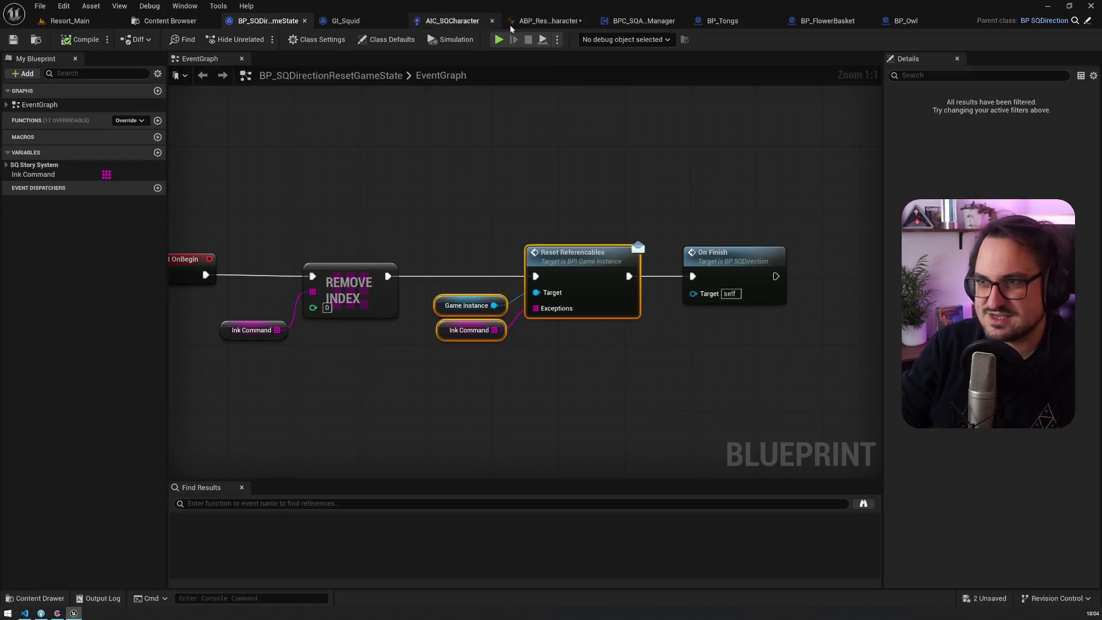
left_click(643, 22)
left_click(439, 22)
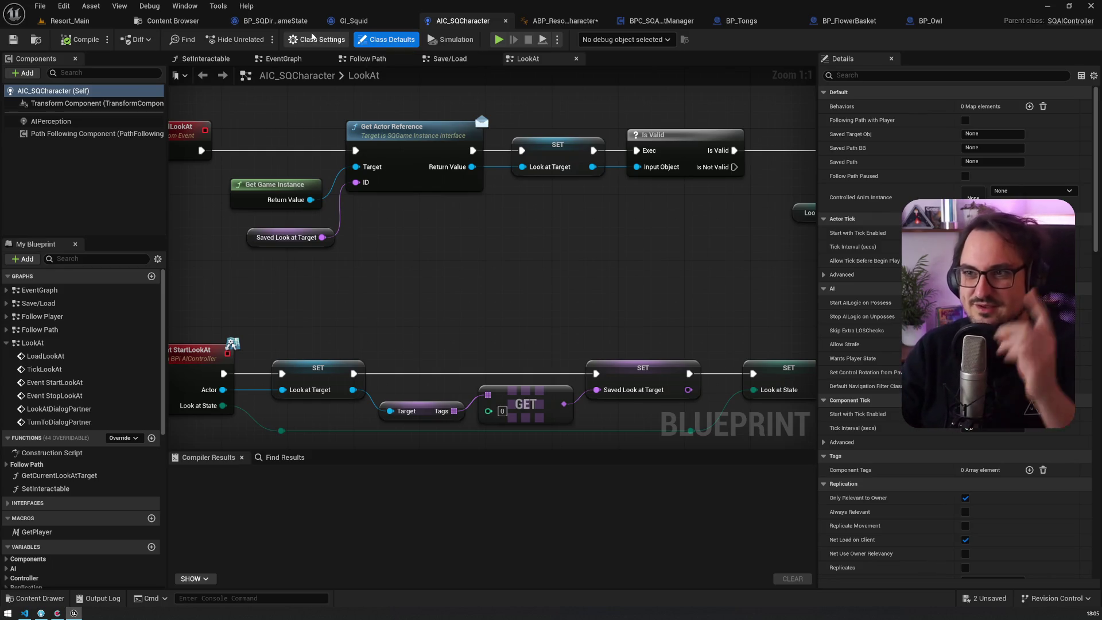
left_click(556, 21)
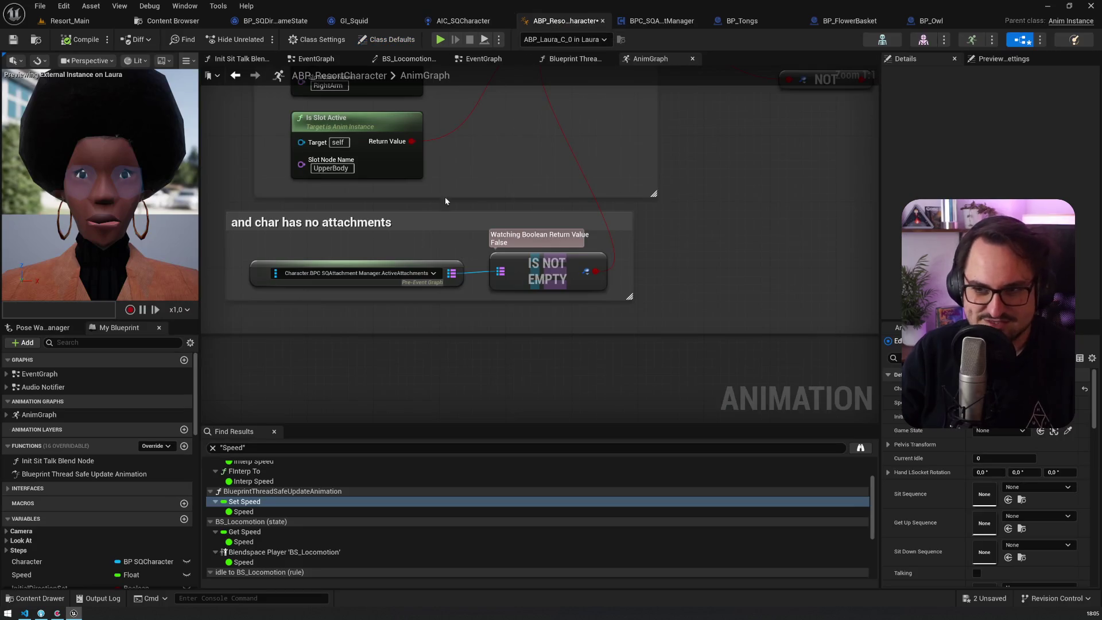
scroll(438, 263, "up", 5)
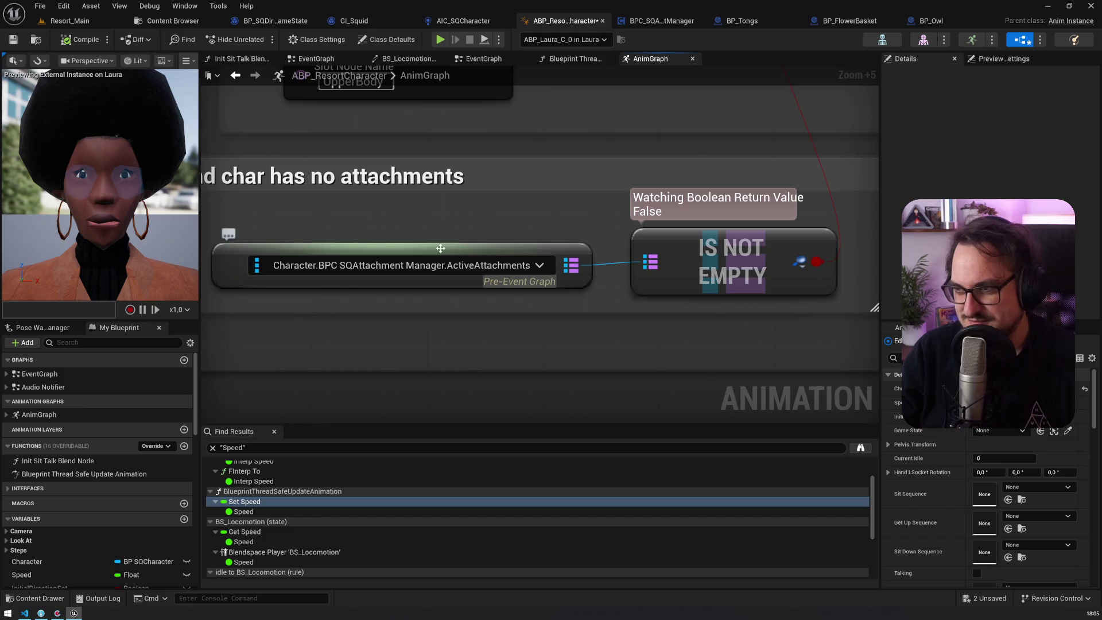
scroll(585, 222, "down", 4)
scroll(581, 222, "down", 2)
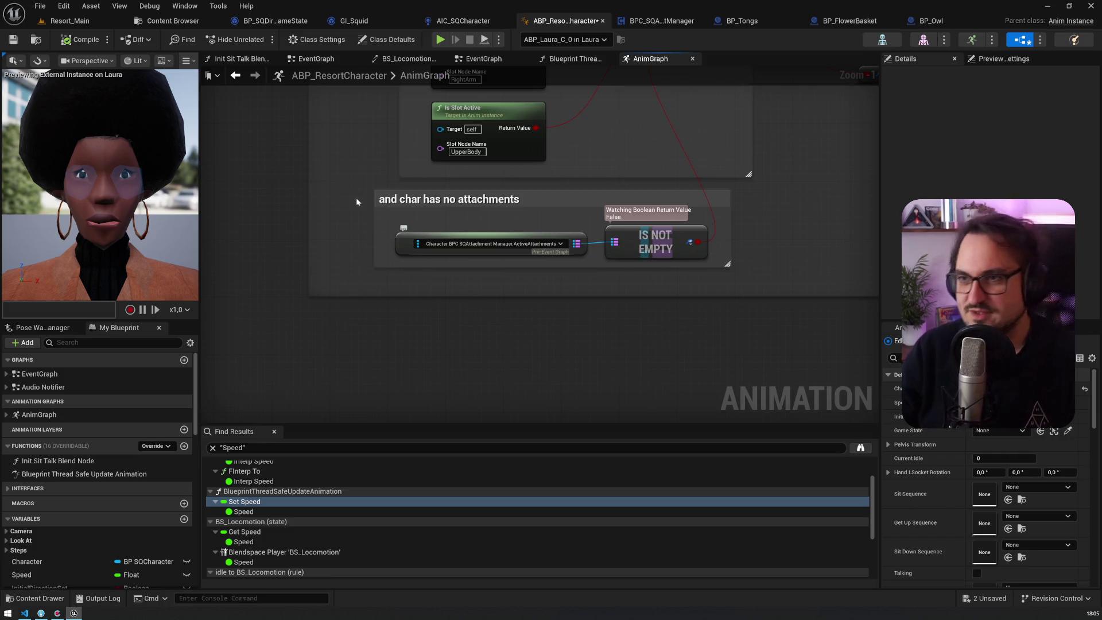
left_click(260, 21)
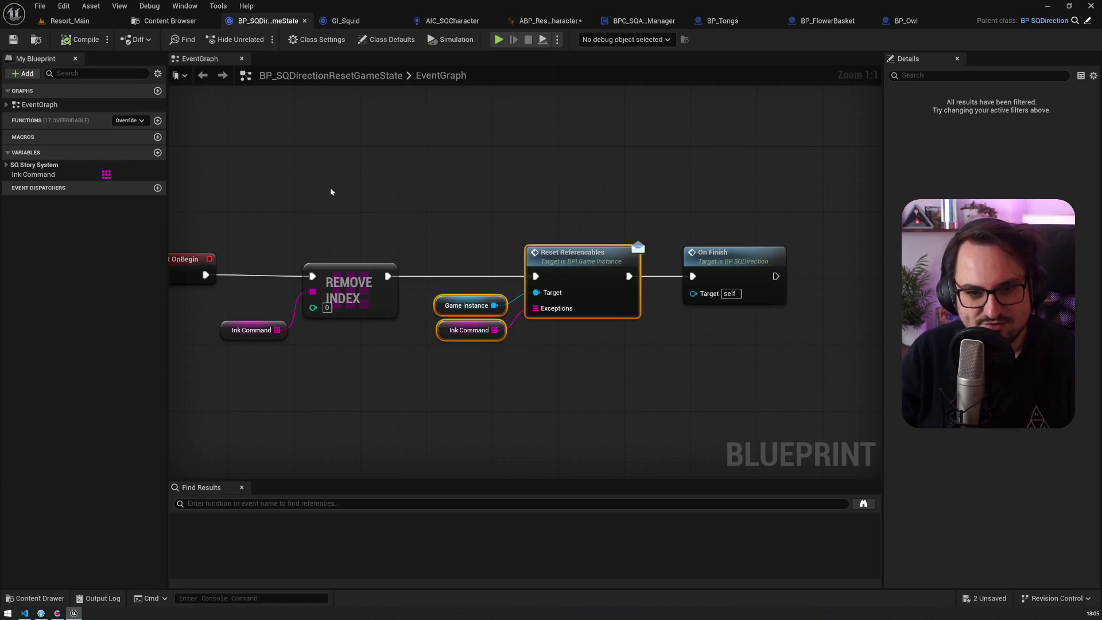
mouse_move(330, 191)
left_mouse_down()
mouse_move(382, 167)
mouse_move(580, 149)
left_mouse_up()
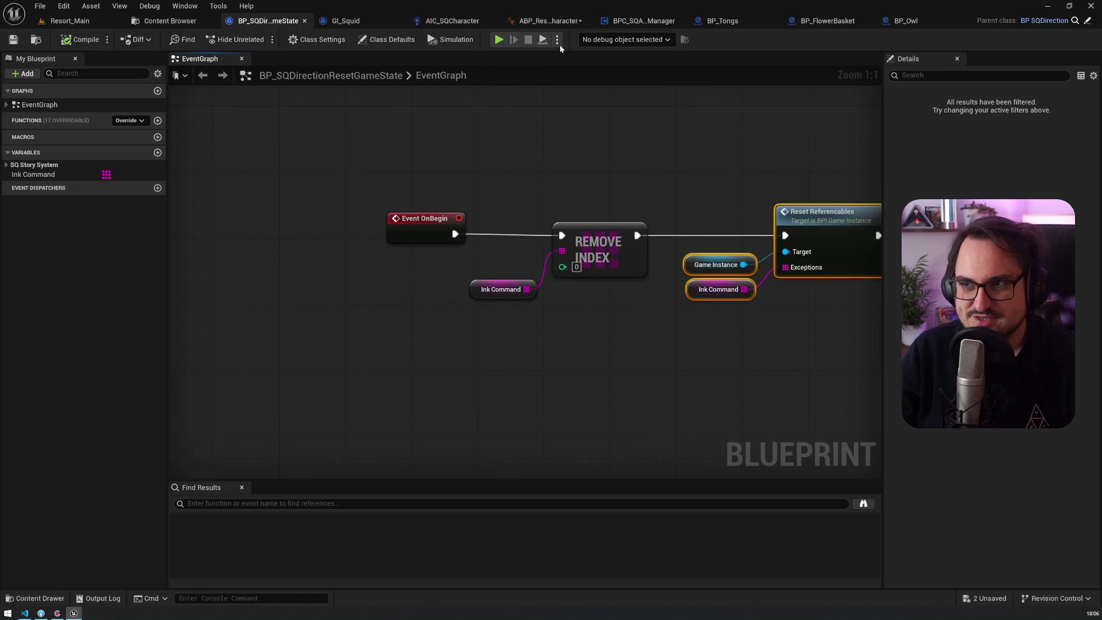
left_click(451, 22)
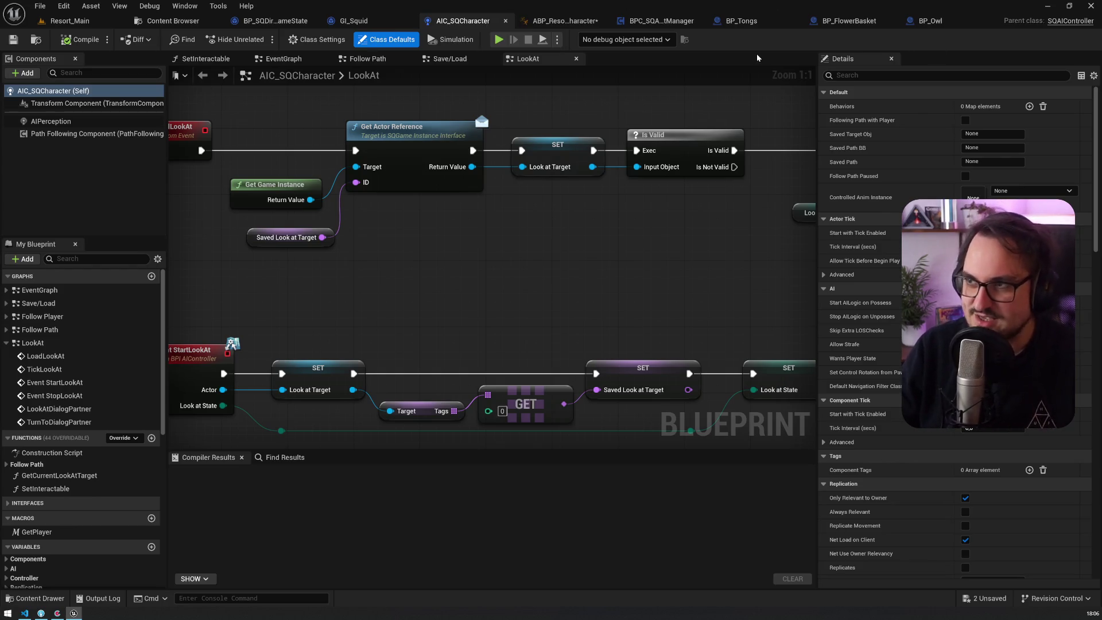
Find 'sqitem' in Open Asset and open the BP_SQItem Blueprint
key("ctrl+p")
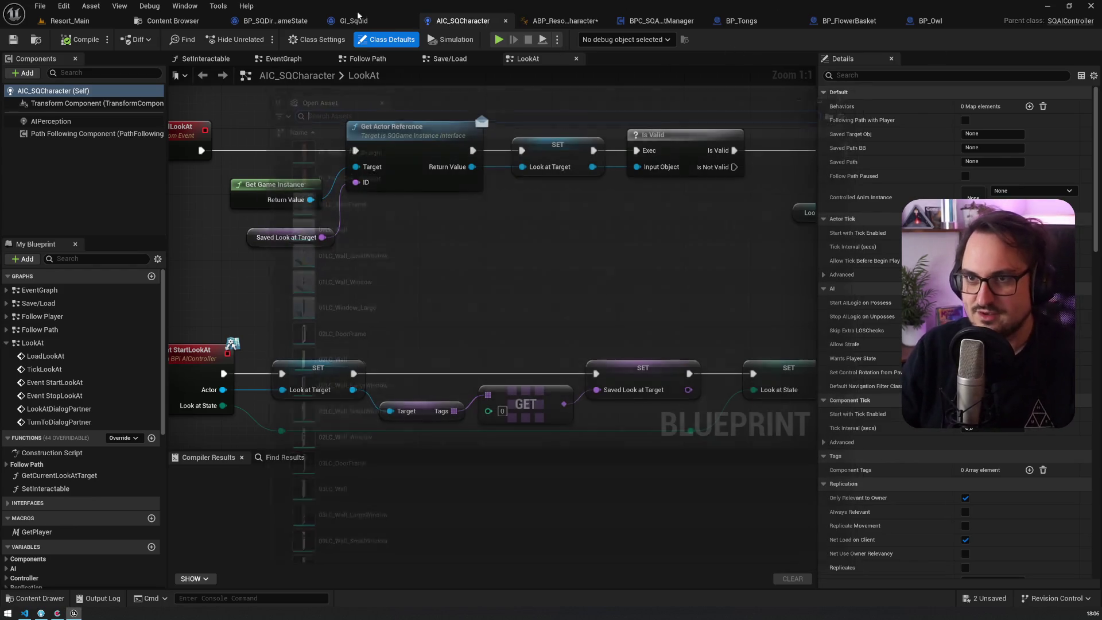
left_click(172, 21)
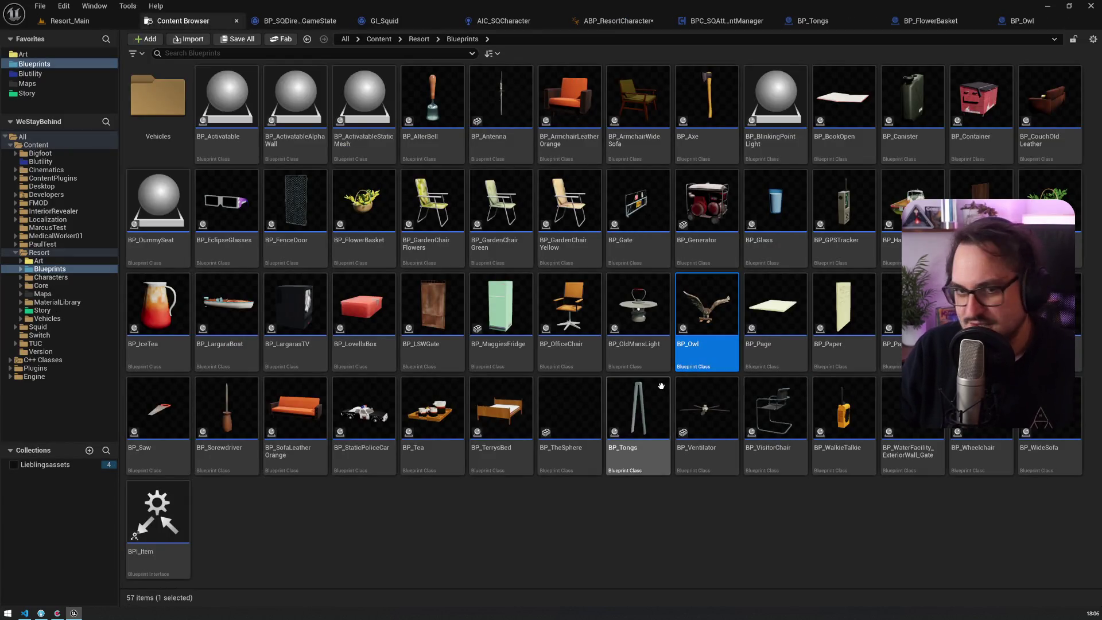
key("ctrl+p")
type("sqitem")
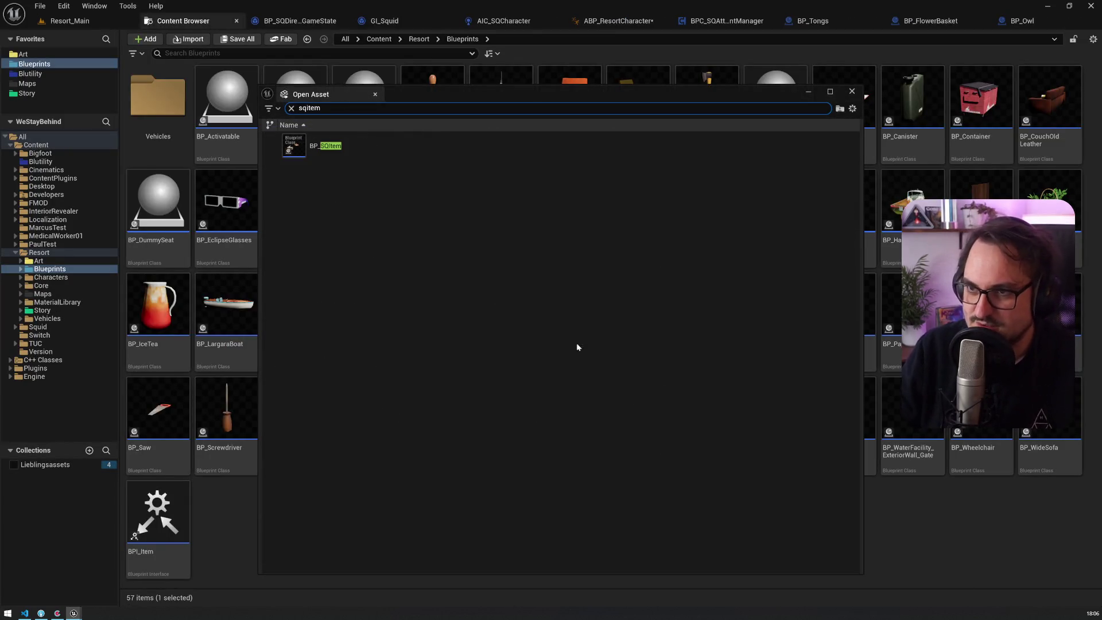
double_click(370, 150)
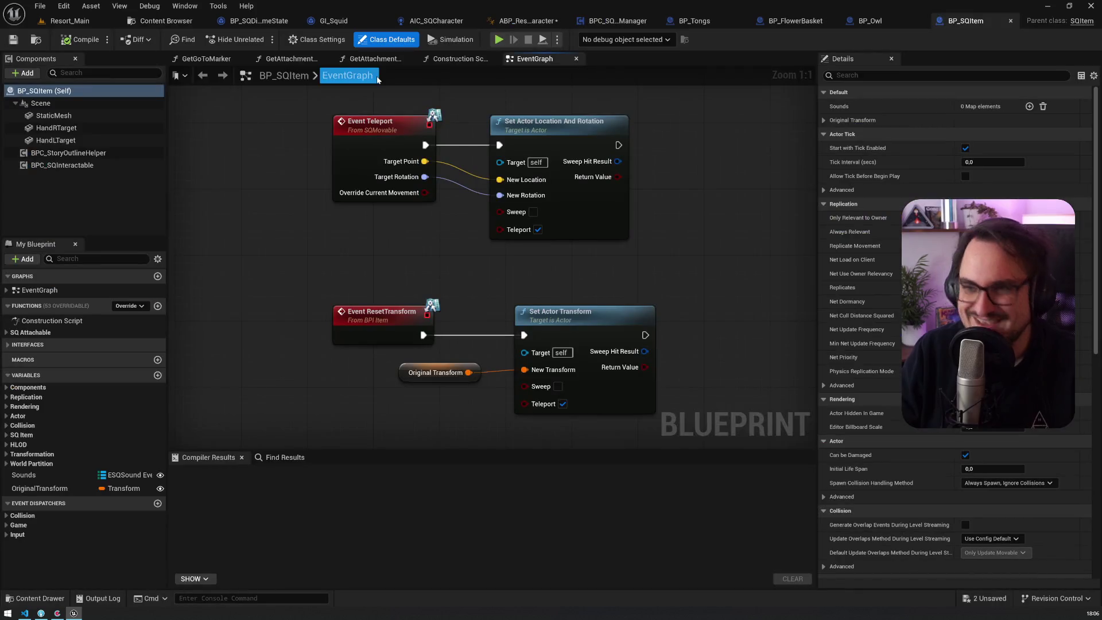
Add a Boolean variable named AnimationBlocking and make it Instance Editable
left_click(158, 375)
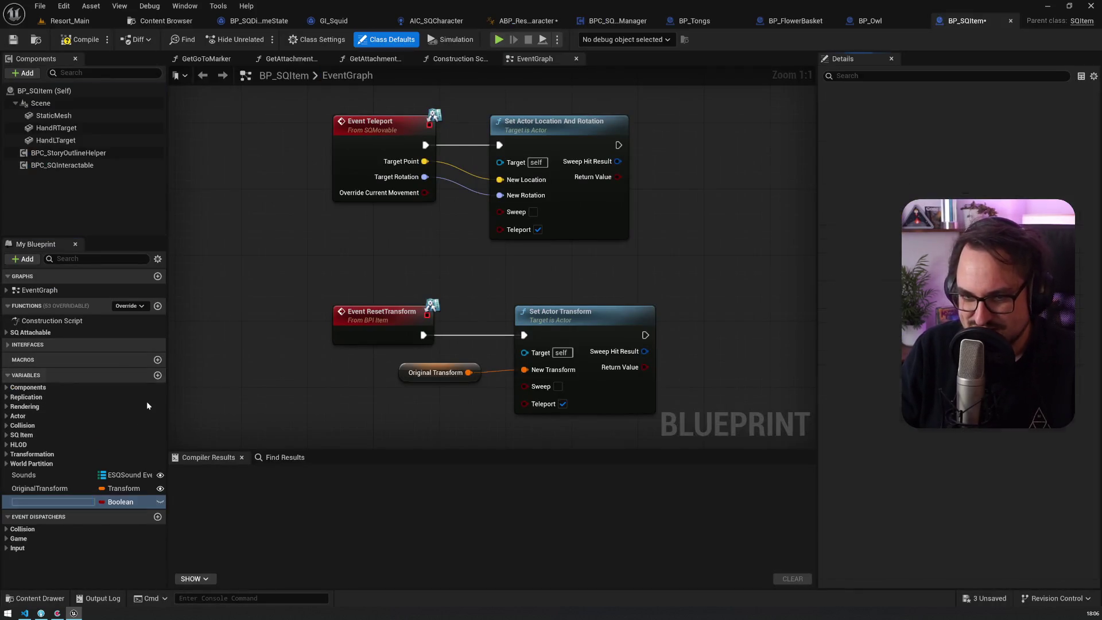
type("AnimationB")
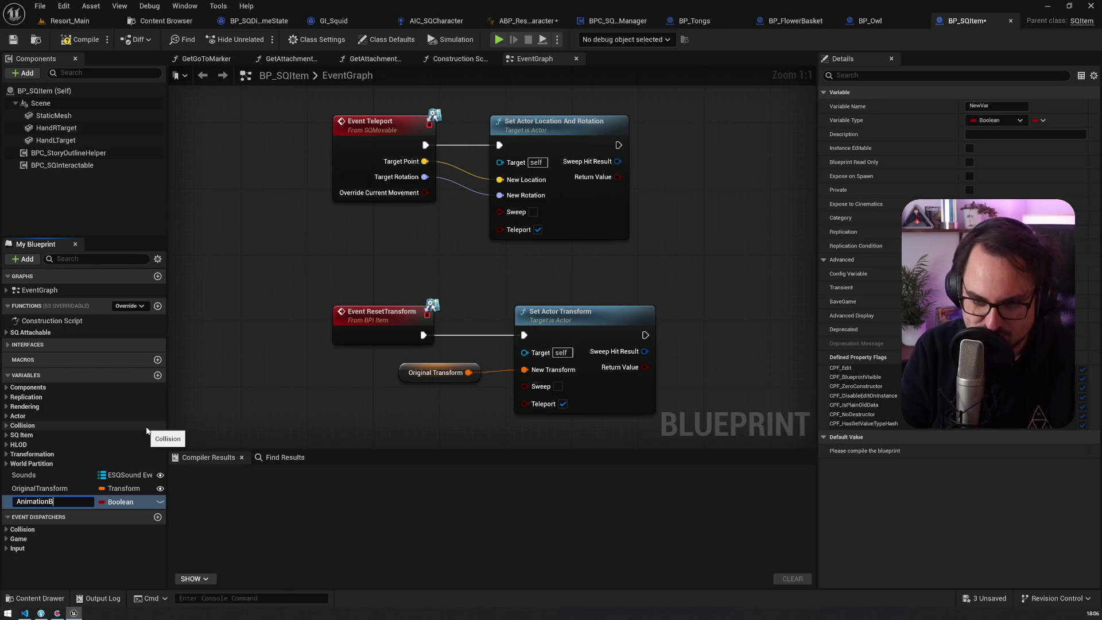
type("locking")
key("Return")
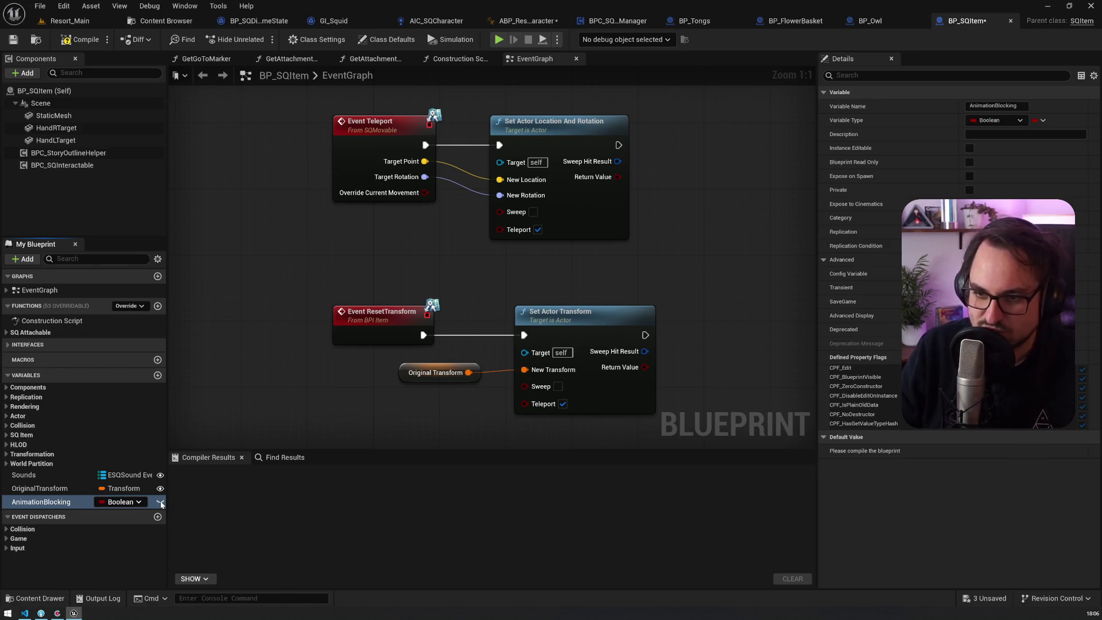
left_click(161, 503)
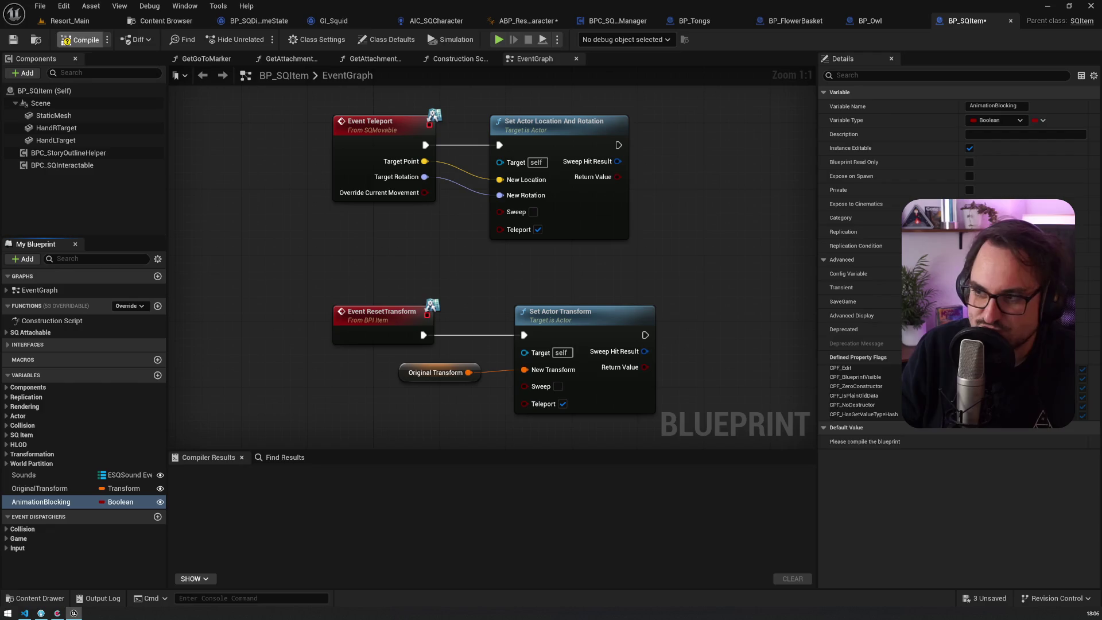
Compile BP_SQItem, set AnimationBlocking's default to true, and save
left_click(80, 40)
left_click(969, 443)
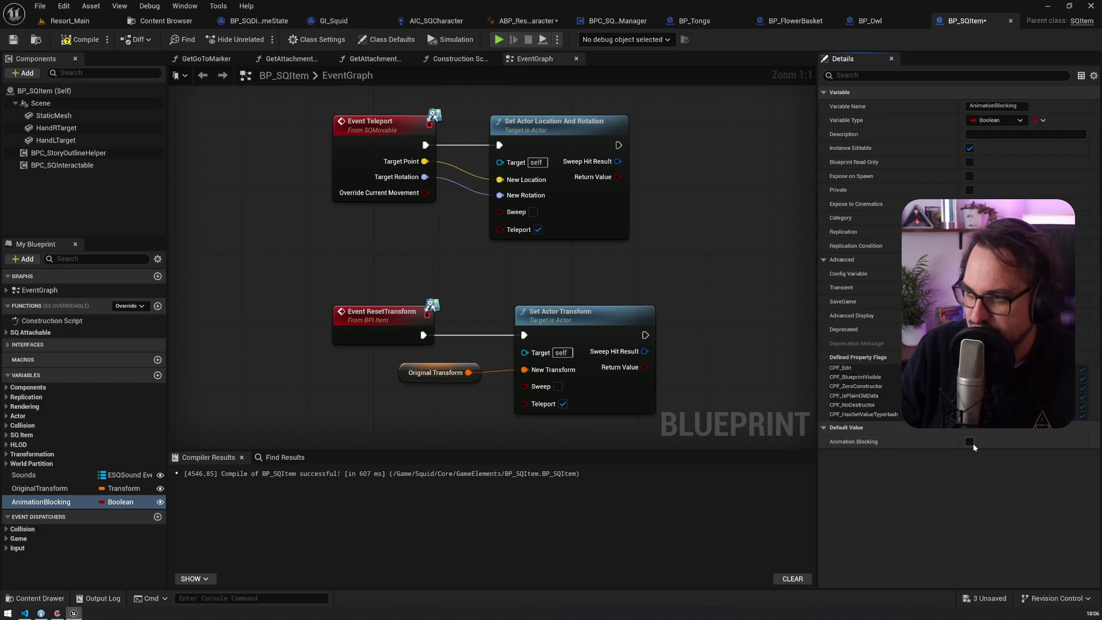
left_click(969, 442)
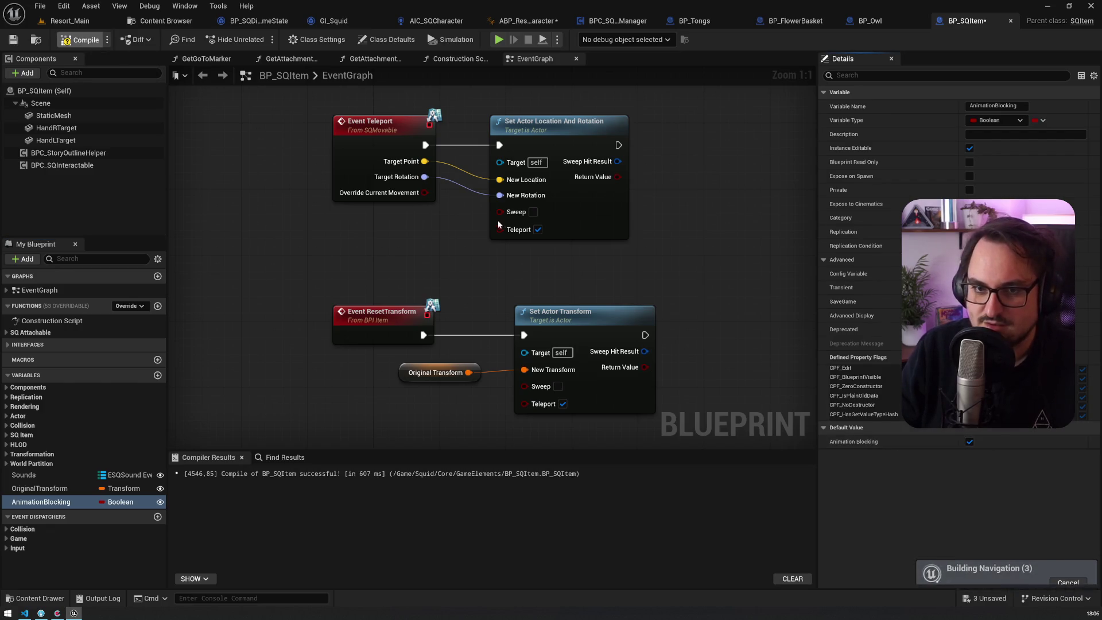
key("ctrl+s")
key("ctrl+p")
Search Open Asset for 'bpi item' and 'attachab', then close the search without opening anything
type("bpi")
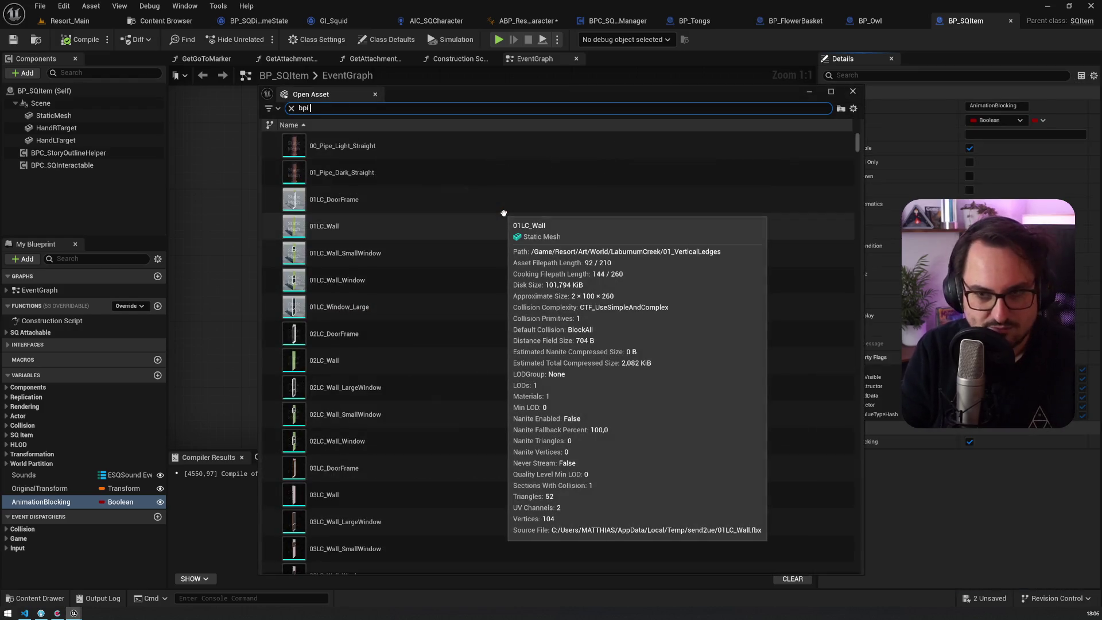
type(" item")
left_click(311, 155)
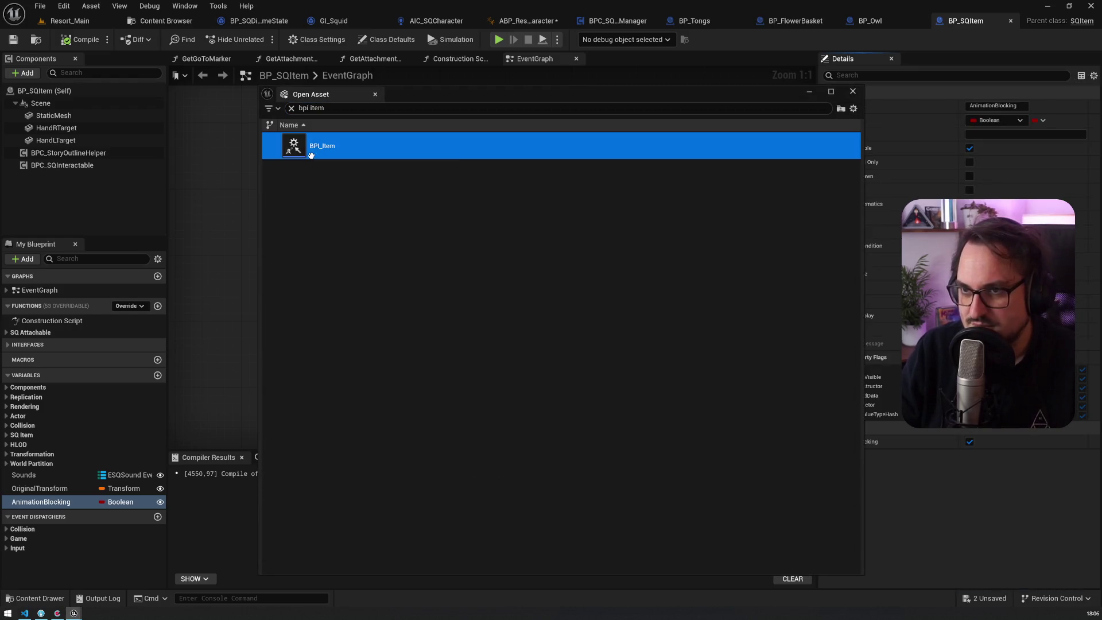
left_click(328, 108)
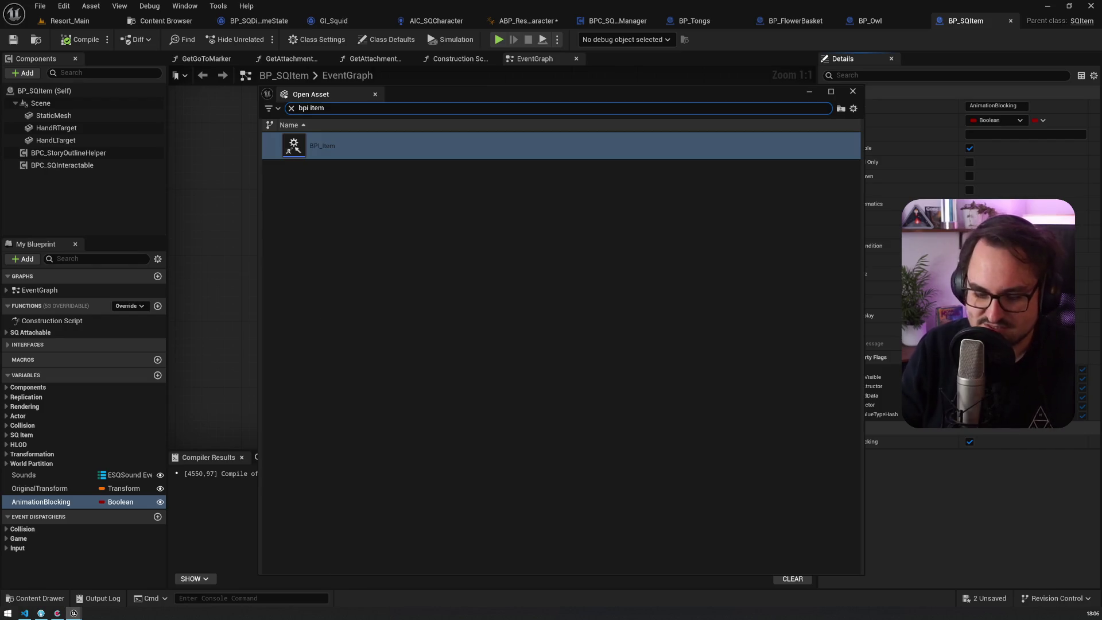
key("BackSpace")
key("BackSpace")
key("BackSpace")
type("attac")
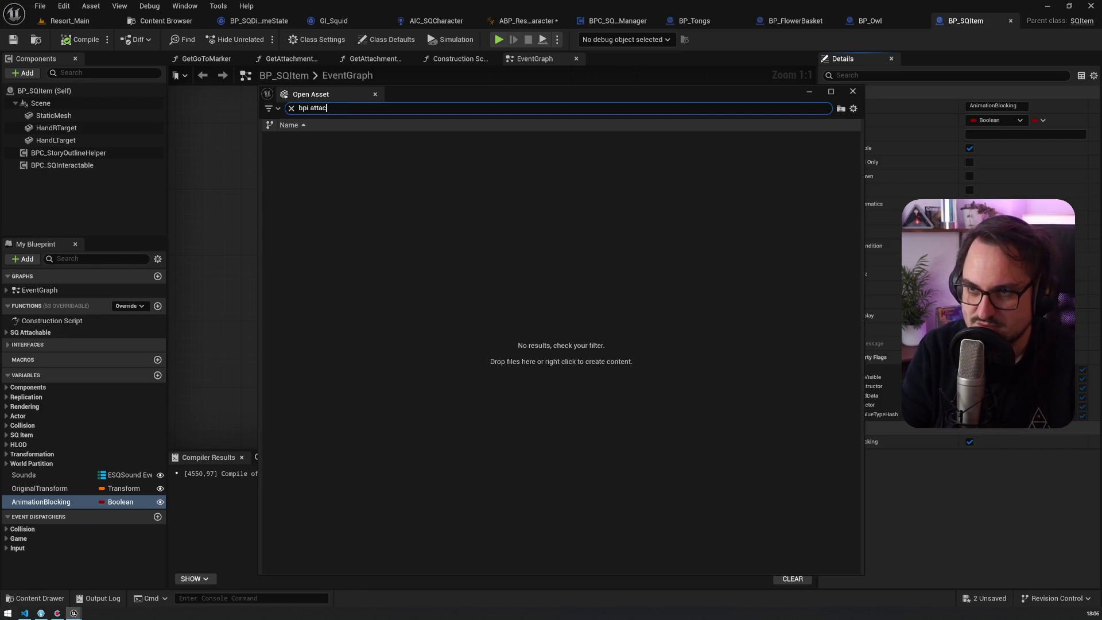
type("hab")
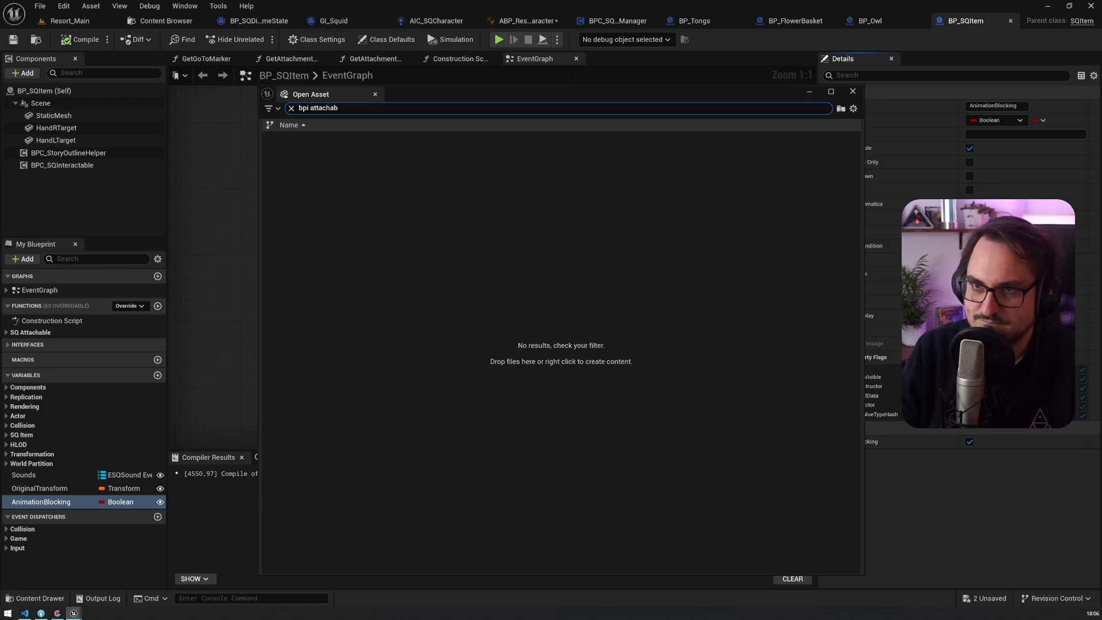
left_click(166, 21)
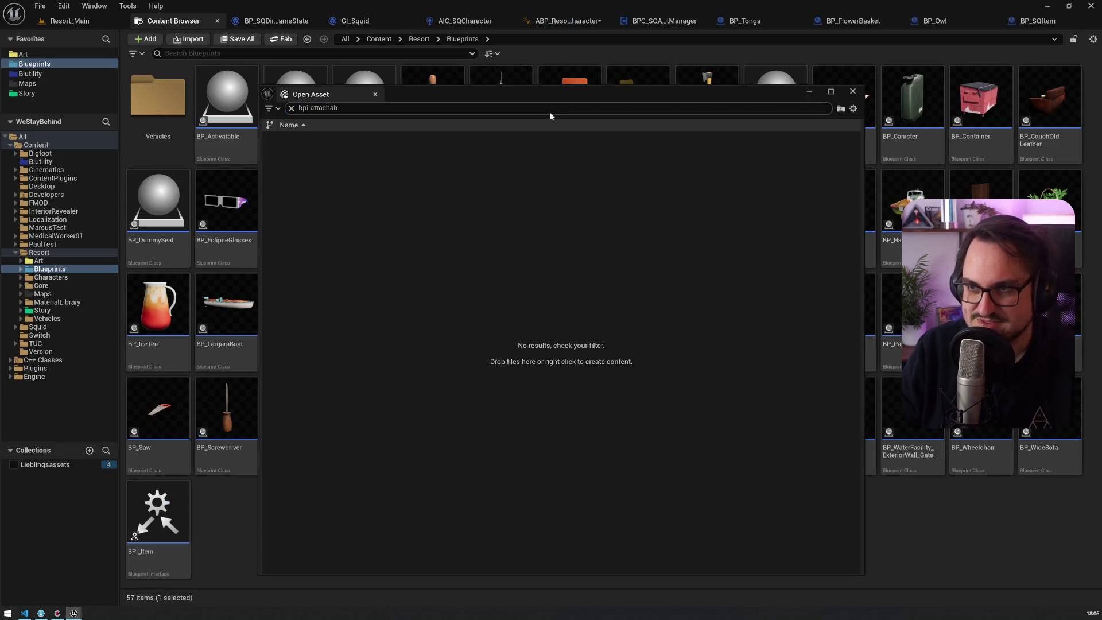
left_click(853, 91)
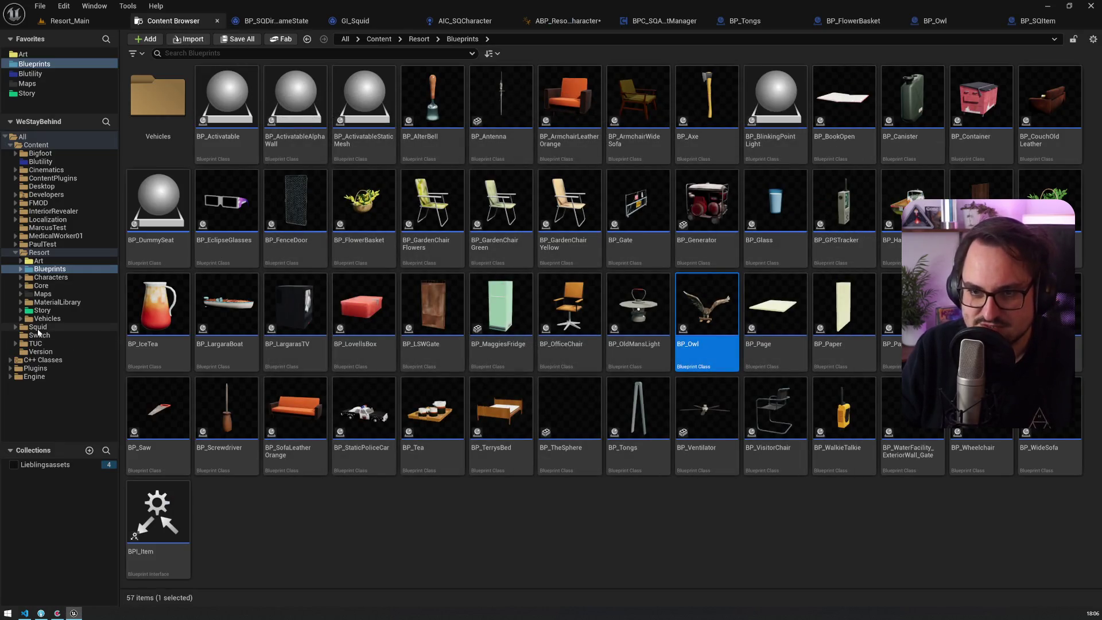
In Squid/Core, create a new Blueprint Interface and begin naming it 'BPI_att'
left_click(38, 327)
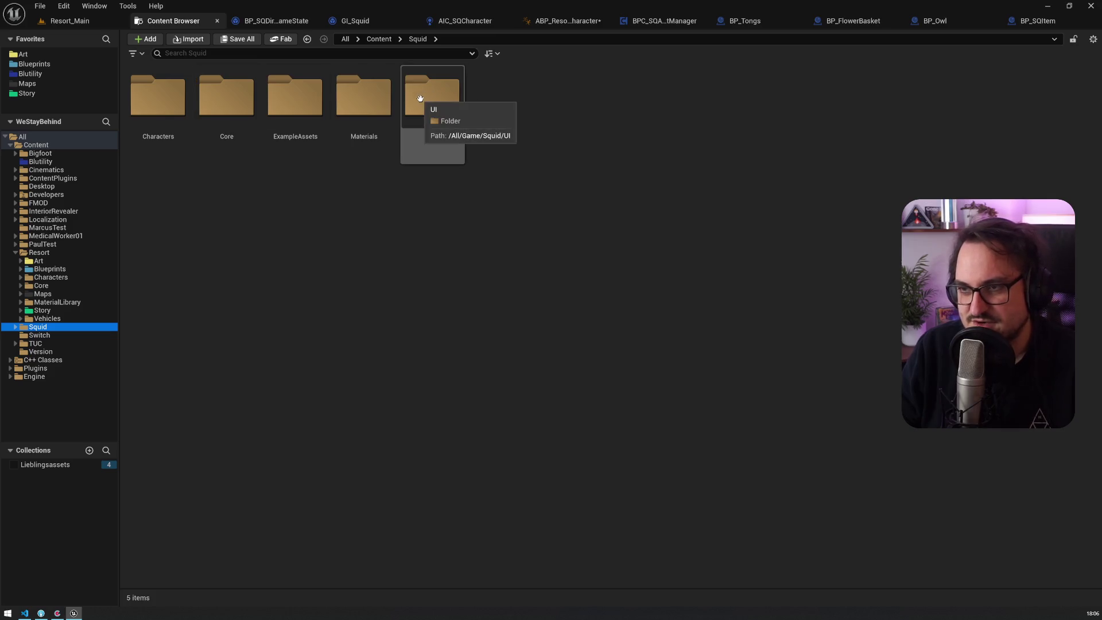
double_click(224, 133)
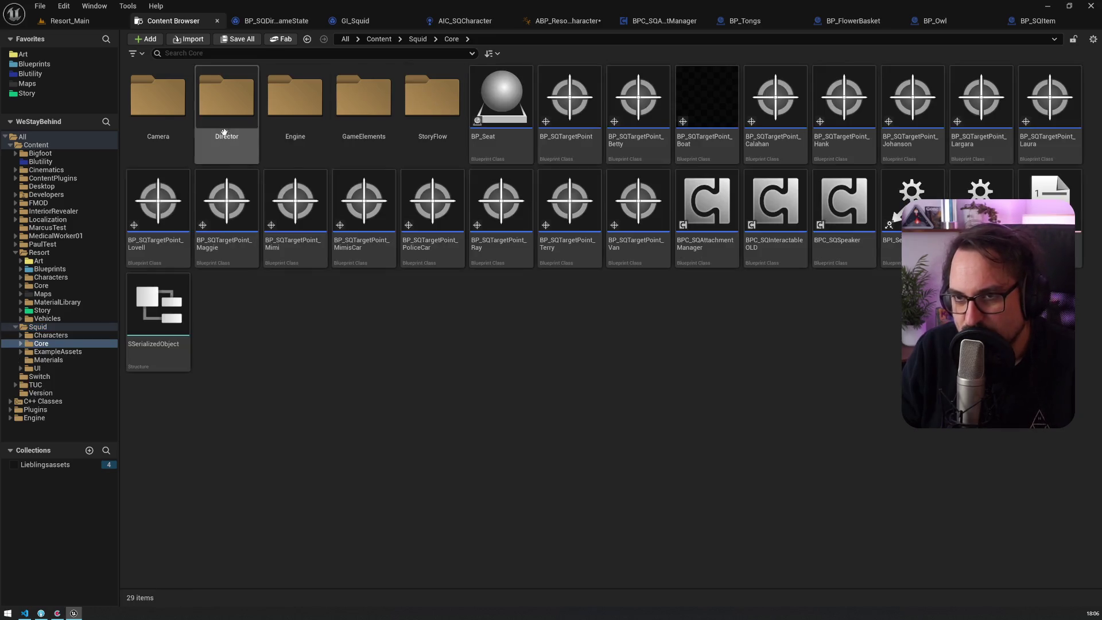
right_click(292, 304)
left_click(383, 296)
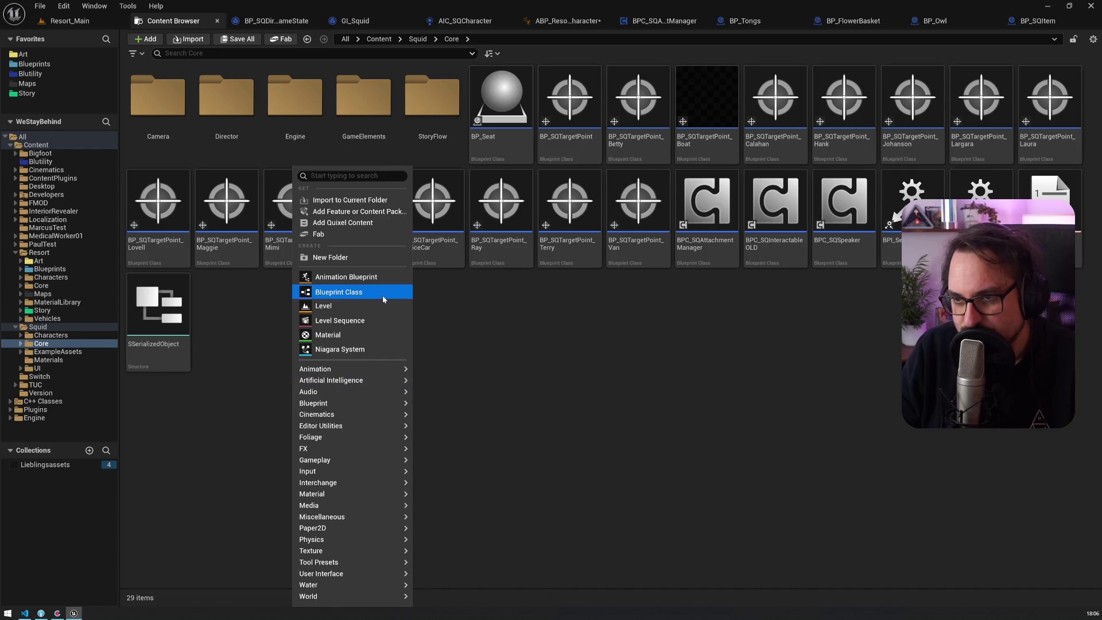
mouse_move(341, 403)
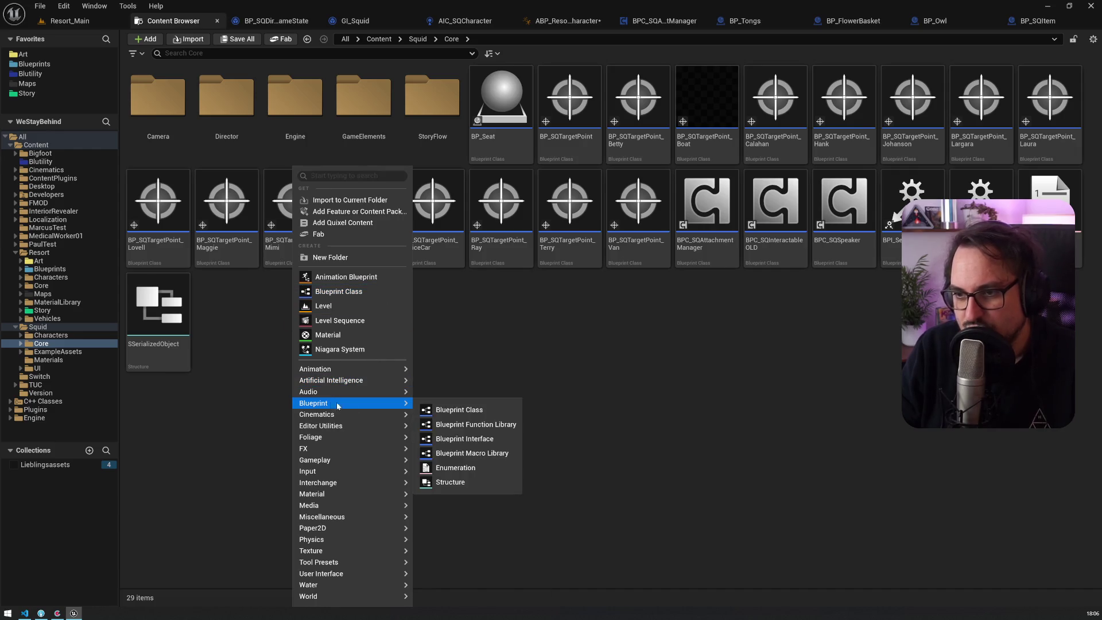
left_click(463, 440)
type("BPI_")
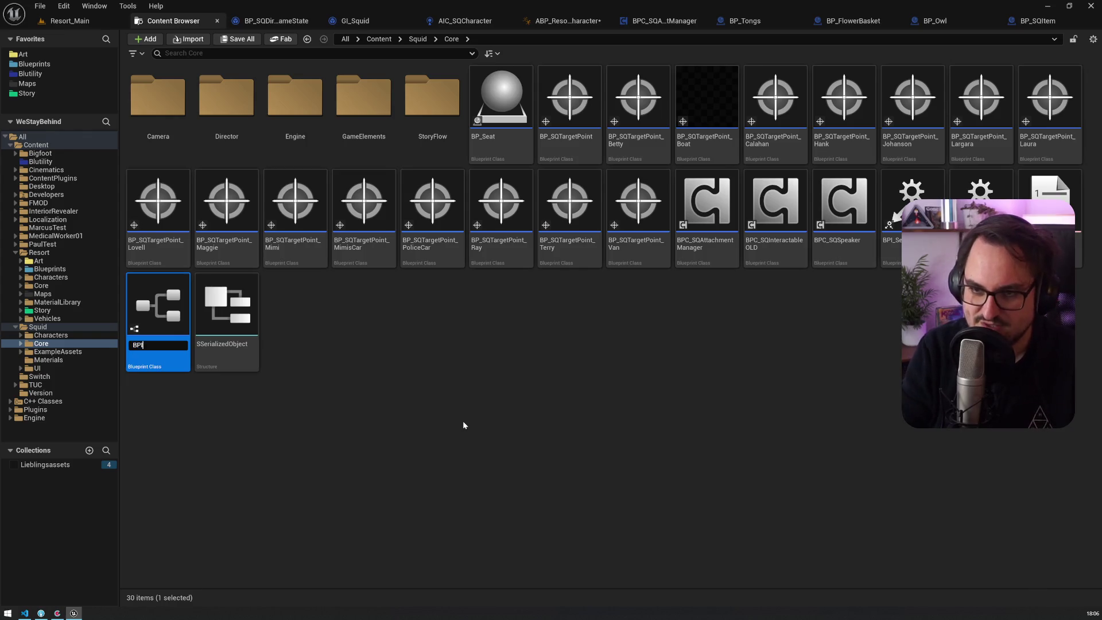